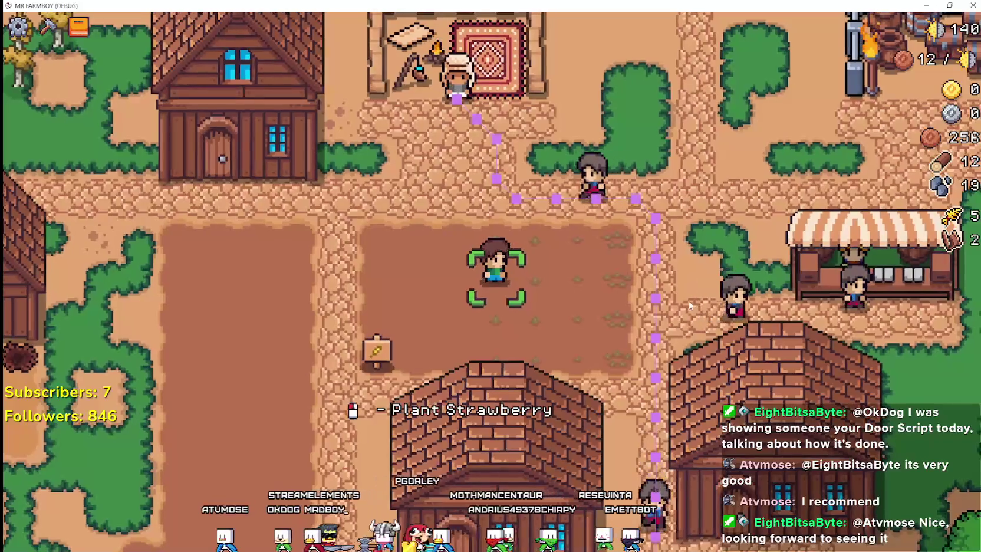
# Walk the farmer along the planted row, watering the carrot and strawberry seedlings
pyautogui.press('d')
pyautogui.click(641, 291)
pyautogui.click(641, 291)
pyautogui.press('a')
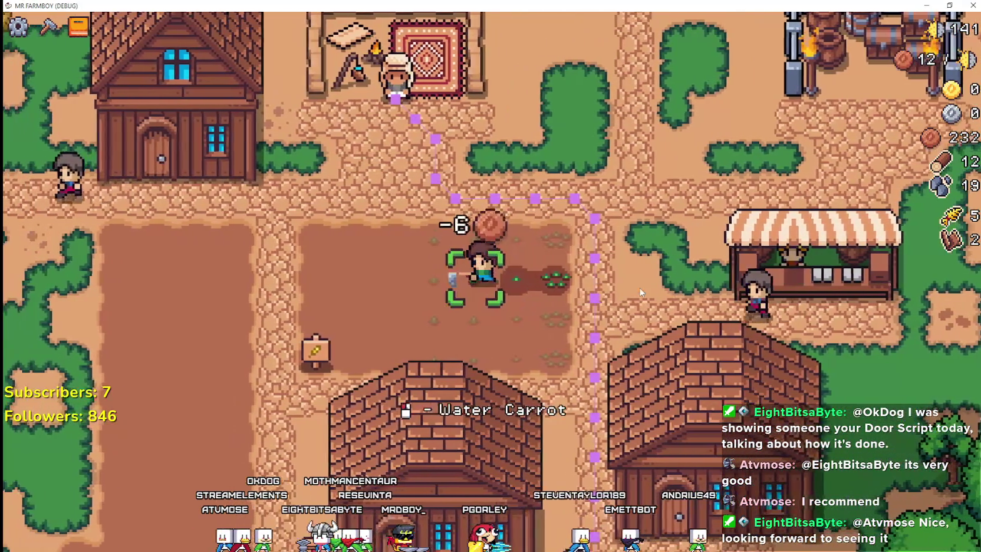
pyautogui.click(639, 293)
pyautogui.press('a')
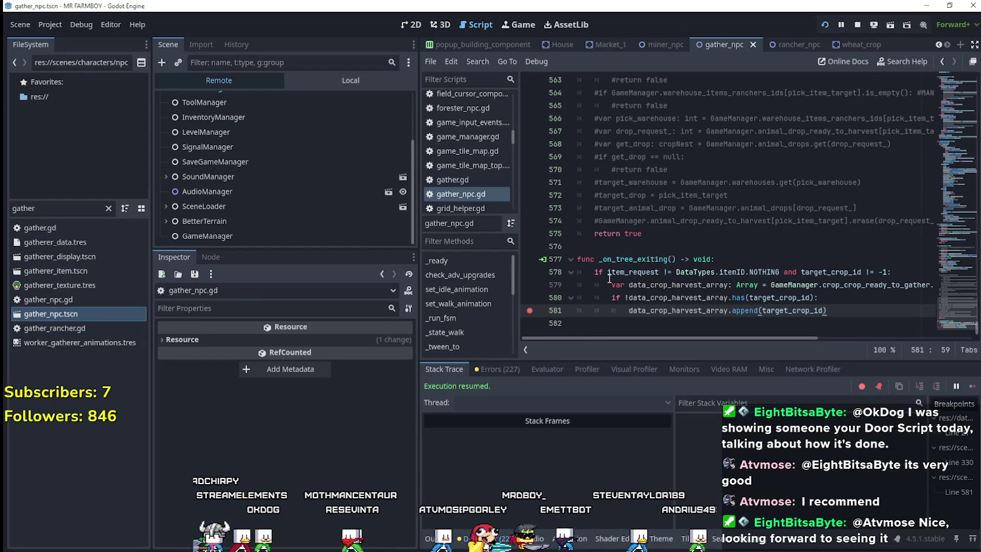
# Delete the leading # on line 503 so the 3.0-second timer await runs
pyautogui.scroll(15, 951, 283)
pyautogui.moveTo(951, 272); pyautogui.dragTo(951, 285)
pyautogui.scroll(-1, 832, 275)
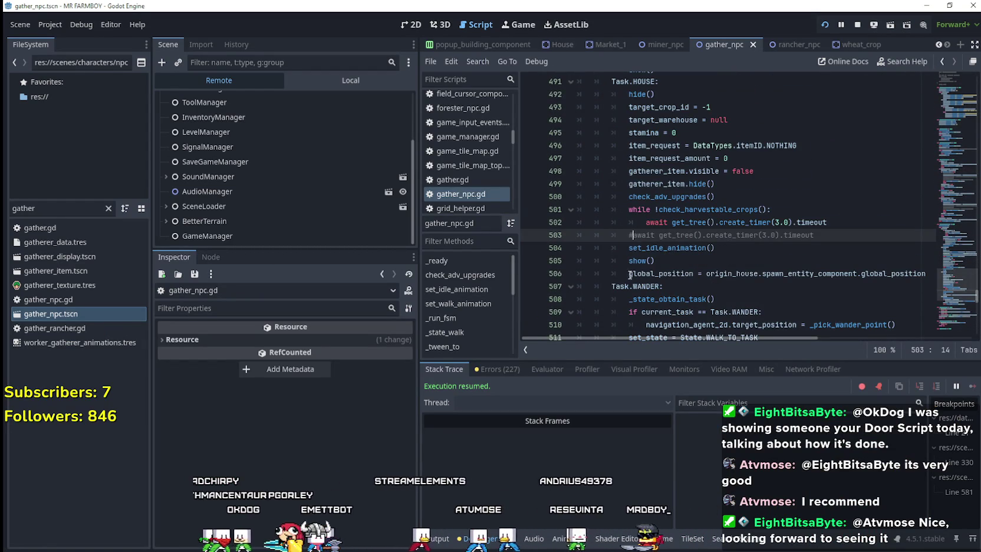
pyautogui.moveTo(738, 269)
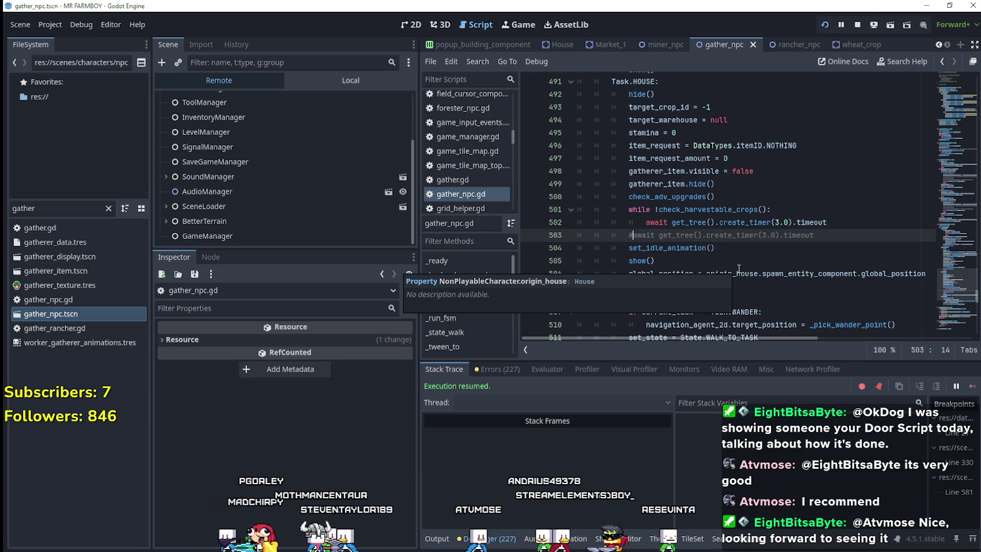
pyautogui.press('BackSpace')
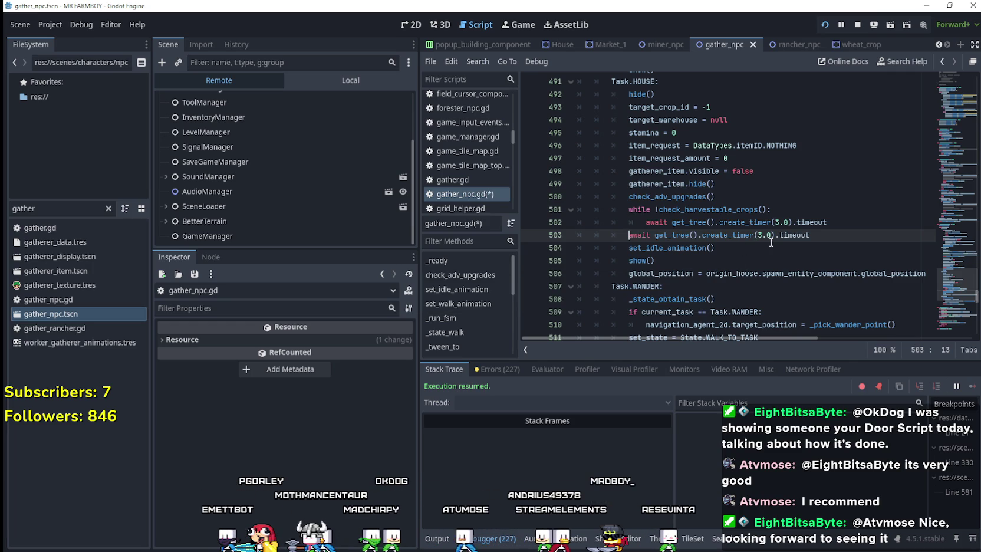
pyautogui.hotkey('alt', 'Tab')
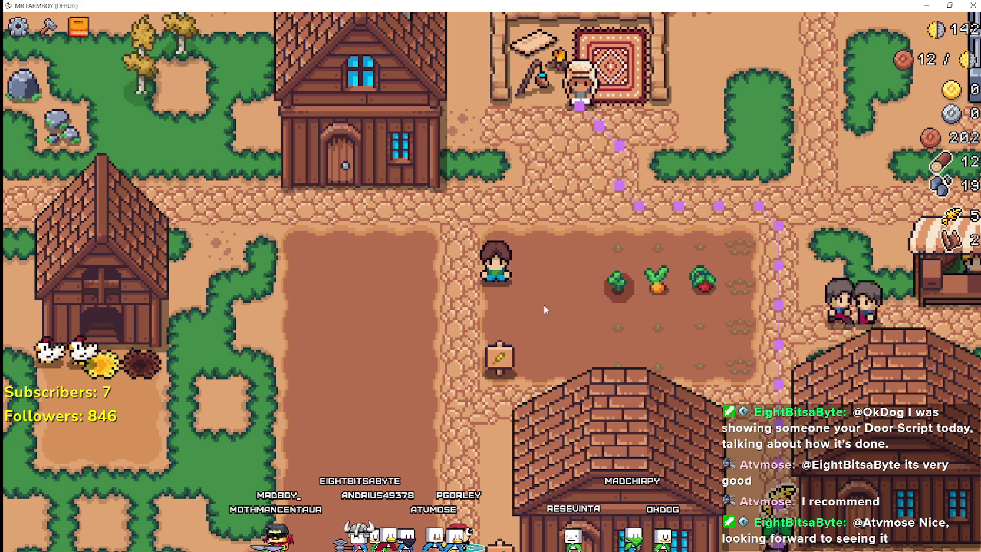
# Walk the farmer down to the wooden sign and pick it up
pyautogui.press('s')
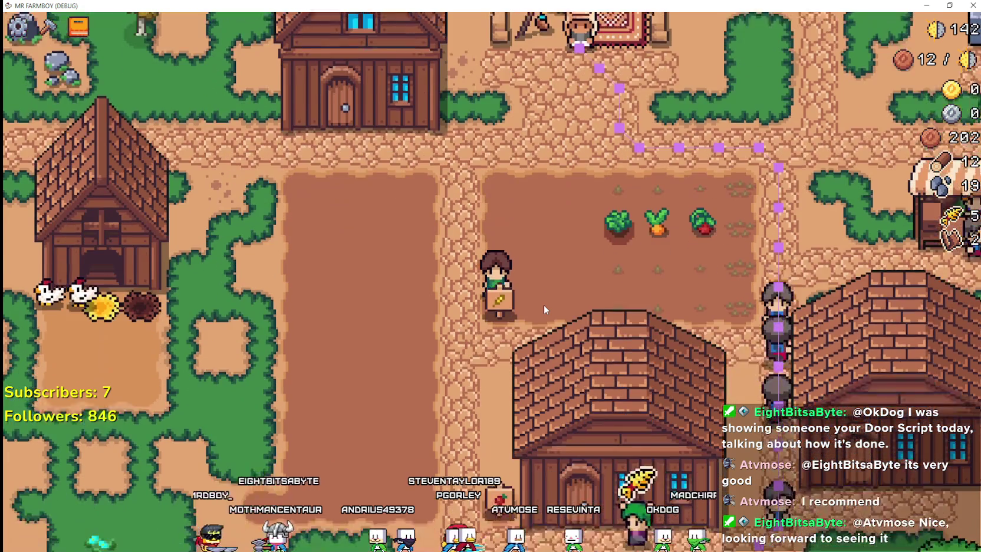
pyautogui.press('e')
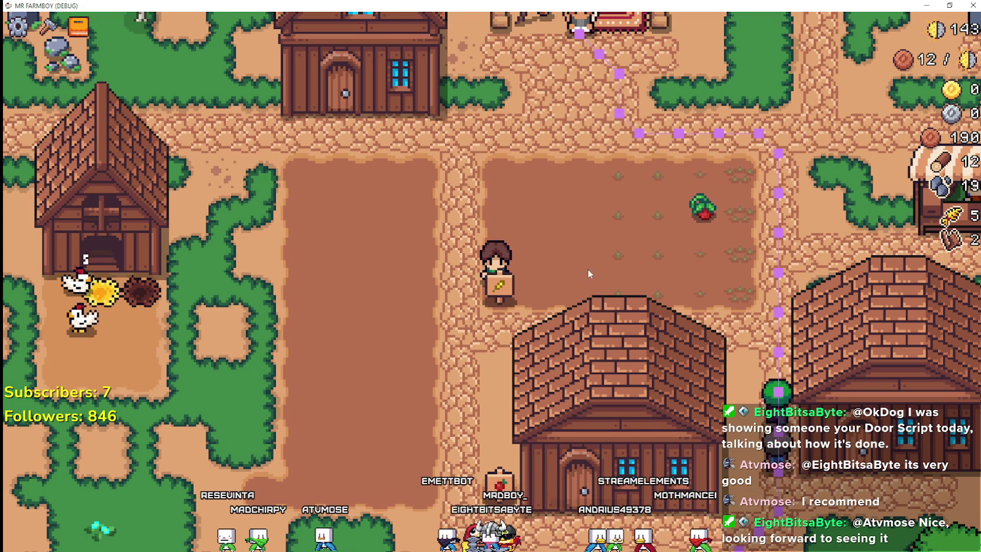
# Back in the editor, scroll up through gather_npc.gd toward the walk_speed code
pyautogui.hotkey('alt', 'Tab')
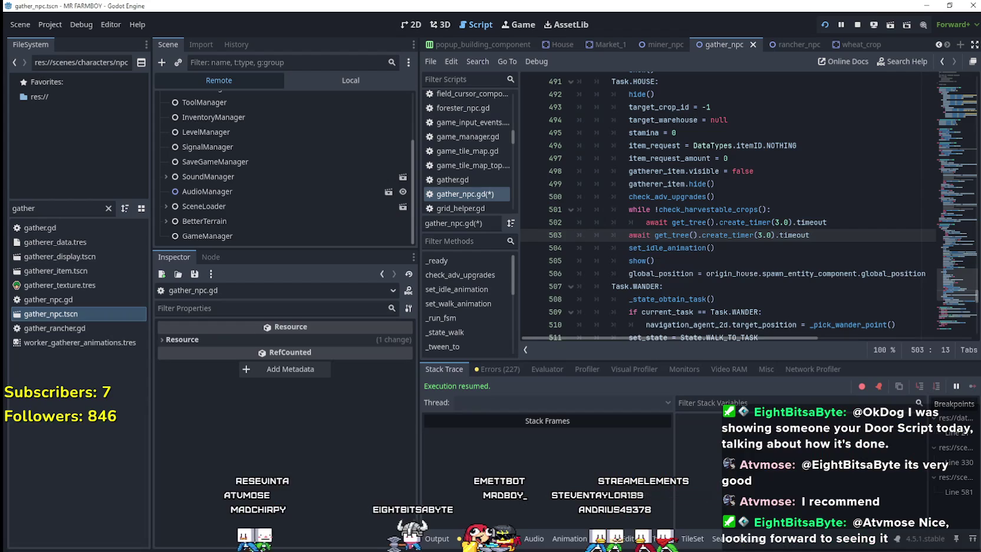
pyautogui.scroll(10, 766, 202)
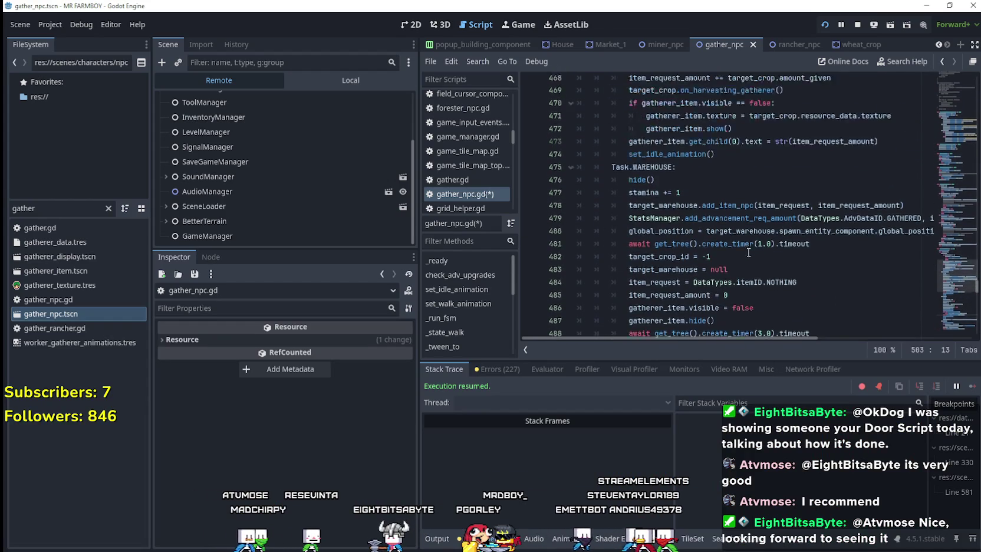
pyautogui.scroll(9, 720, 229)
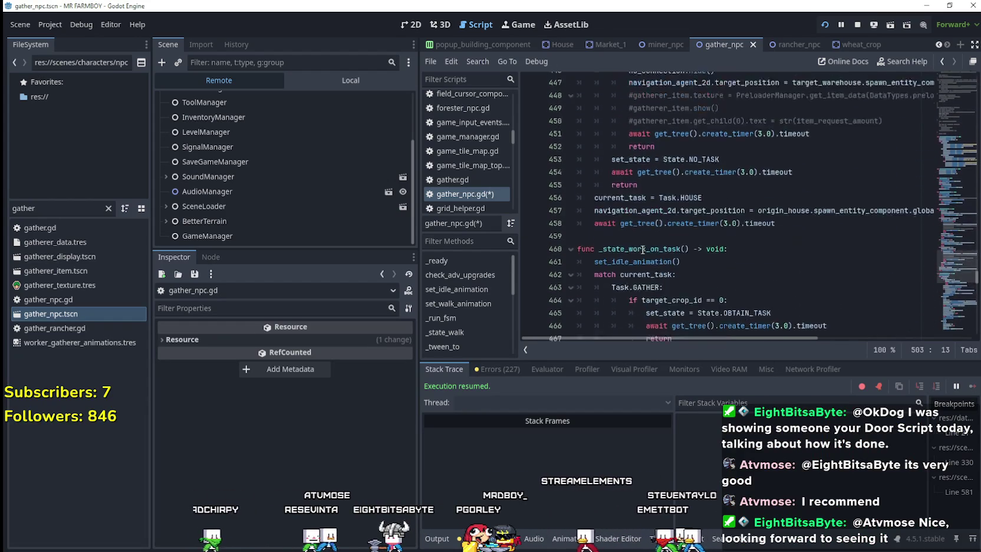
pyautogui.scroll(6, 691, 269)
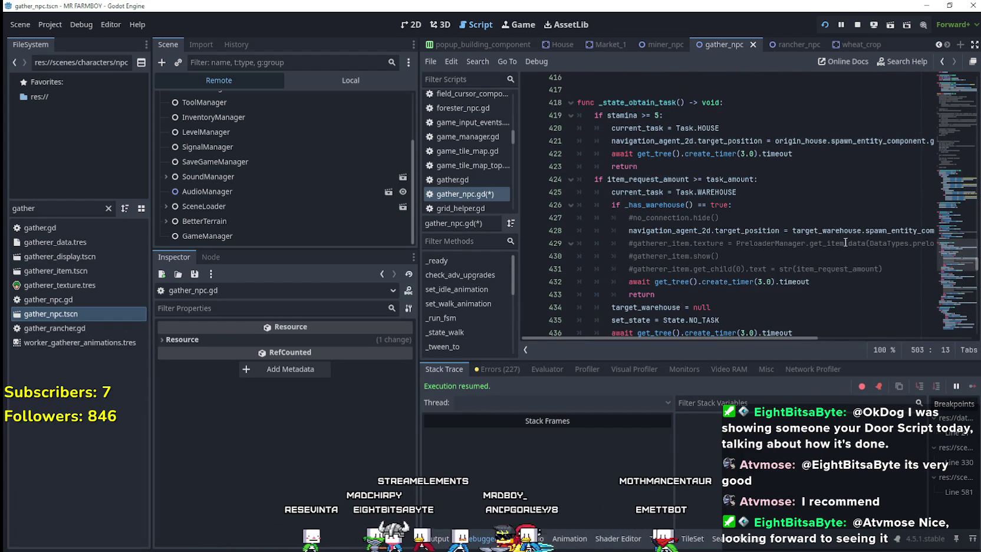
pyautogui.scroll(9, 825, 241)
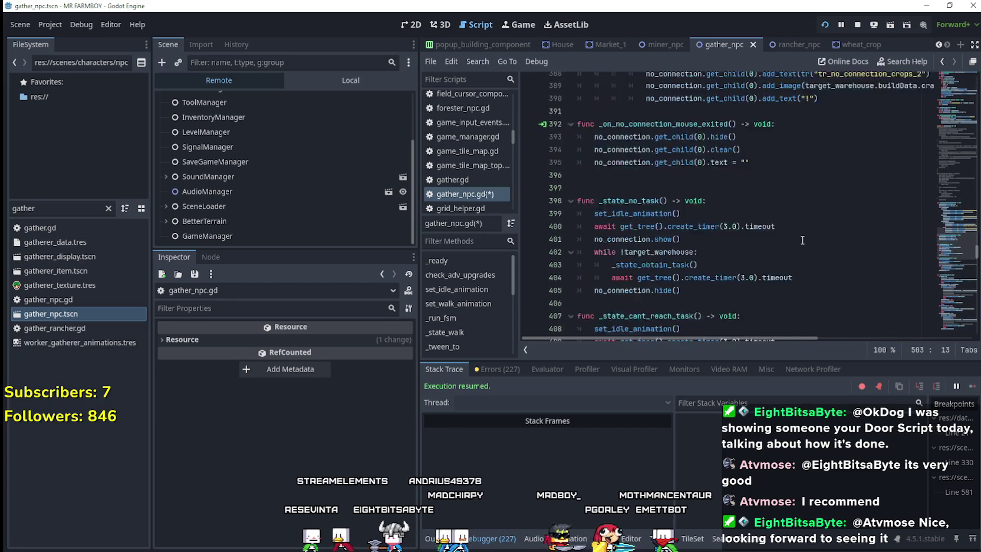
pyautogui.scroll(15, 802, 240)
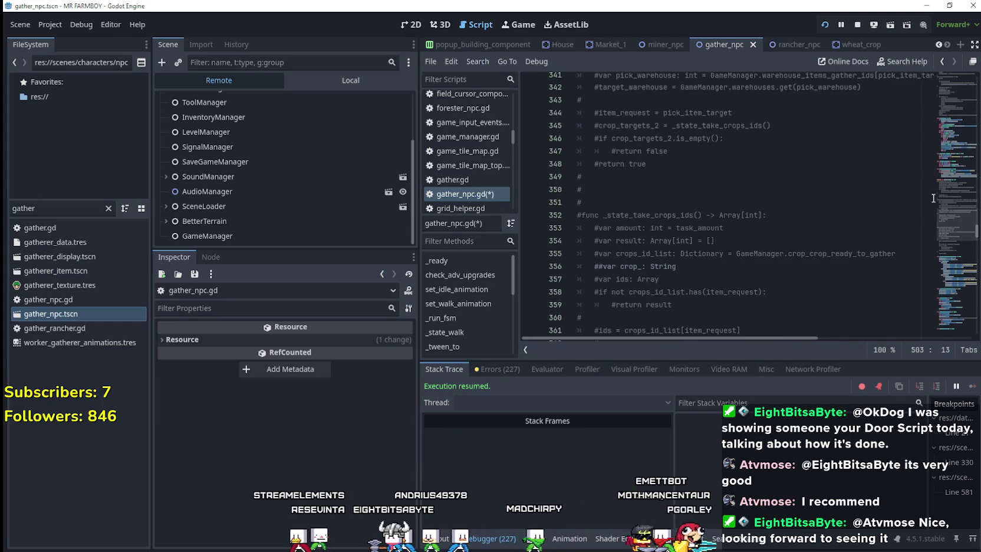
pyautogui.scroll(15, 955, 160)
pyautogui.moveTo(947, 204); pyautogui.dragTo(946, 128)
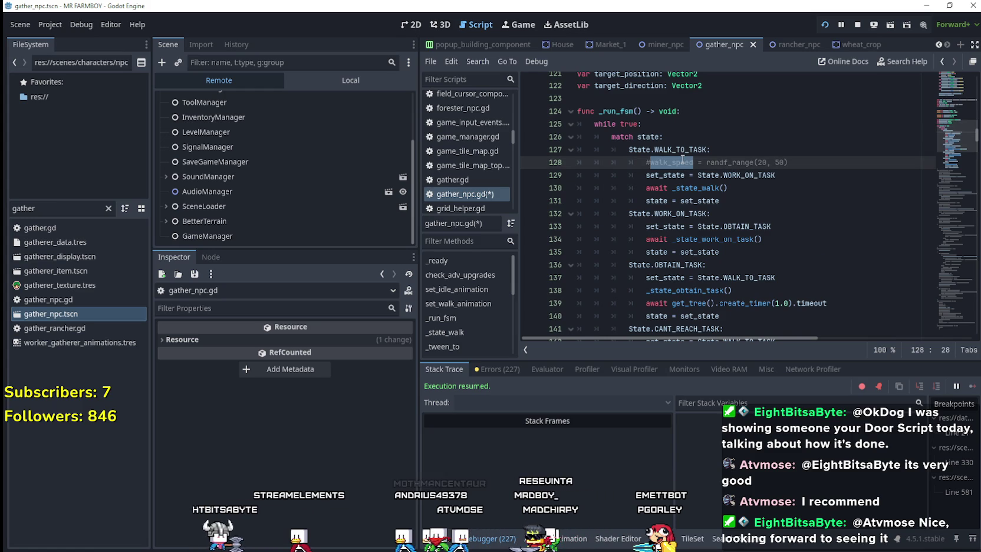
# Search for walk_speed, stepping between matches on lines 128 and 296, then return to the game
pyautogui.hotkey('ctrl', 'f')
pyautogui.click(831, 351)
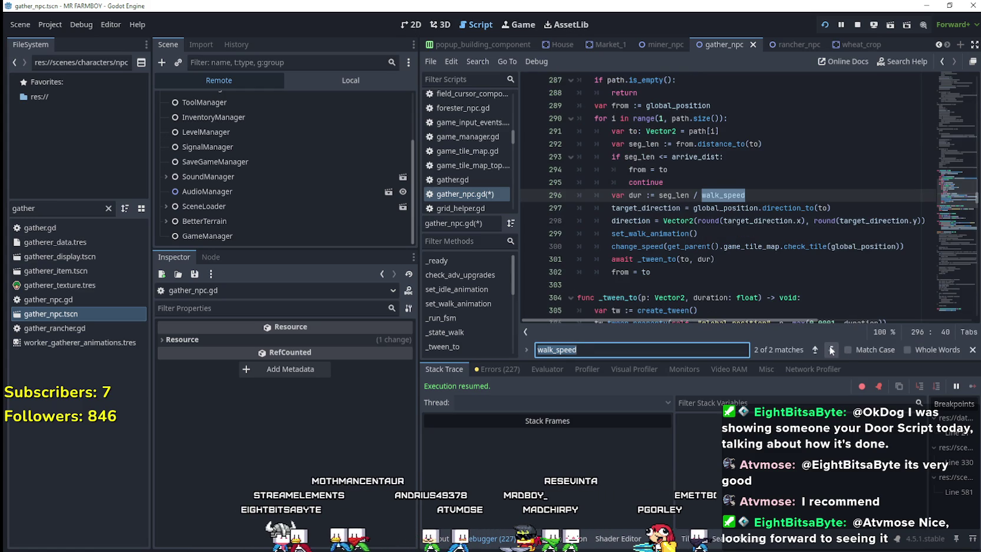
pyautogui.click(831, 350)
pyautogui.click(831, 350)
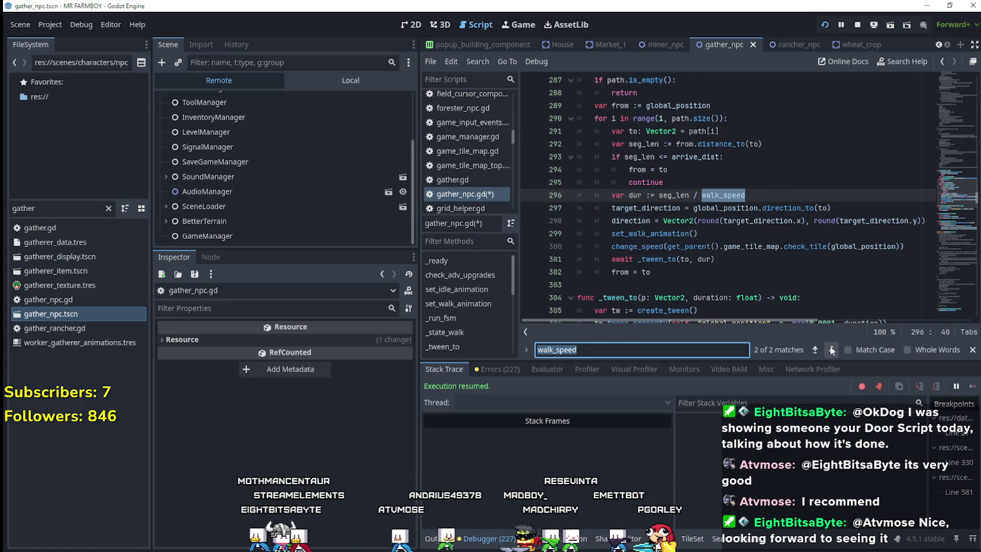
pyautogui.hotkey('alt', 'Tab')
pyautogui.scroll(-5, 710, 379)
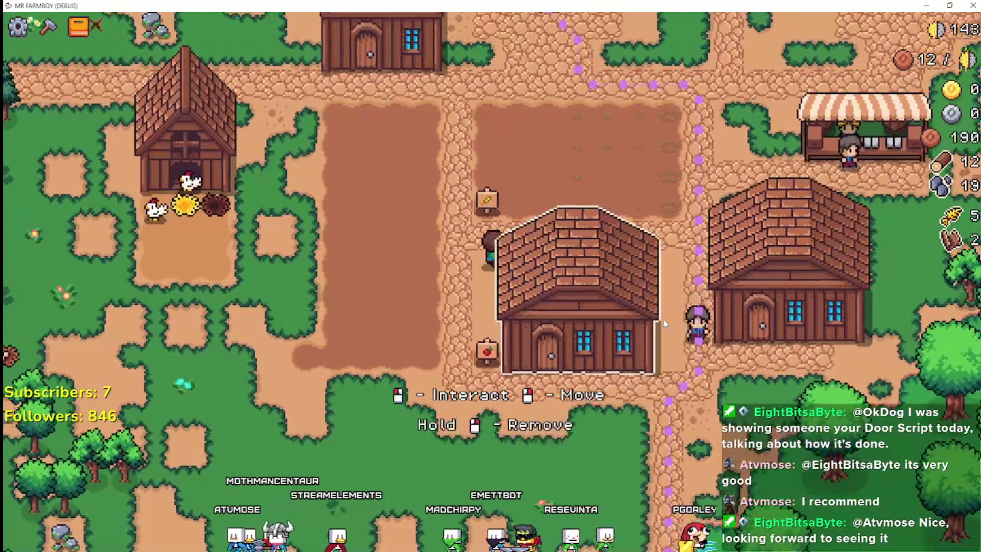
# Walk the farmer around the house and up the cobble path, then make the game windowed
pyautogui.press('d')
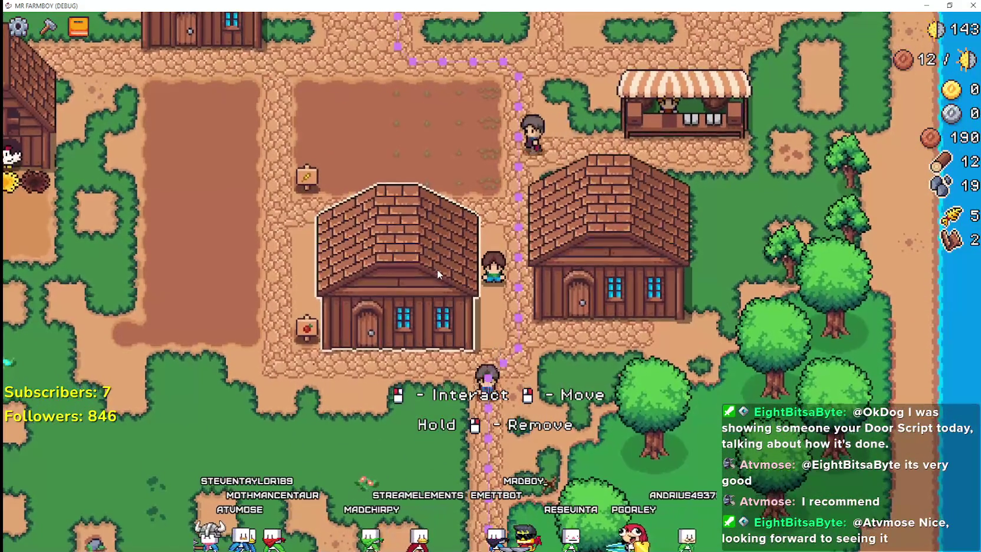
pyautogui.click(438, 268)
pyautogui.click(417, 42)
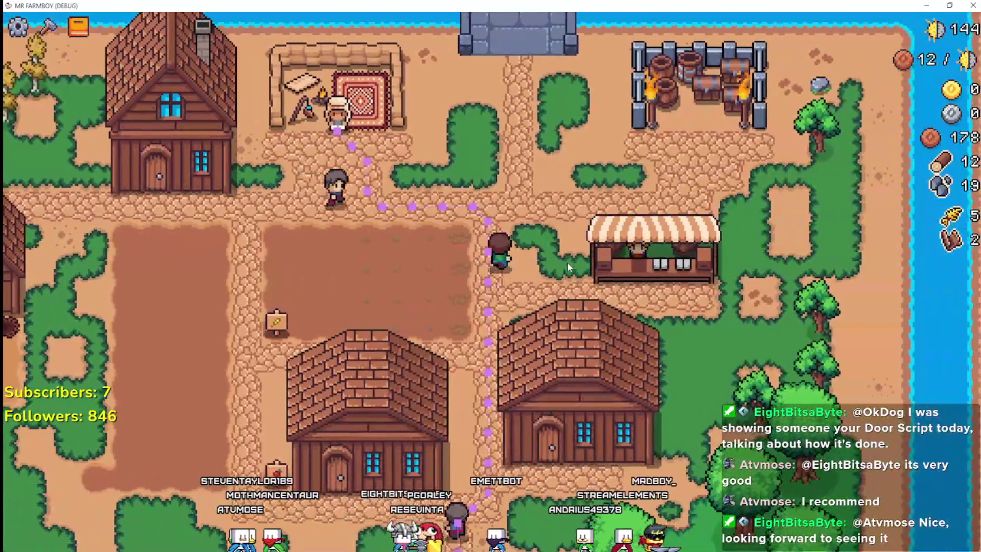
pyautogui.moveTo(639, 6); pyautogui.dragTo(642, 33)
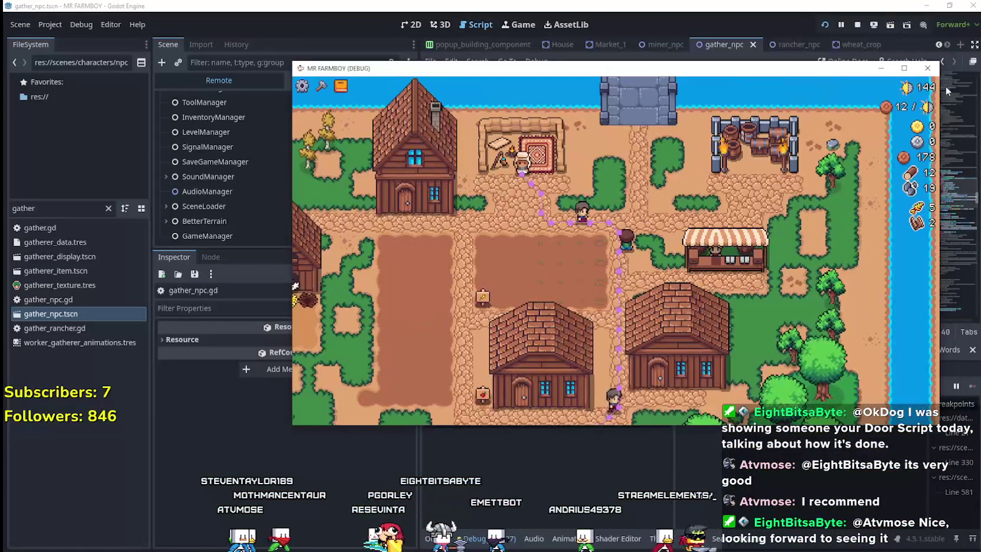
# Stop and relaunch the game with F8 and F5, then load Save 5
pyautogui.press('F8')
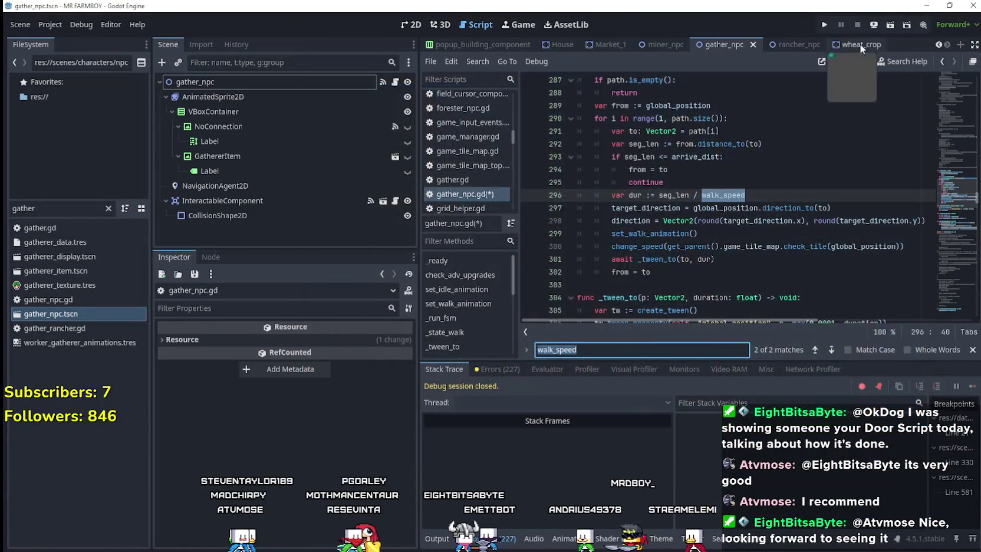
pyautogui.press('F5')
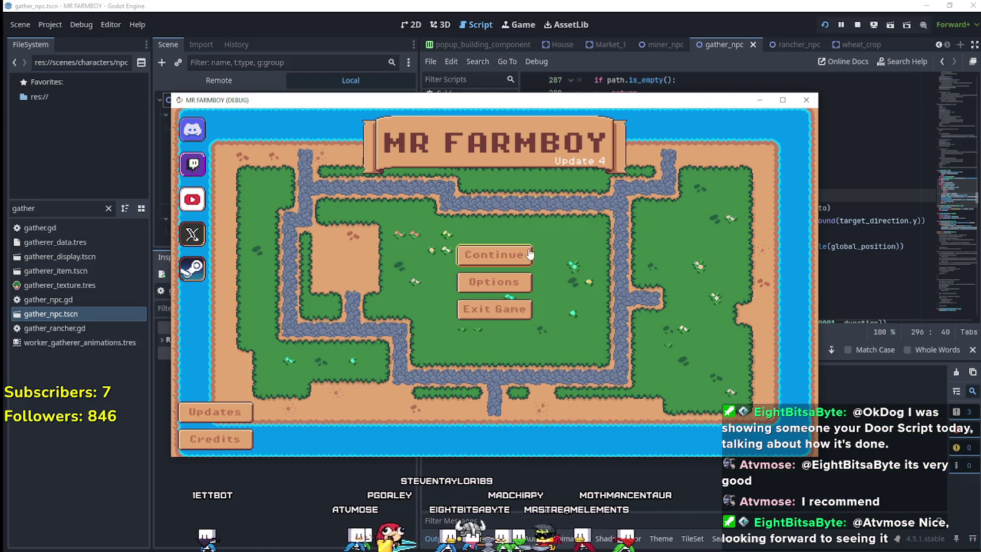
pyautogui.click(528, 253)
pyautogui.scroll(-1, 567, 329)
pyautogui.scroll(-2, 567, 329)
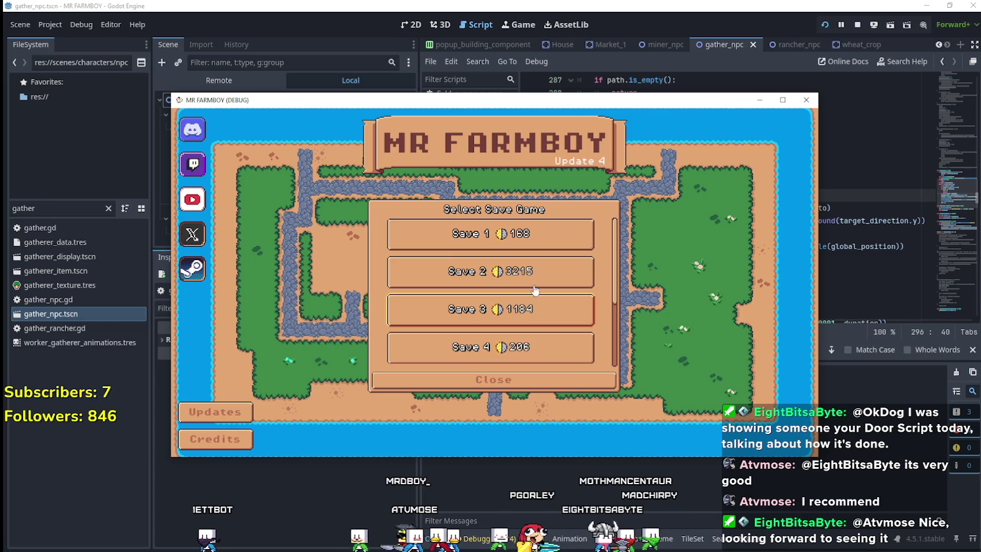
pyautogui.click(533, 284)
pyautogui.click(450, 276)
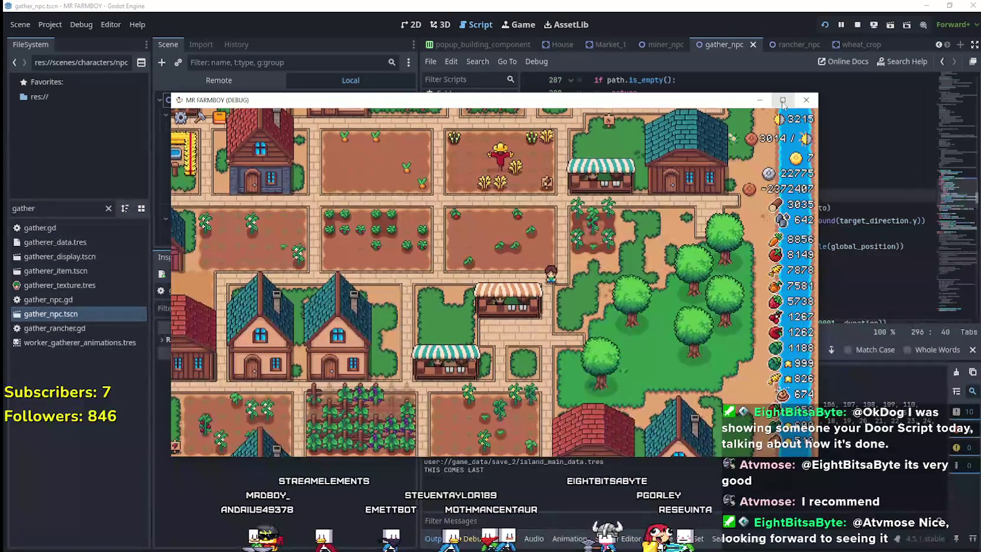
pyautogui.click(782, 101)
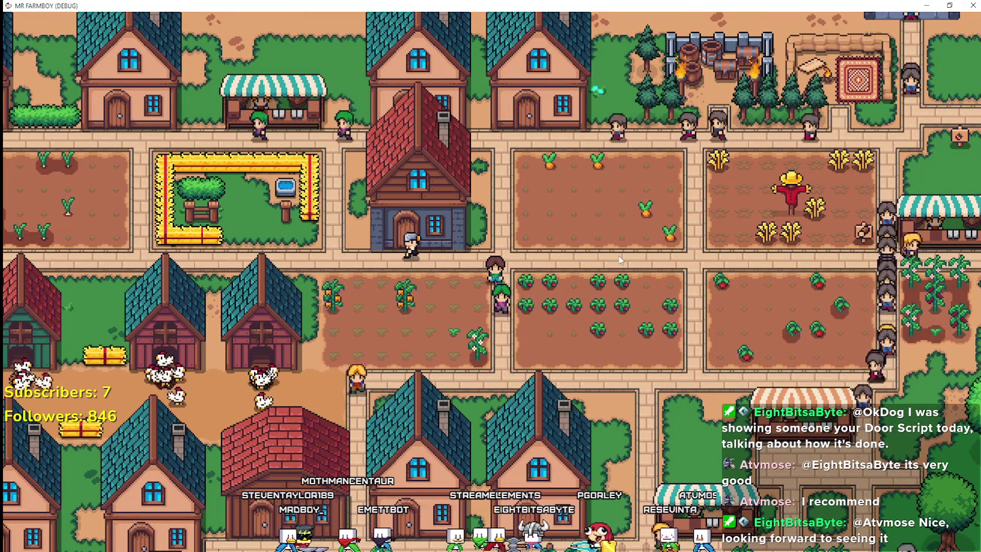
# Zoom out over the whole town map, then zoom back in and pan left
pyautogui.scroll(-5, 619, 260)
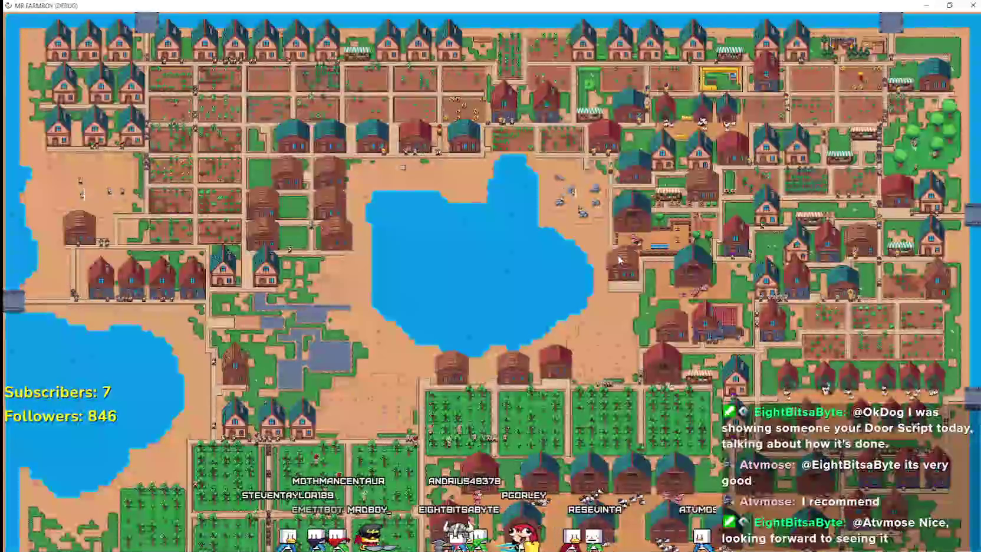
pyautogui.scroll(5, 619, 259)
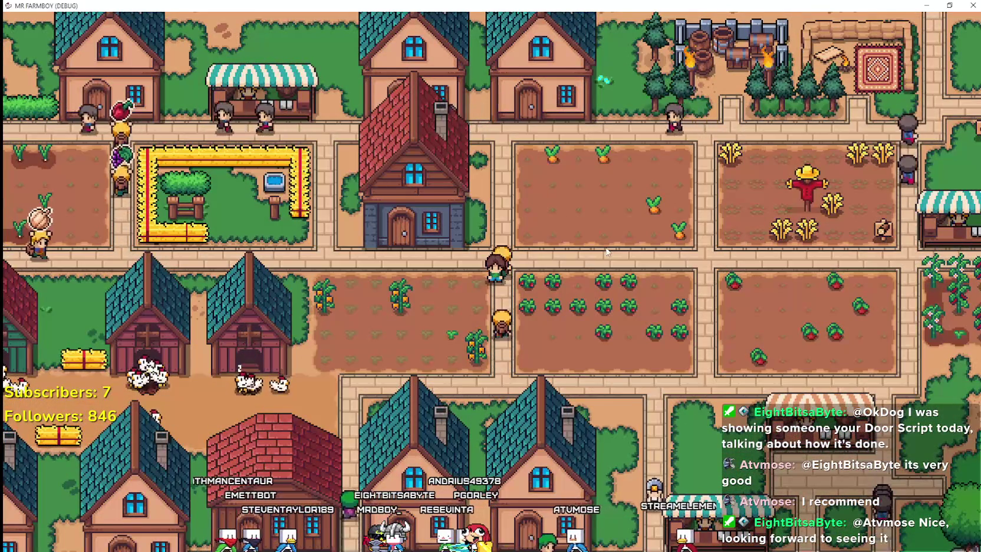
pyautogui.scroll(1, 605, 236)
pyautogui.press('a')
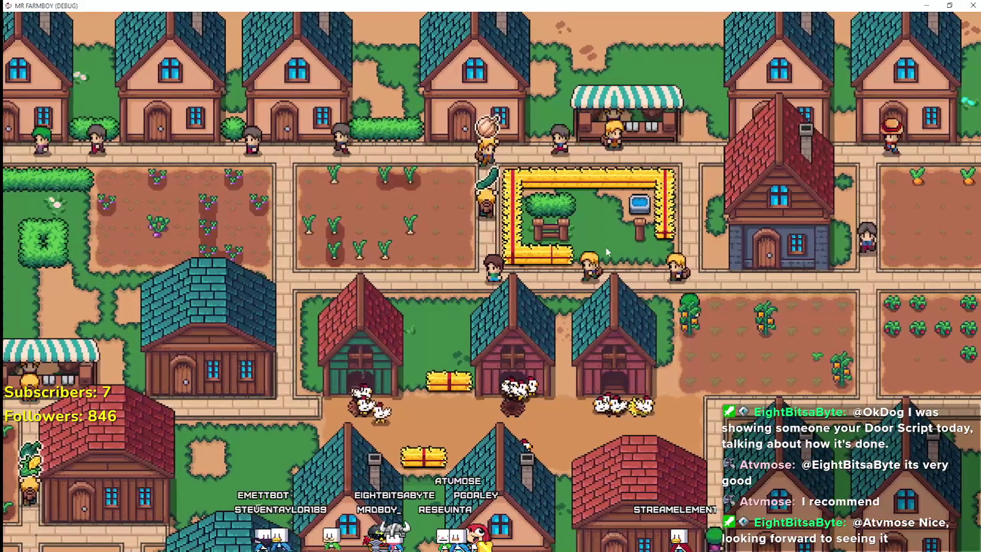
# Pan past the lake, houses and farm plots, then bring up the Advancements panel
pyautogui.press('a')
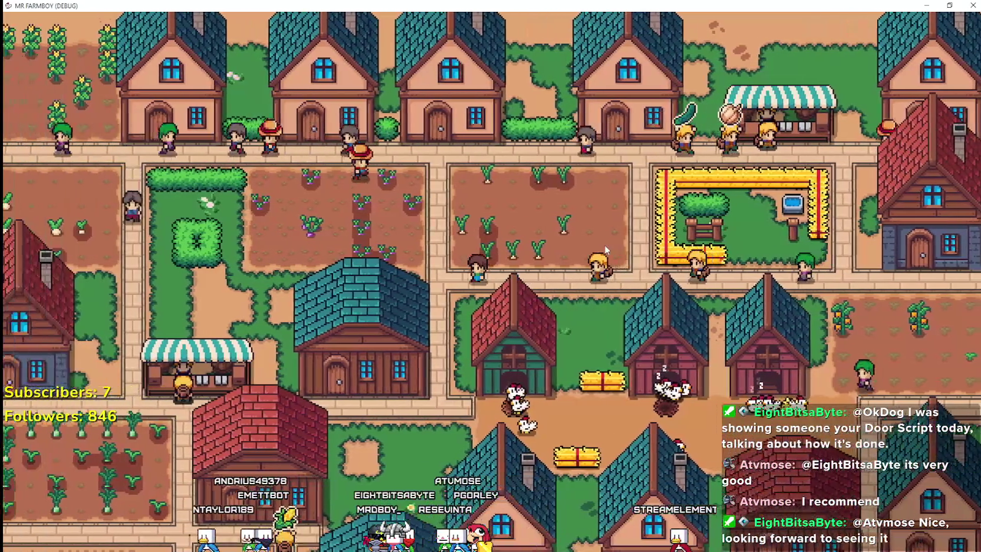
pyautogui.press('s')
pyautogui.press('a')
pyautogui.press('s')
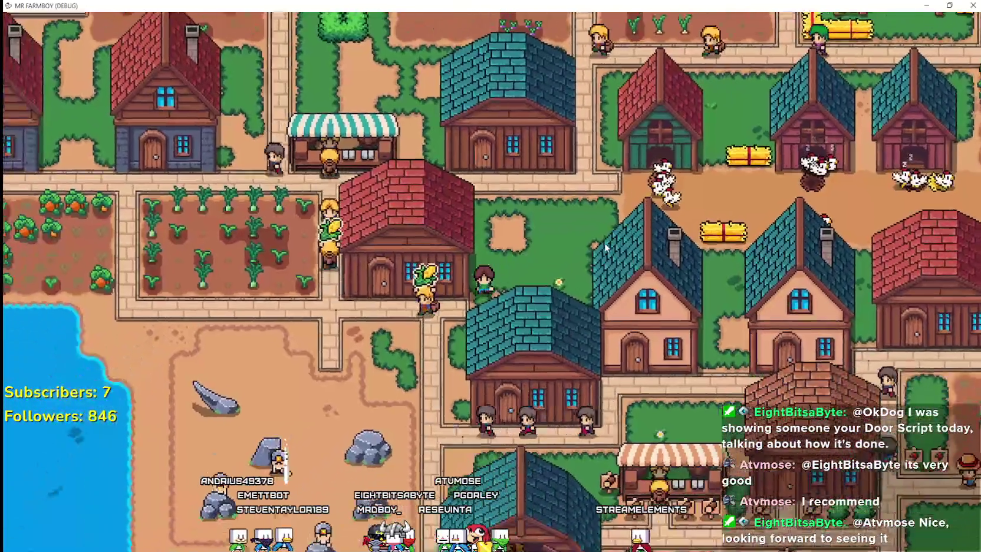
pyautogui.press('d')
pyautogui.press('s')
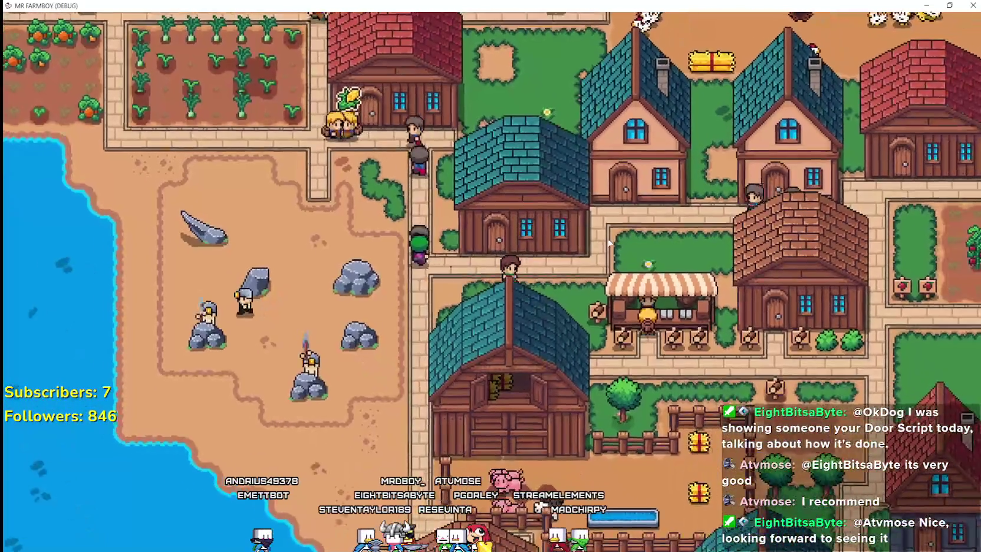
pyautogui.press('d')
pyautogui.press('w')
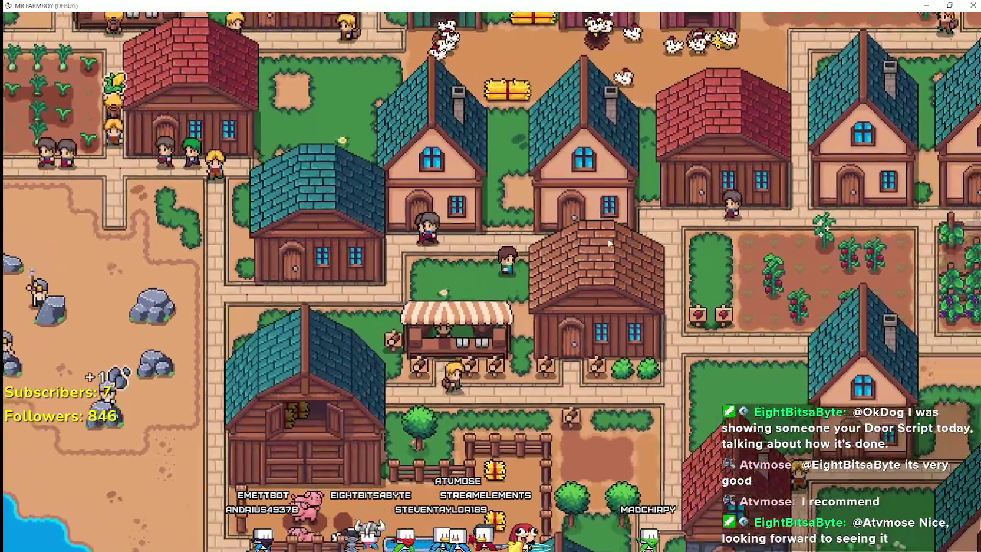
pyautogui.press('d')
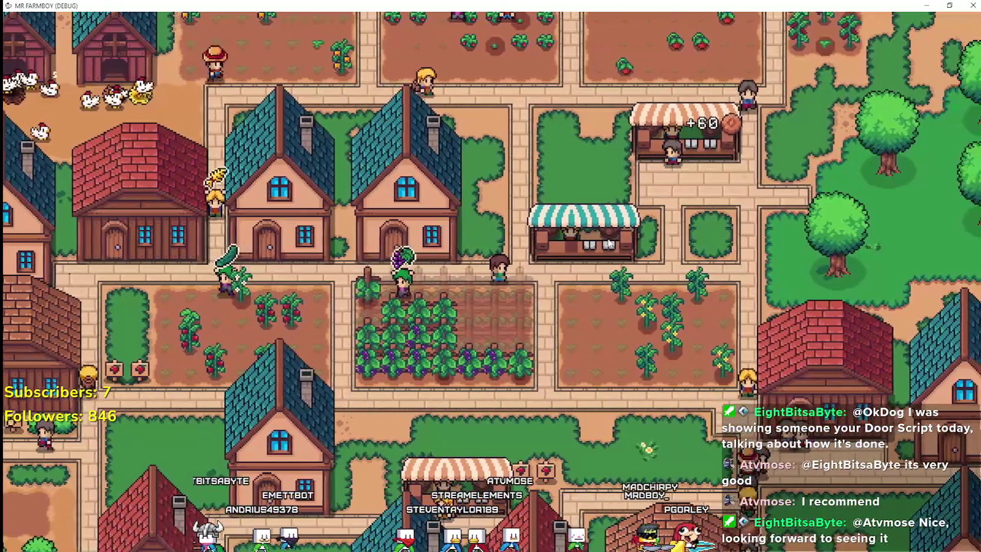
pyautogui.press('a')
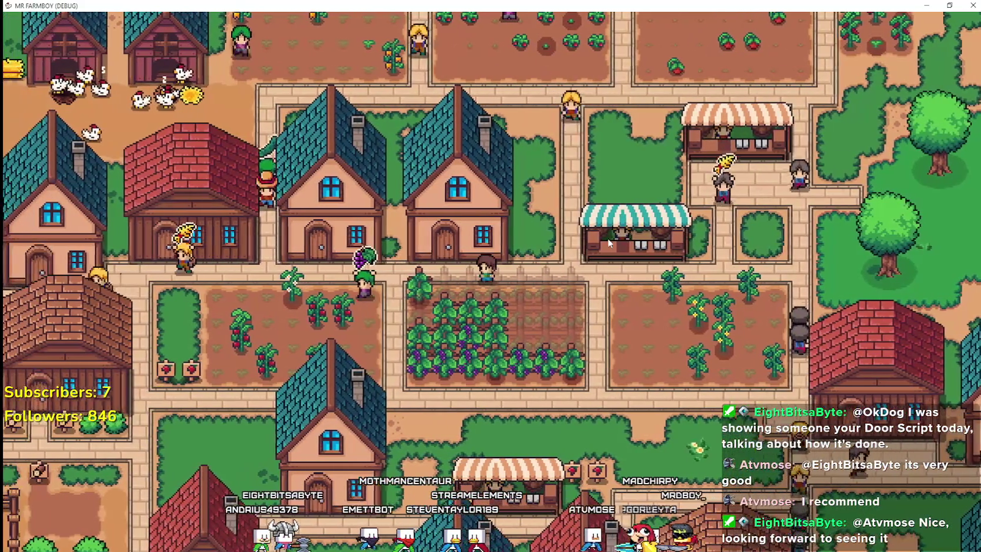
pyautogui.press('a')
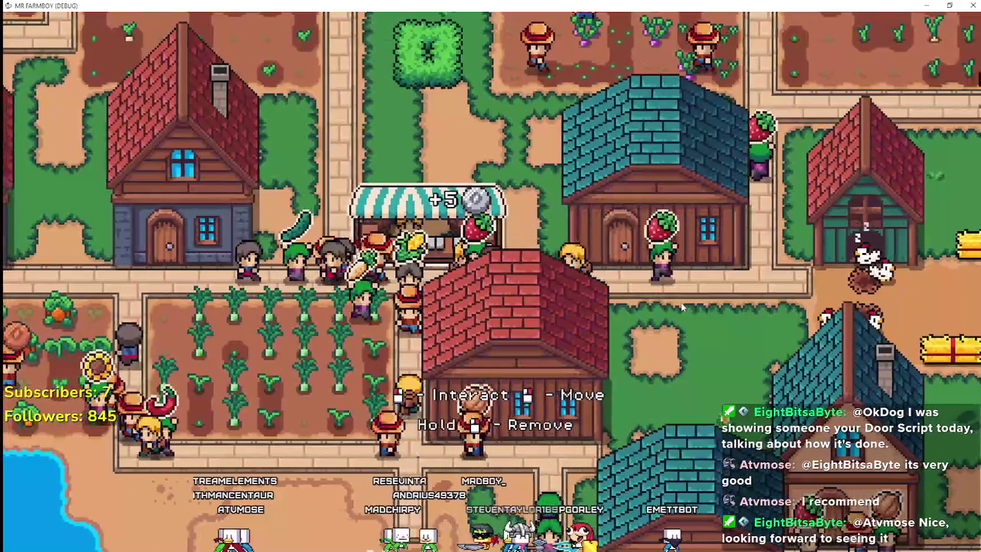
pyautogui.press('Tab')
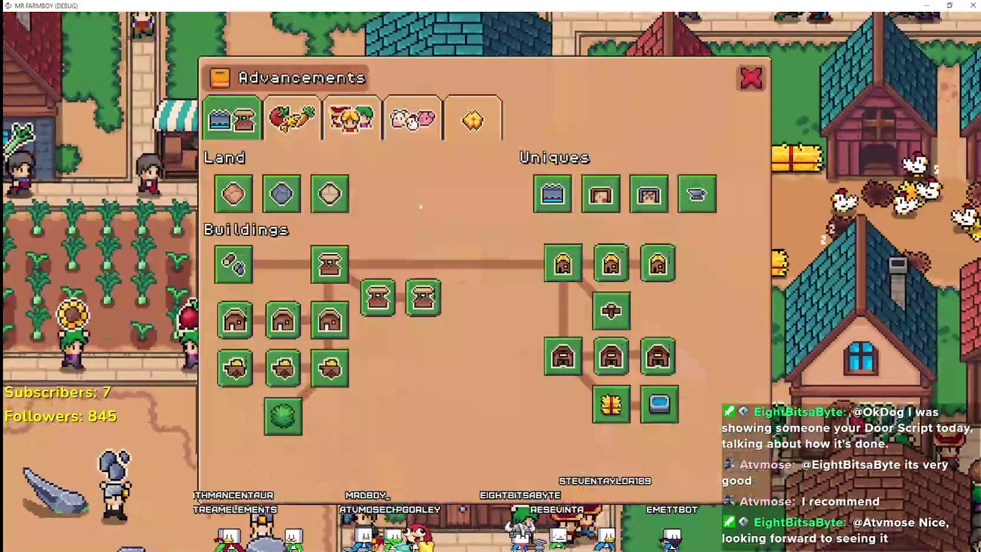
# View the Crops and Workers advancements, then close the panel with the red X
pyautogui.click(288, 109)
pyautogui.click(352, 118)
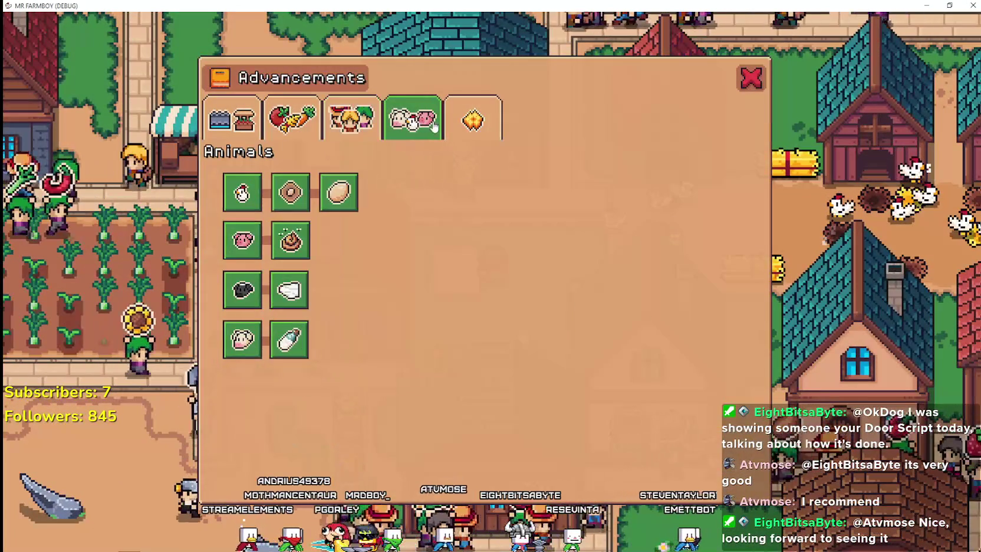
pyautogui.click(746, 85)
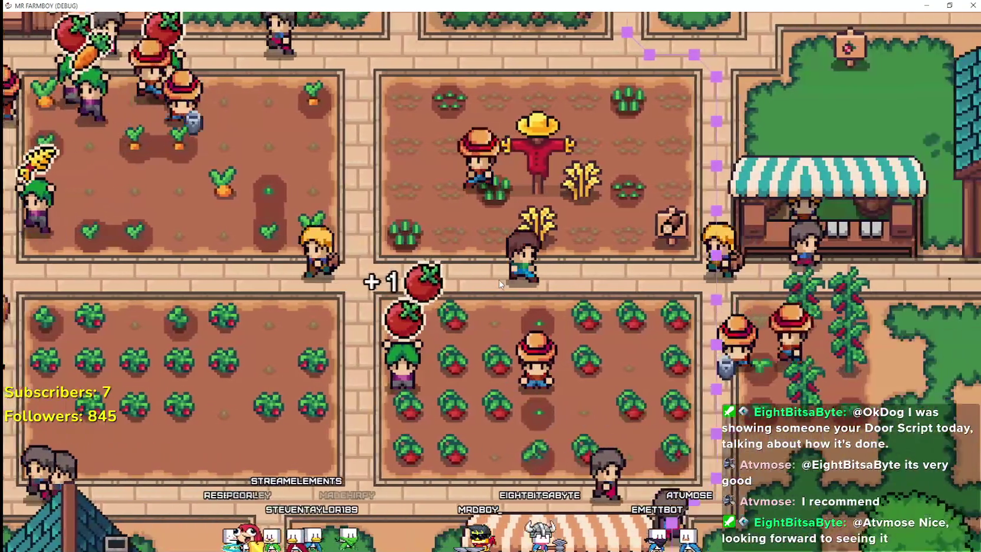
pyautogui.press('c')
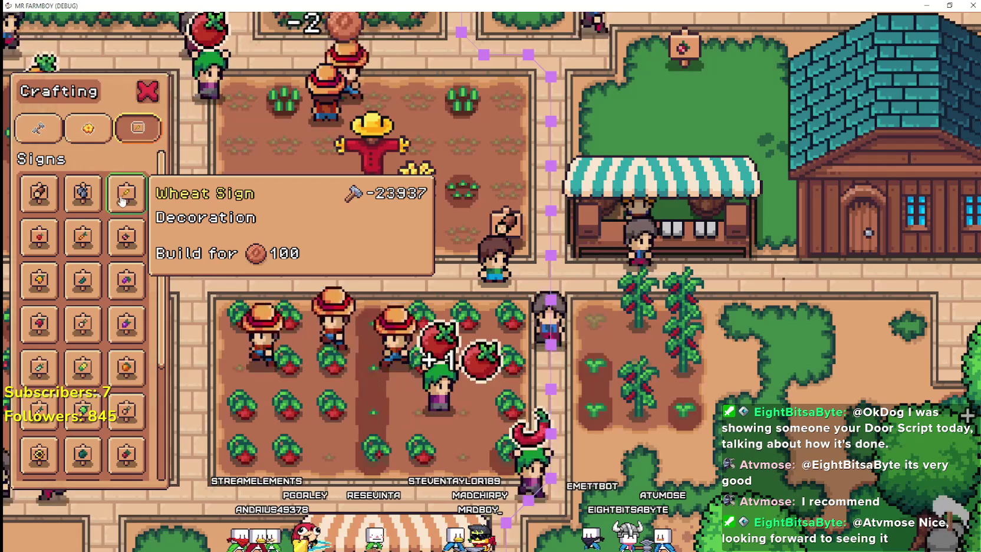
# Try building a Wheat Sign, cancel after it fails for lack of resources, and zoom the camera
pyautogui.click(122, 202)
pyautogui.click(585, 405)
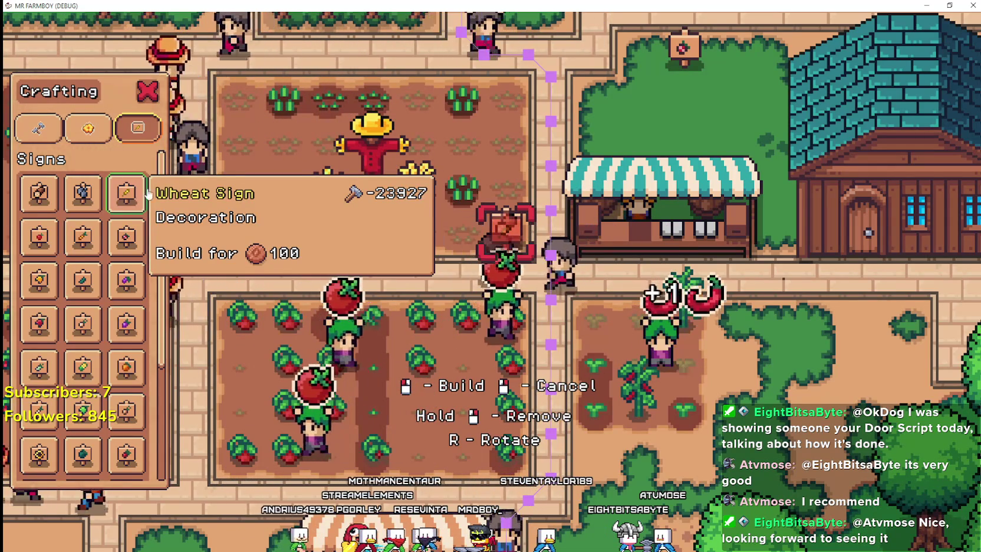
pyautogui.rightClick(576, 326)
pyautogui.scroll(-3, 572, 322)
pyautogui.scroll(2, 573, 318)
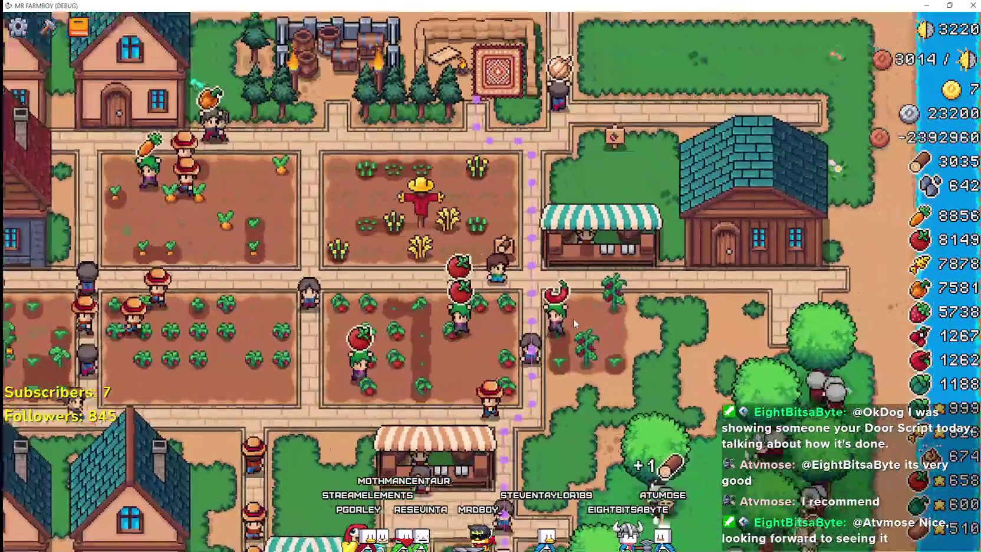
pyautogui.scroll(1, 573, 318)
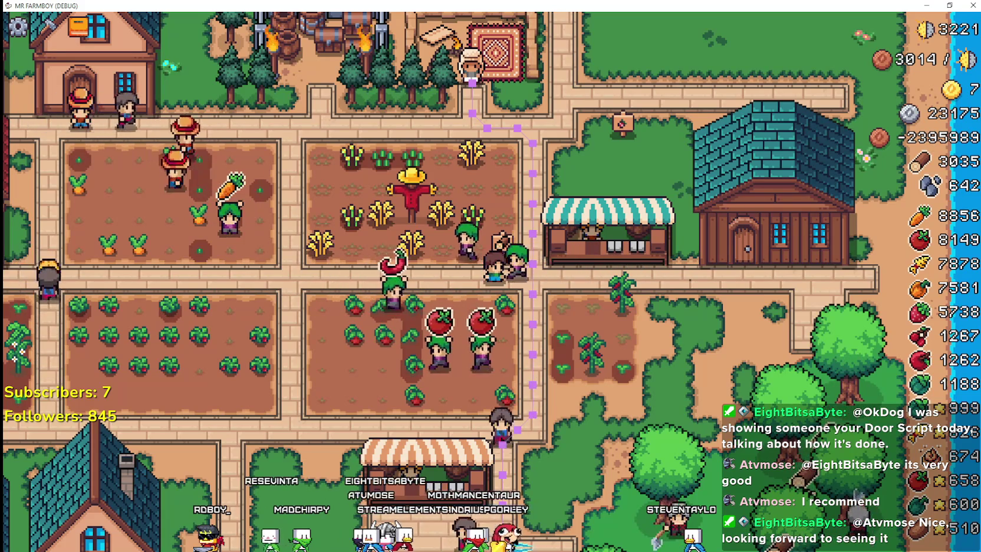
# In the Remote tree, page InventoryManager's Inventory to entry 57, make its amount positive, and return to the game
pyautogui.hotkey('alt', 'Tab')
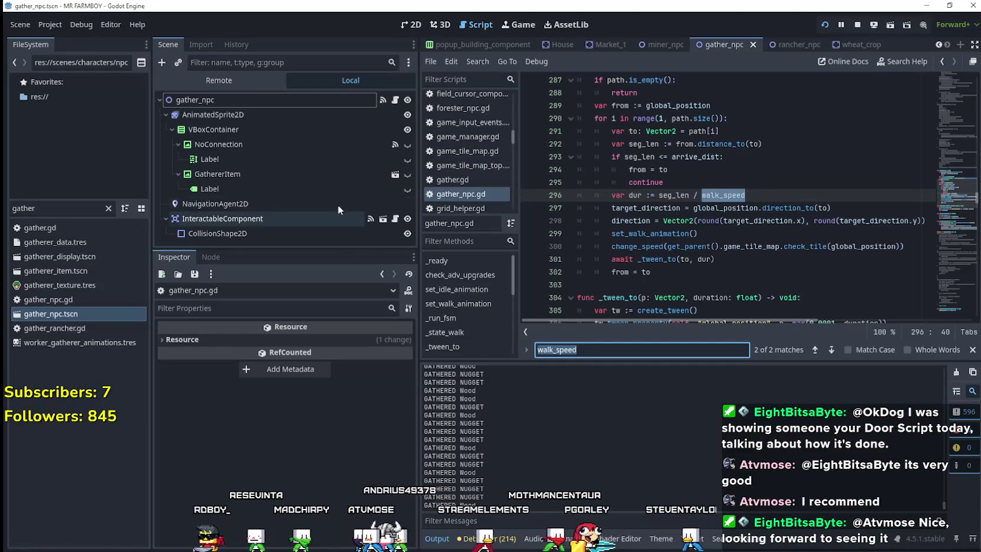
pyautogui.click(249, 83)
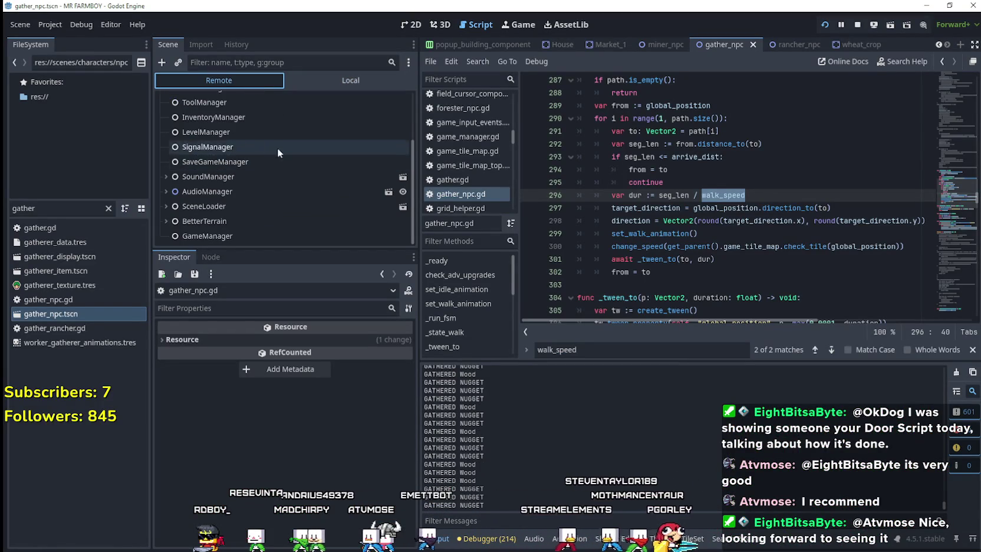
pyautogui.click(232, 119)
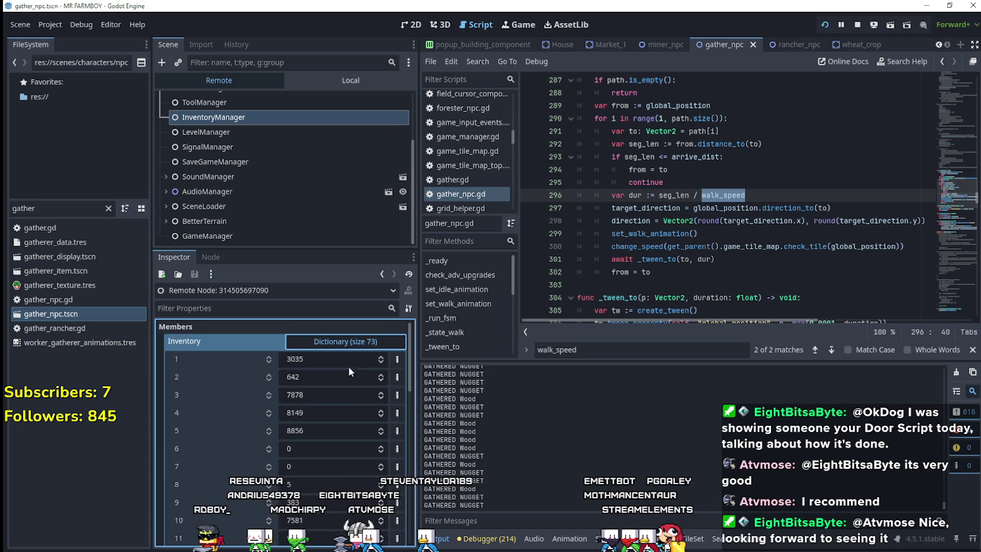
pyautogui.scroll(-5, 331, 466)
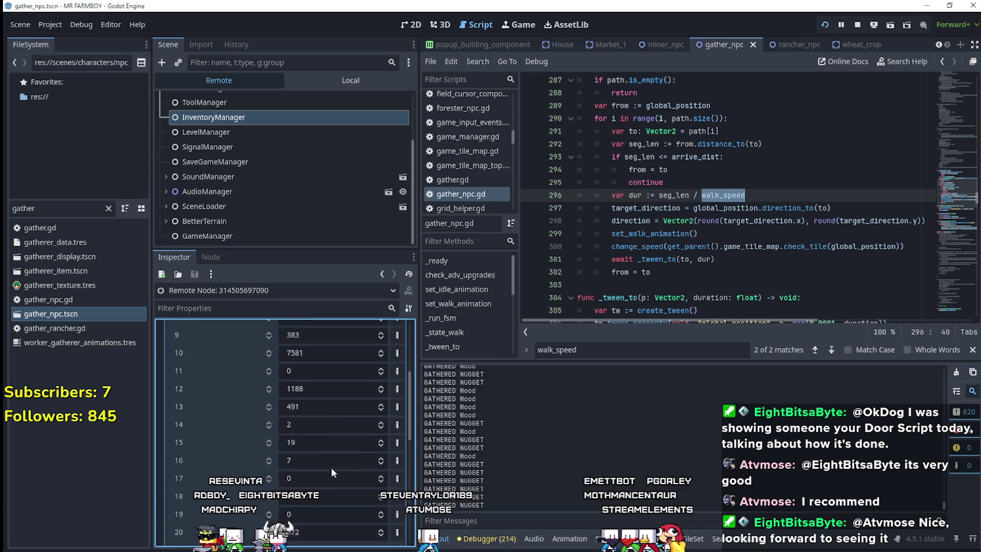
pyautogui.click(312, 466)
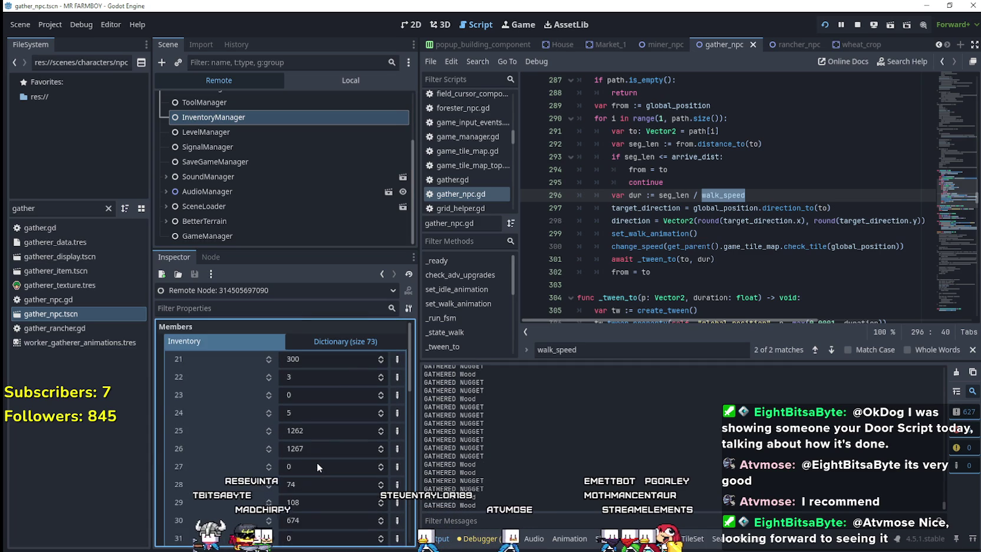
pyautogui.click(310, 522)
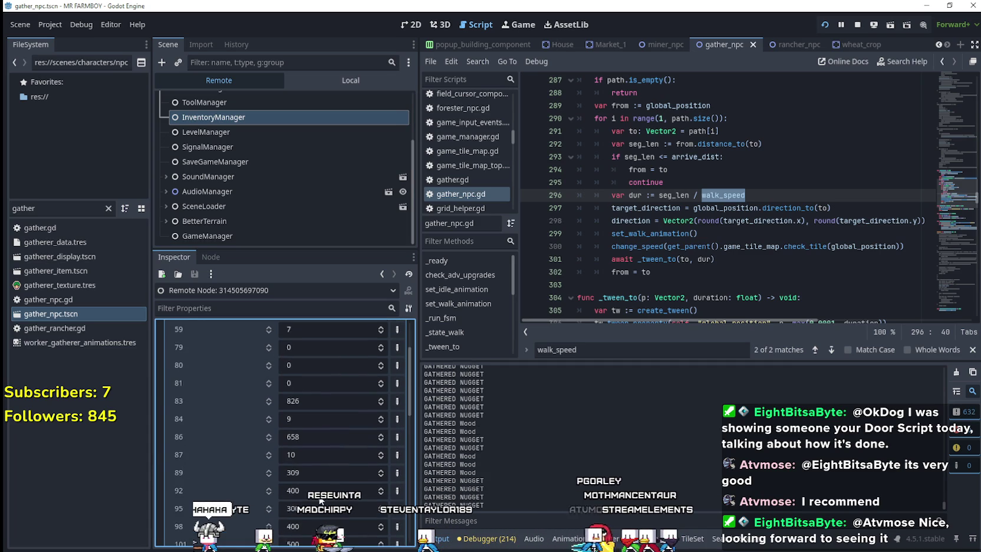
pyautogui.click(297, 382)
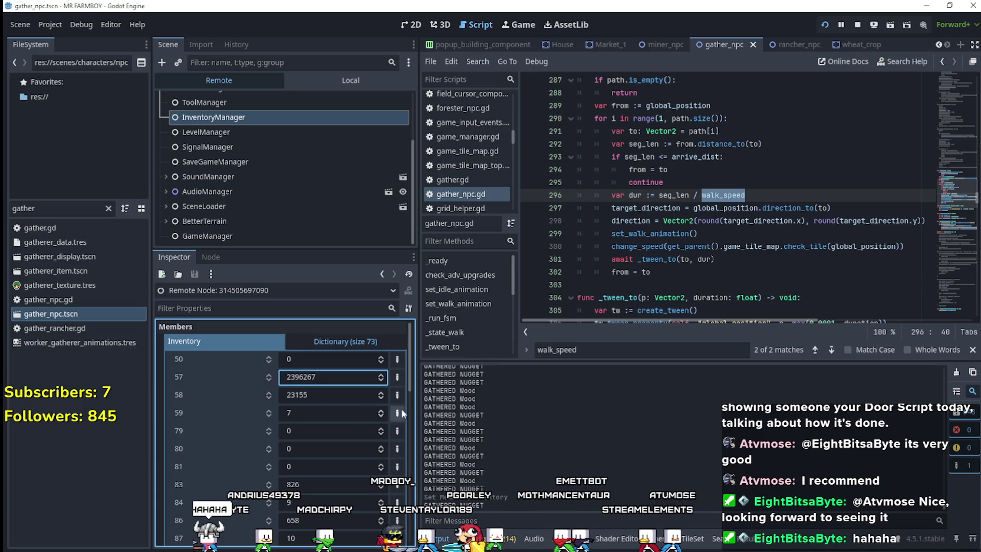
pyautogui.click(340, 342)
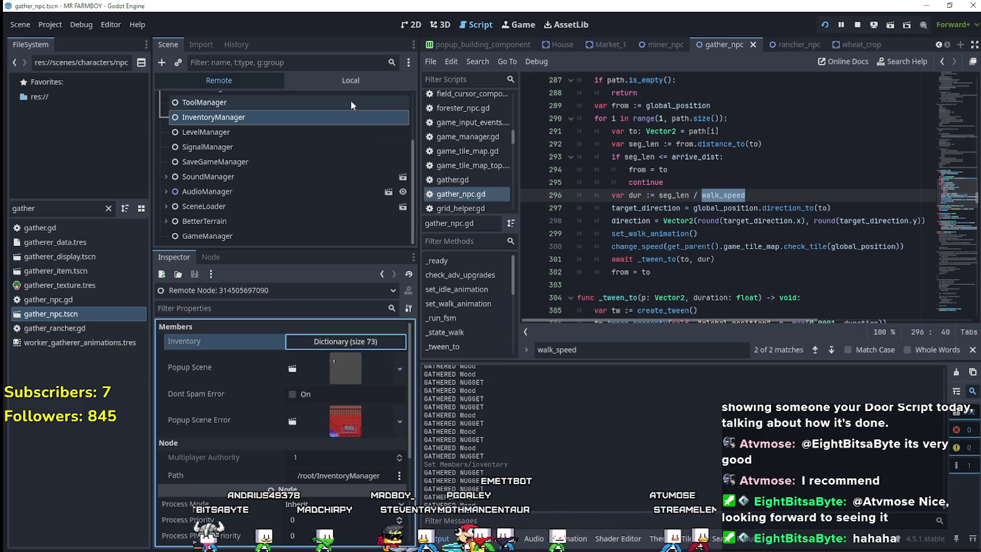
pyautogui.click(350, 81)
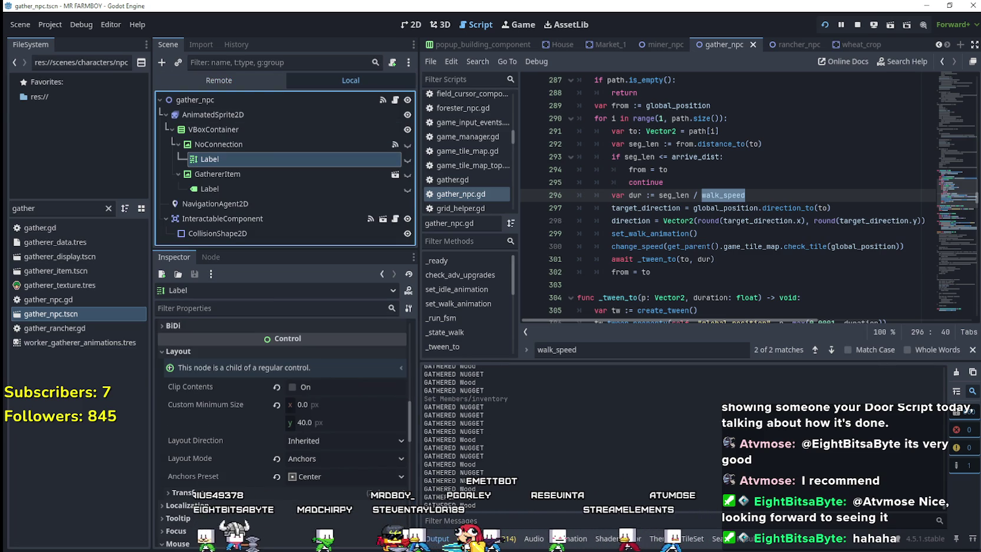
pyautogui.hotkey('alt', 'Tab')
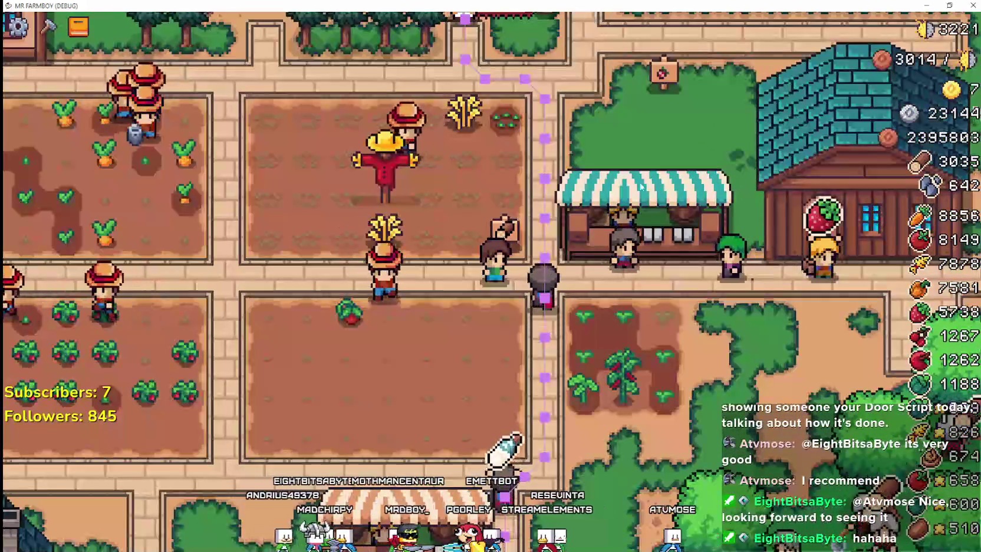
# Pick a sign from the crafting menu, then cancel its placement
pyautogui.press('c')
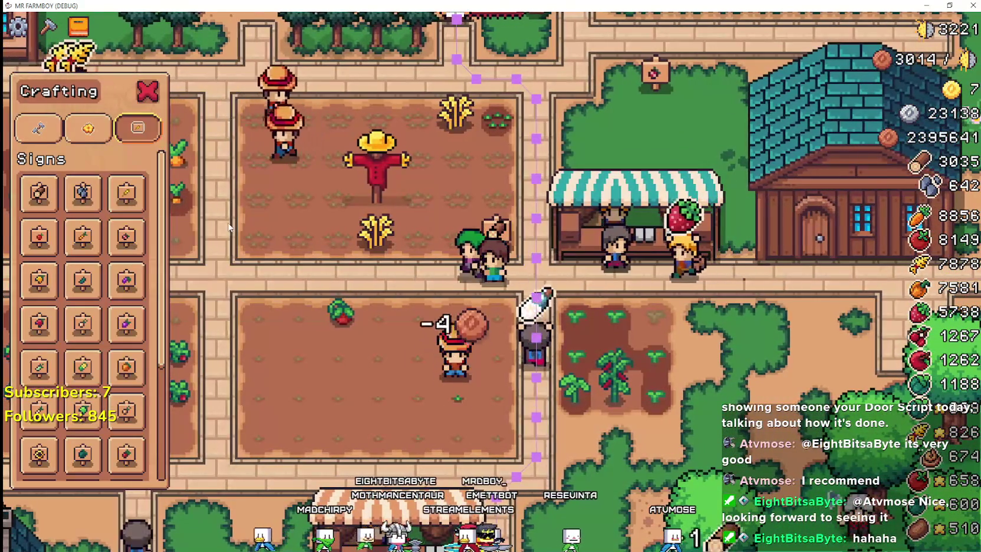
pyautogui.click(127, 236)
pyautogui.rightClick(587, 357)
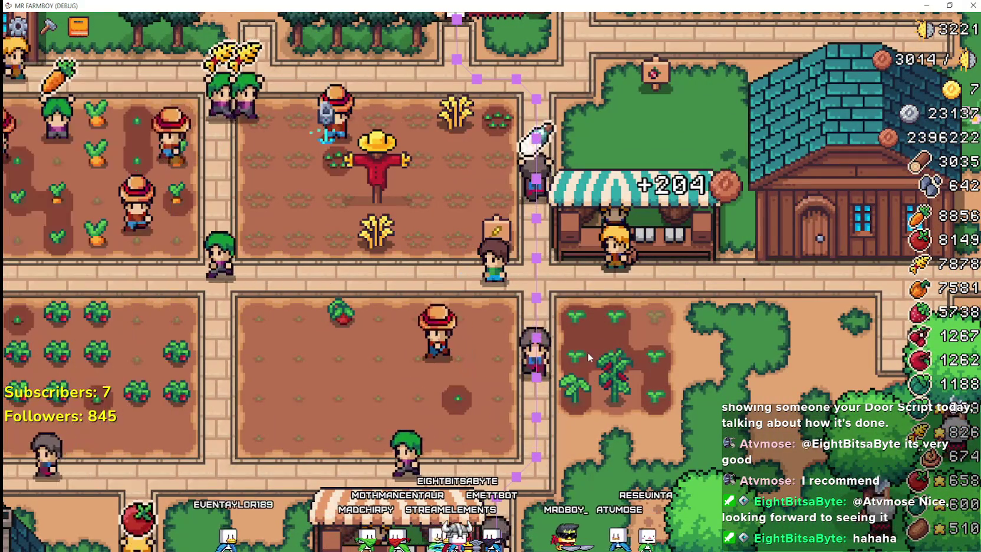
# Walk the player around the farm paths, then bring the Steam store window in front
pyautogui.press('a')
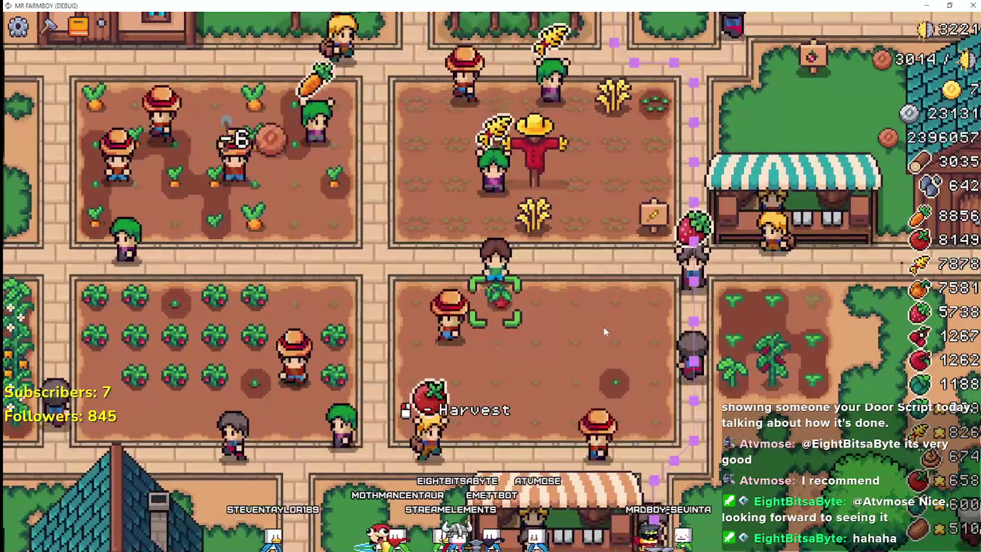
pyautogui.press('a')
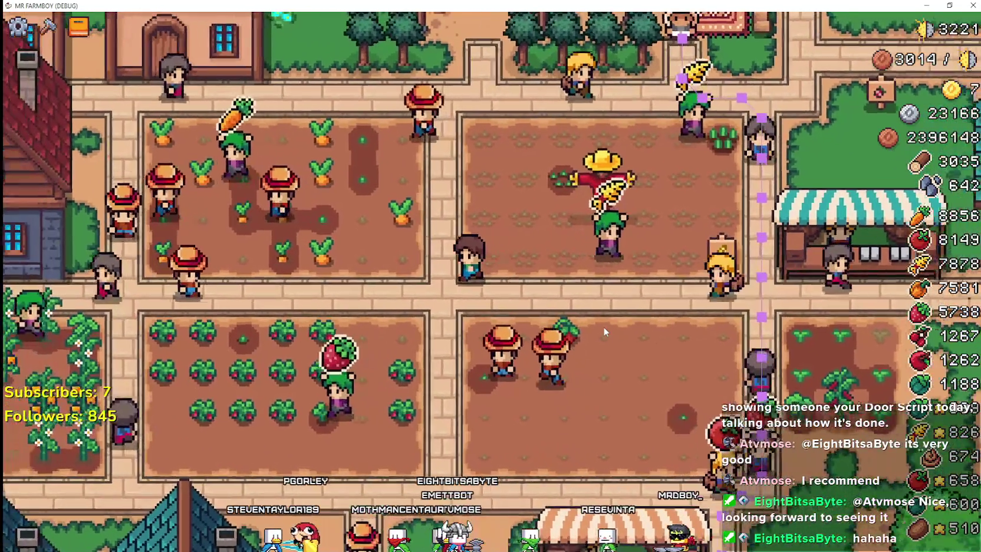
pyautogui.press('s')
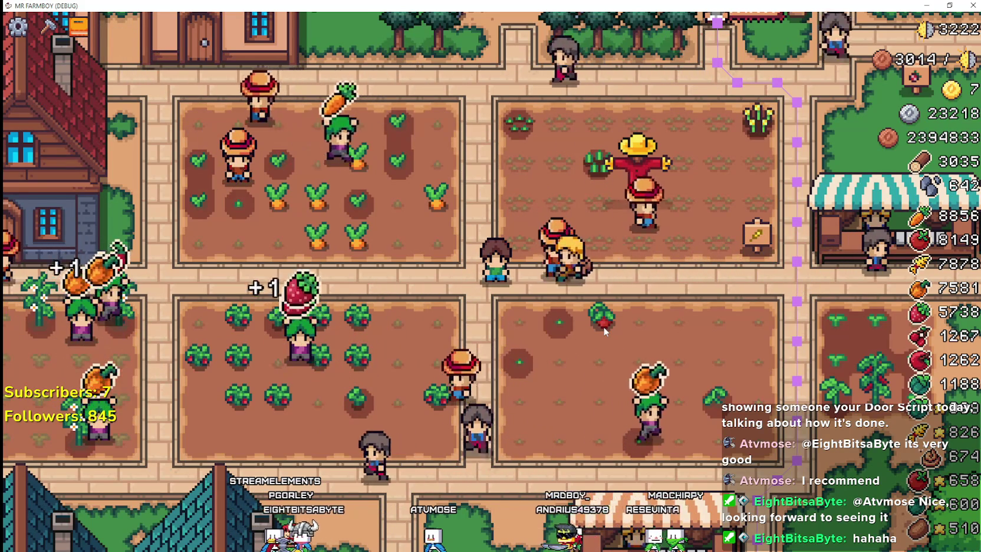
pyautogui.press('Left')
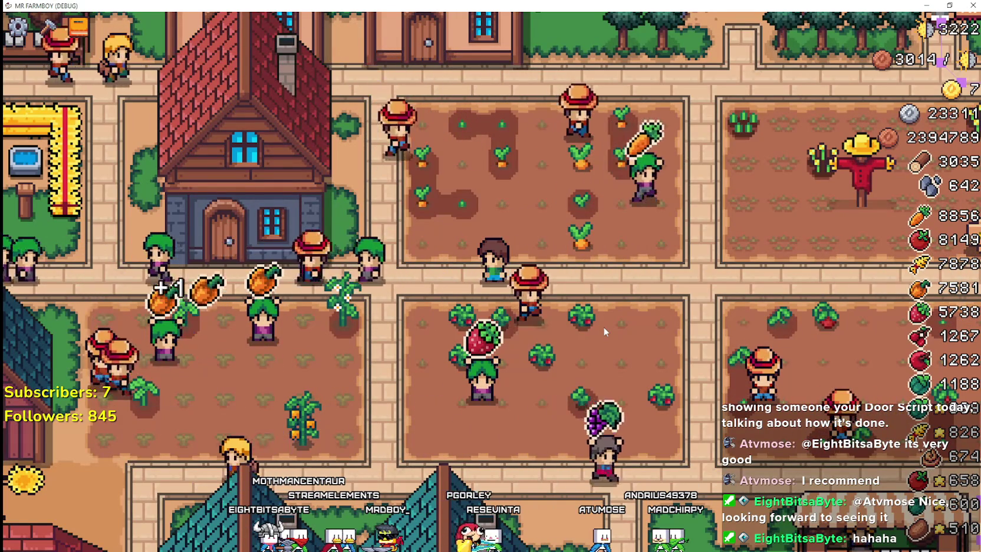
pyautogui.press('d')
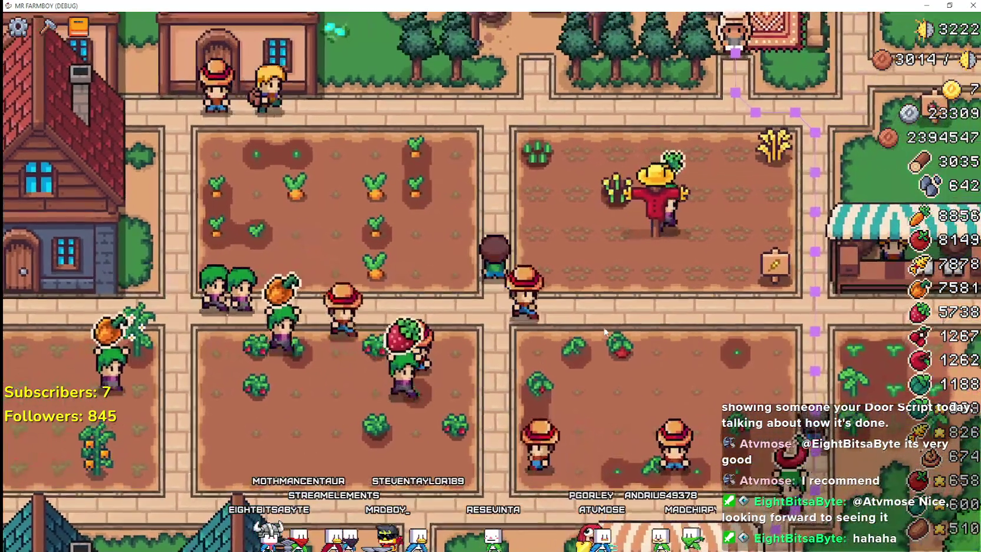
pyautogui.press('w')
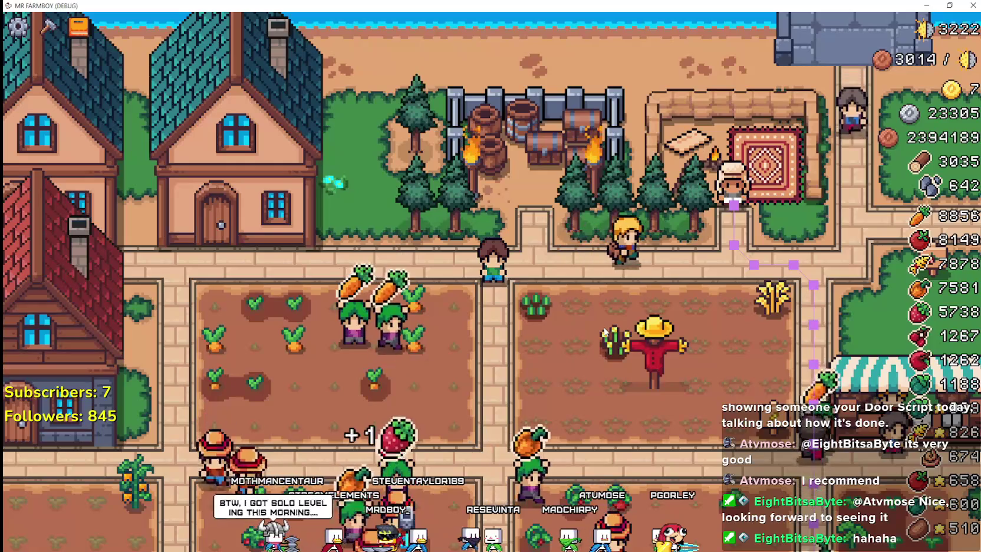
pyautogui.press('s')
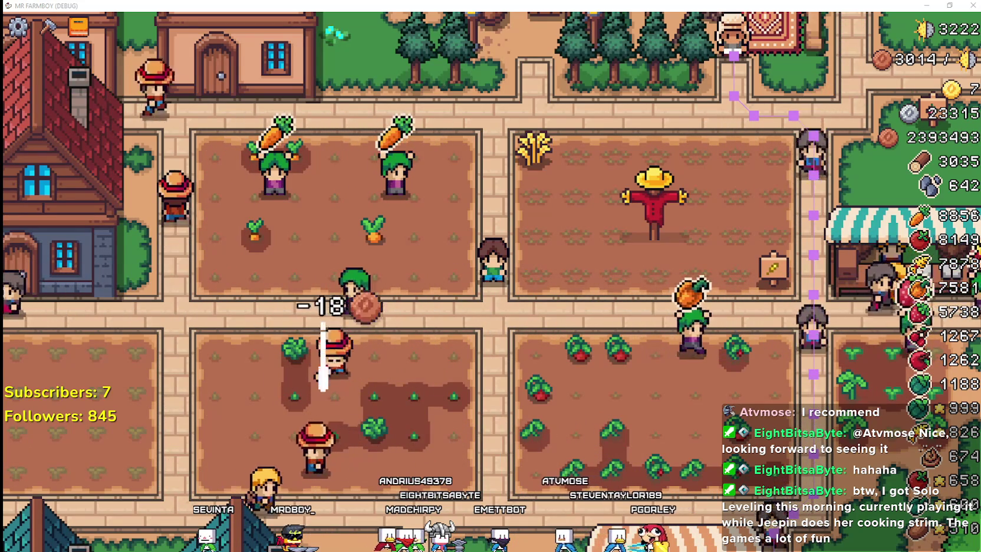
pyautogui.hotkey('alt', 'Tab')
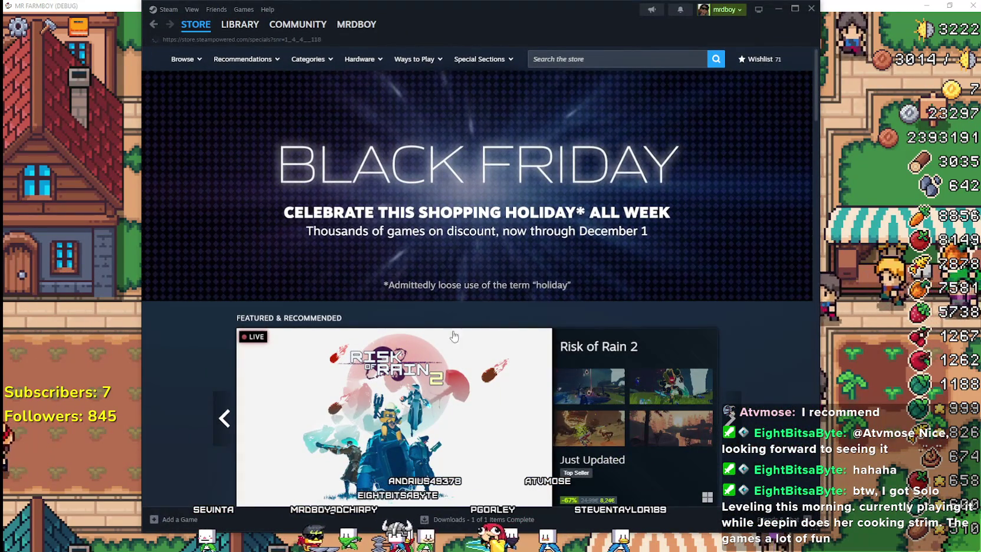
pyautogui.click(344, 283)
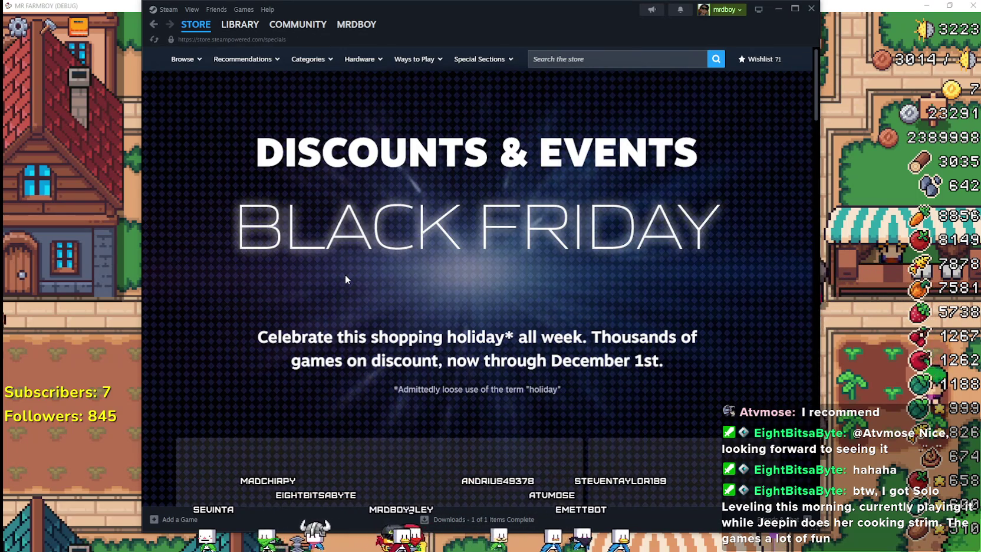
pyautogui.scroll(-3, 314, 235)
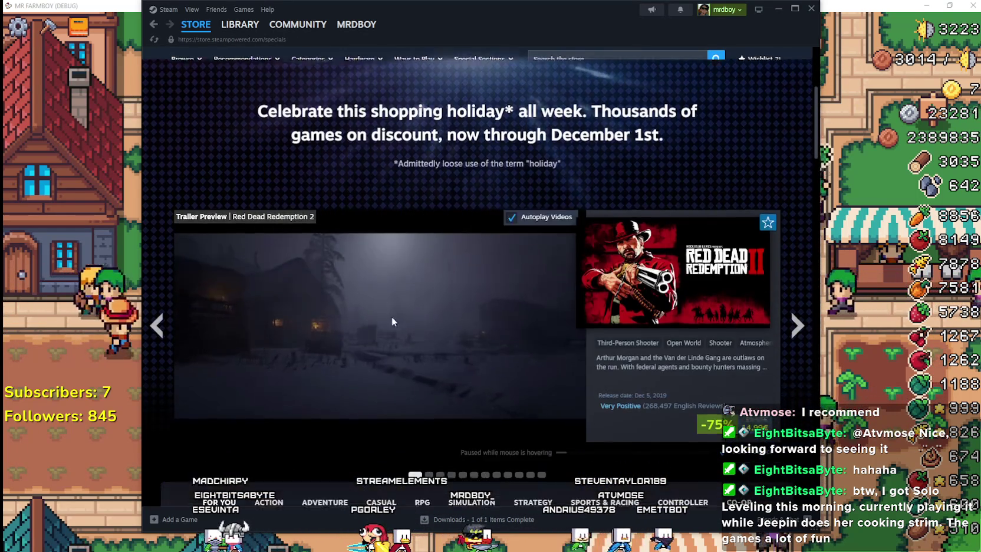
pyautogui.scroll(-3, 391, 316)
pyautogui.scroll(5, 515, 297)
pyautogui.click(635, 59)
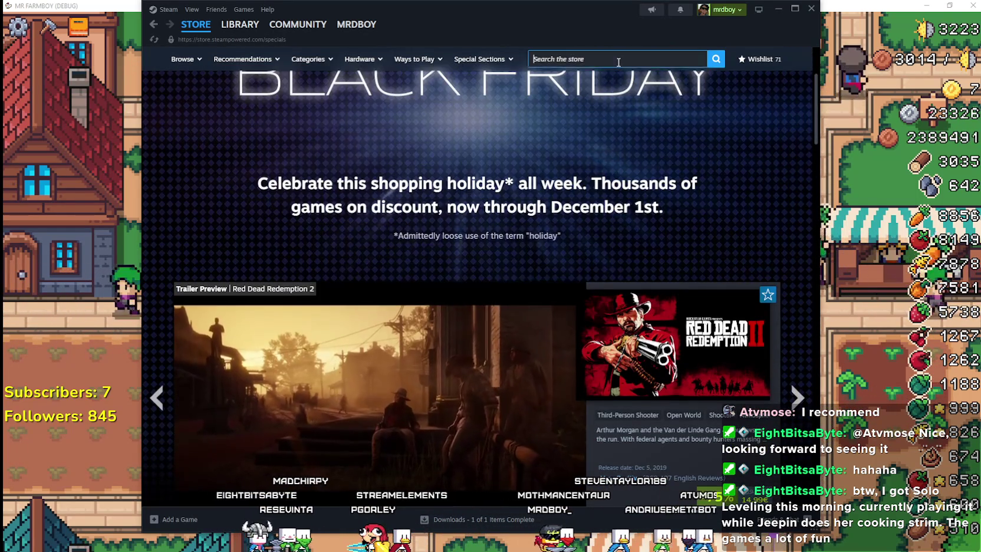
pyautogui.write('MR FARM')
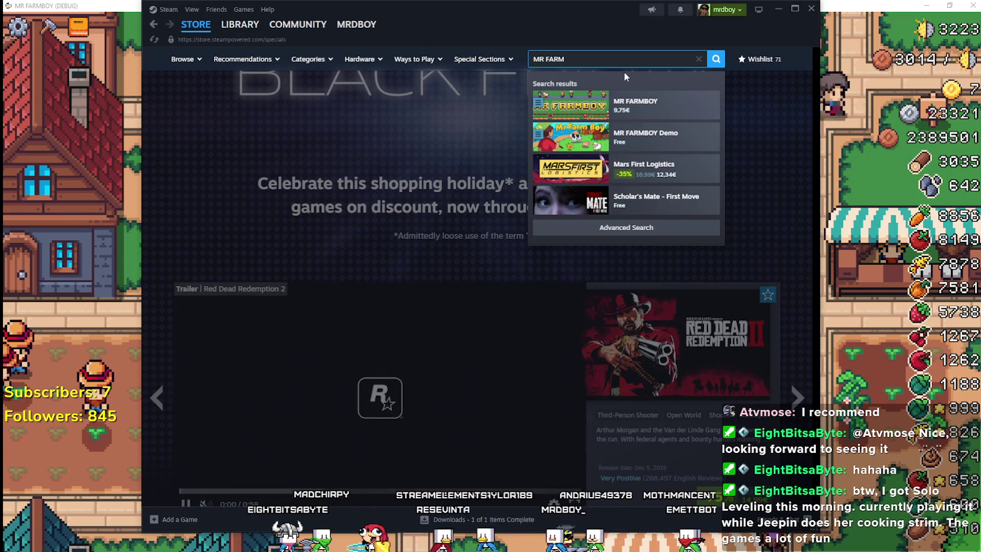
pyautogui.tripleClick(574, 59)
pyautogui.press('BackSpace')
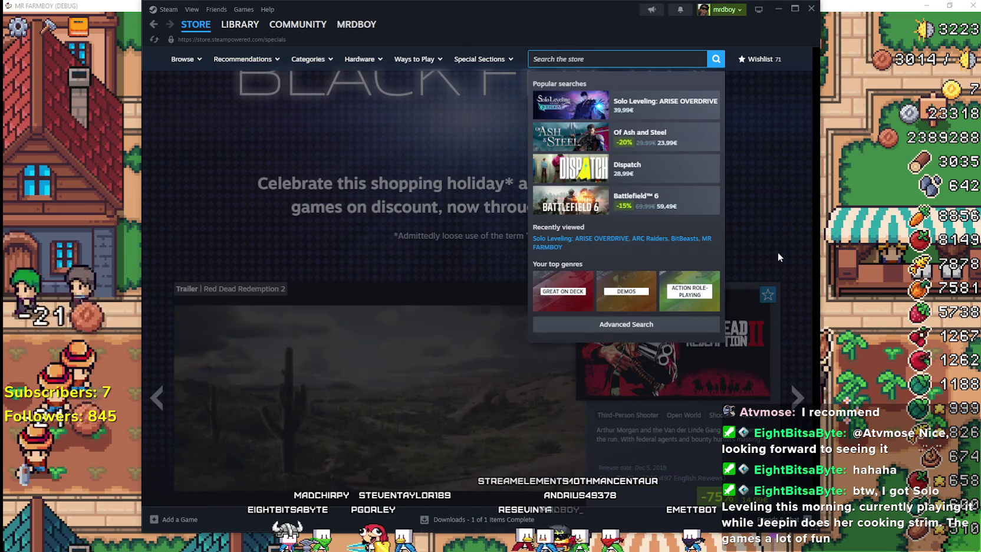
pyautogui.click(774, 217)
pyautogui.scroll(-8, 774, 216)
pyautogui.scroll(-4, 507, 361)
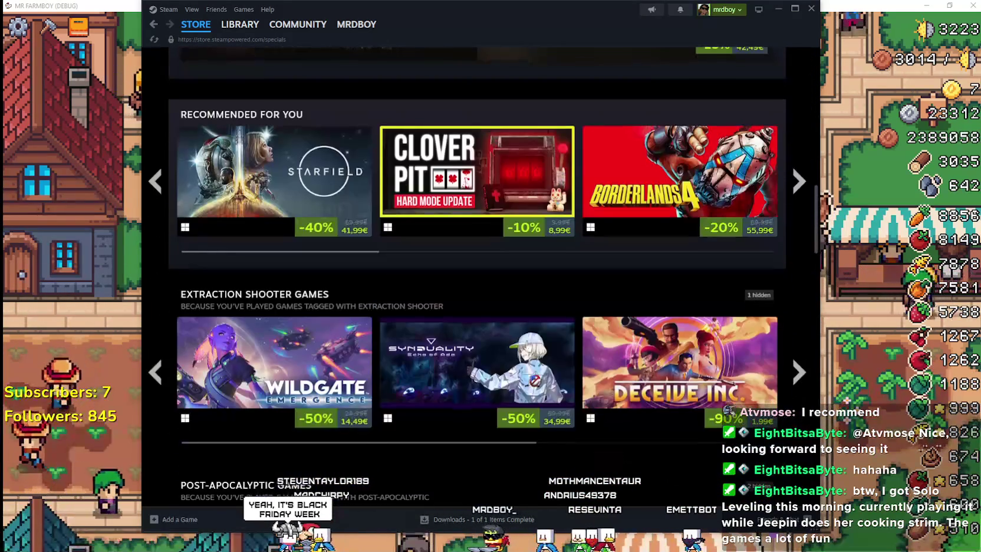
pyautogui.scroll(3, 727, 377)
pyautogui.scroll(-5, 702, 375)
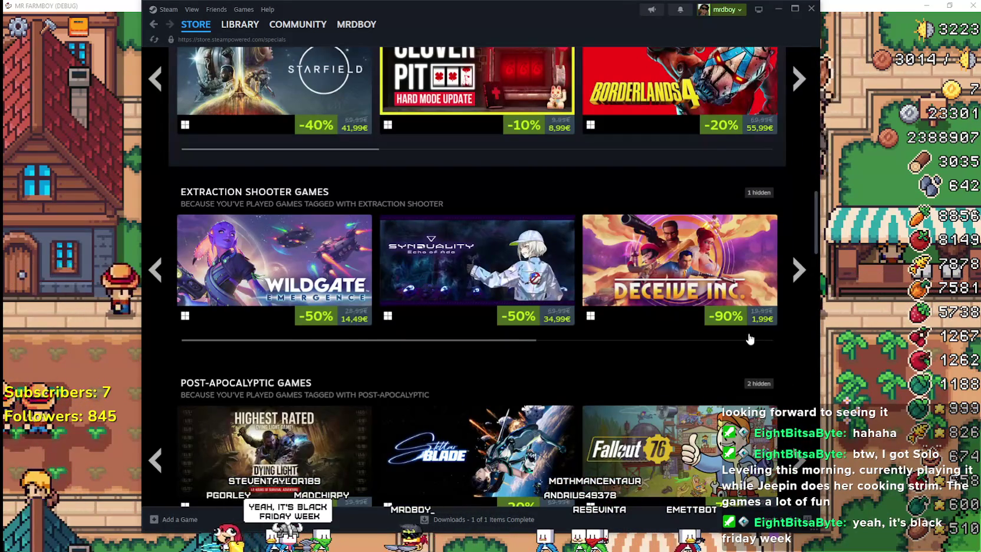
pyautogui.scroll(1, 702, 375)
pyautogui.scroll(-3, 763, 436)
pyautogui.scroll(-4, 763, 436)
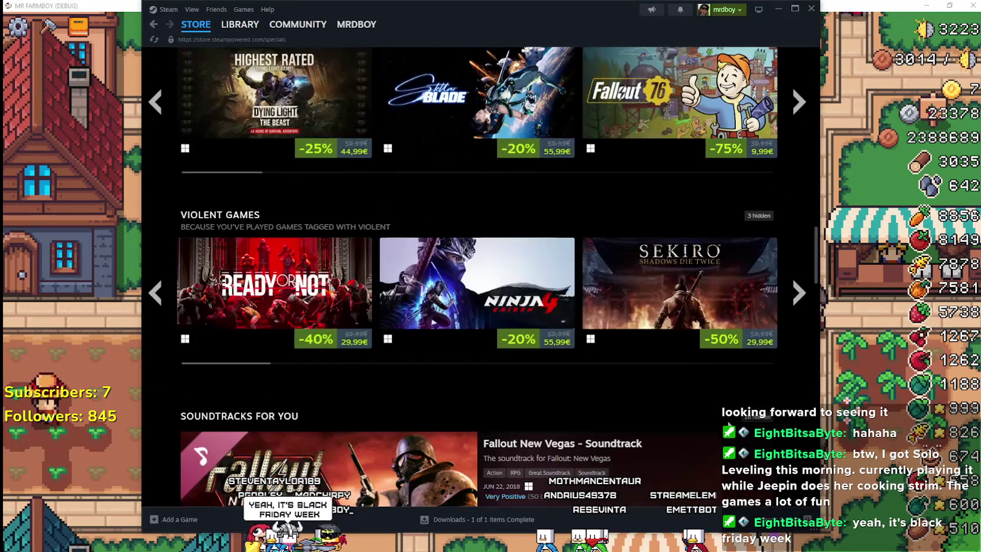
pyautogui.scroll(20, 704, 374)
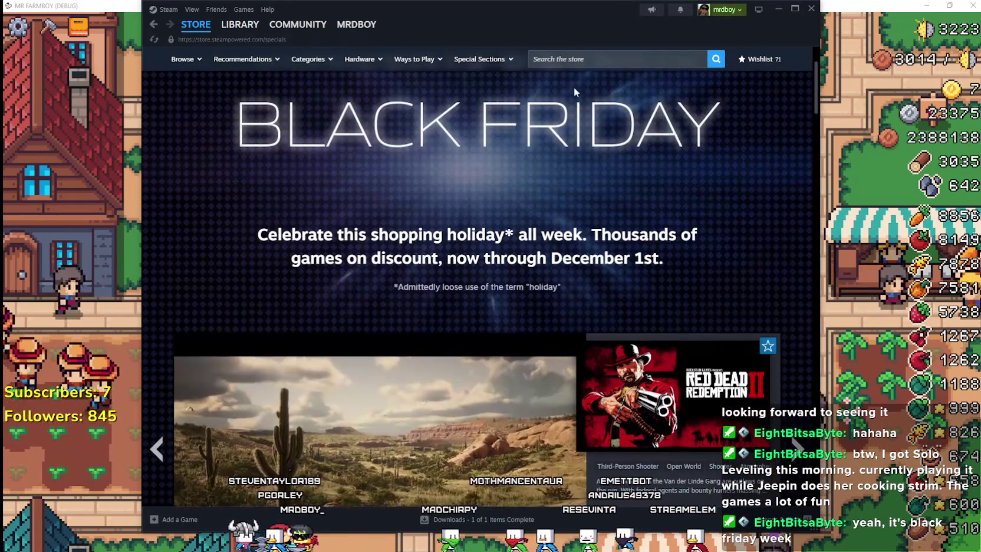
pyautogui.click(561, 63)
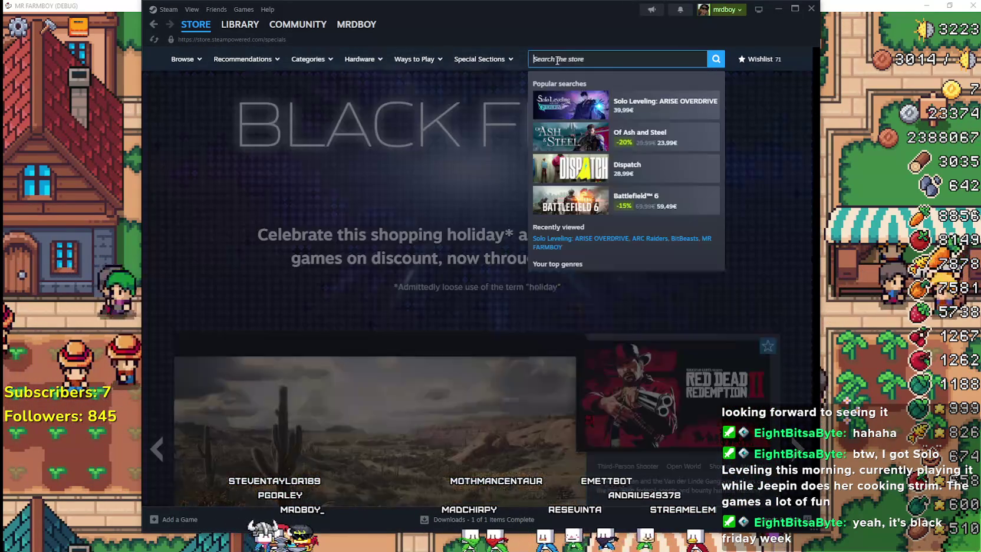
pyautogui.write('Click and')
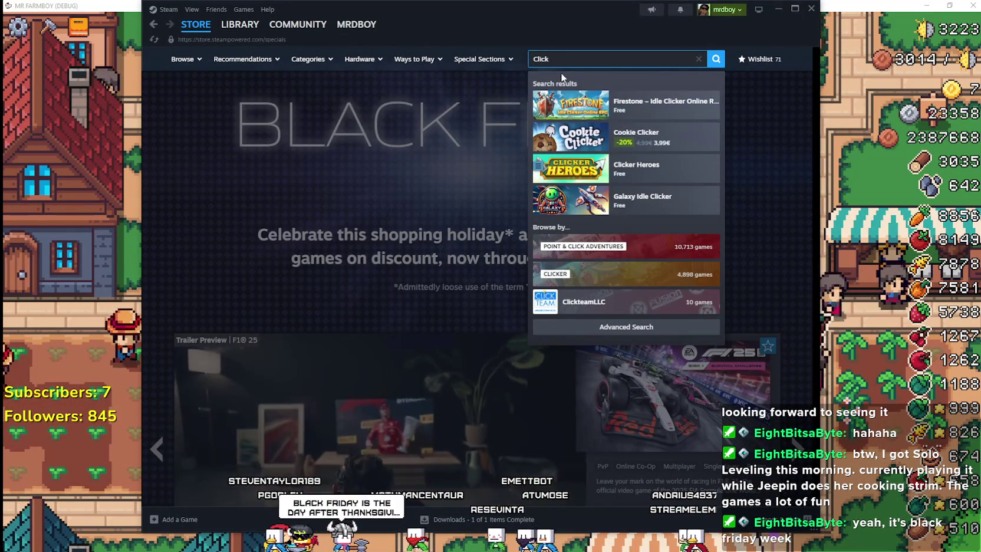
pyautogui.press('BackSpace')
pyautogui.press('BackSpace')
pyautogui.press('BackSpace')
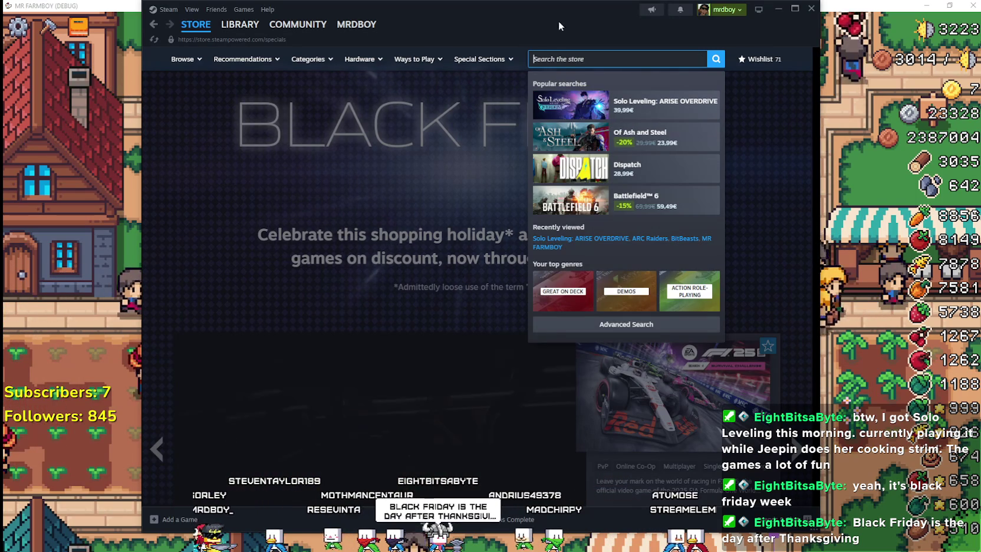
pyautogui.click(433, 141)
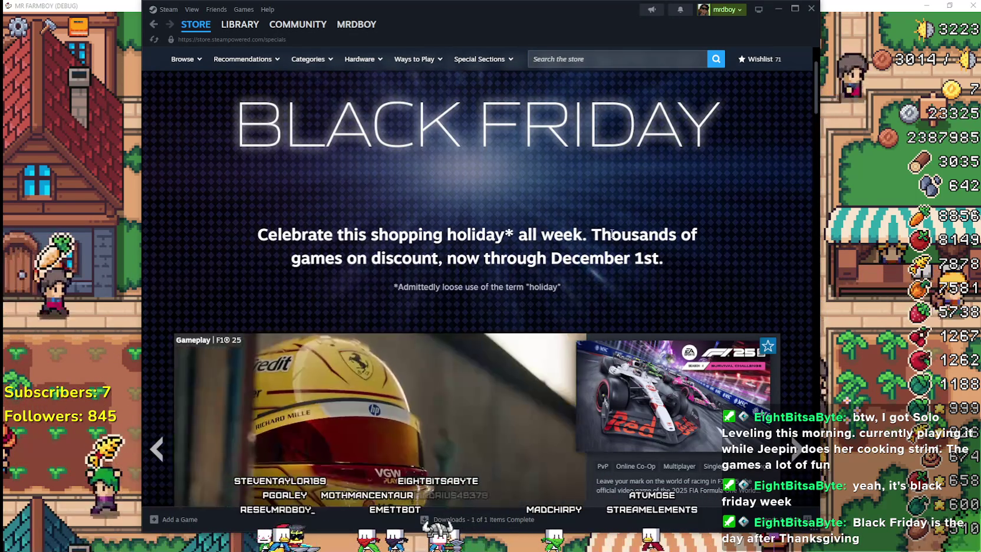
pyautogui.moveTo(665, 262); pyautogui.dragTo(245, 229)
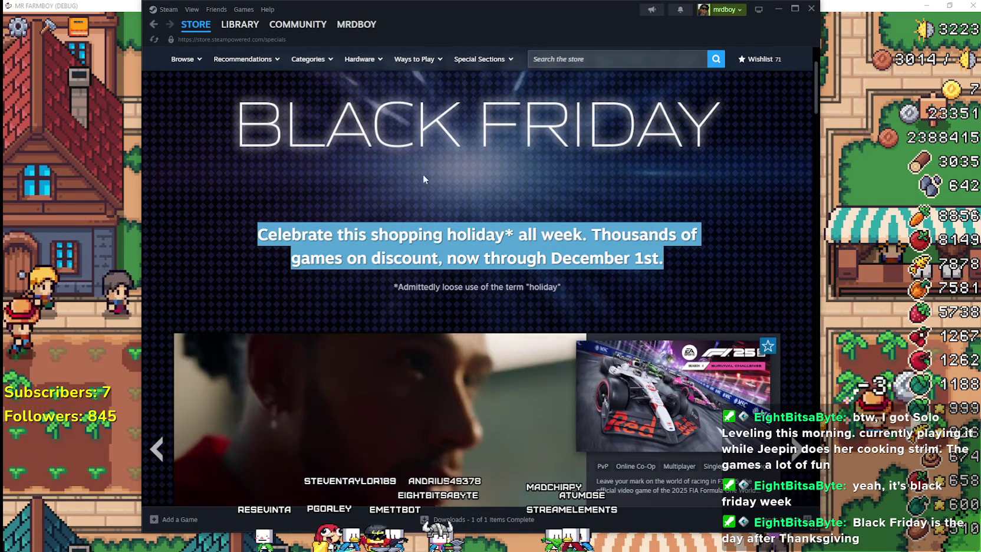
pyautogui.scroll(-3, 568, 278)
pyautogui.hscroll(3, 531, 235)
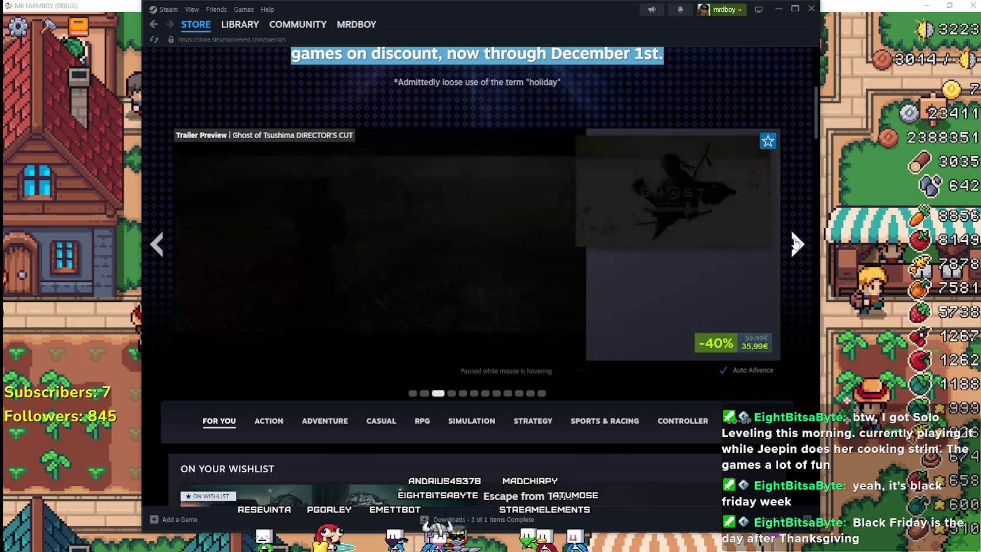
pyautogui.click(195, 24)
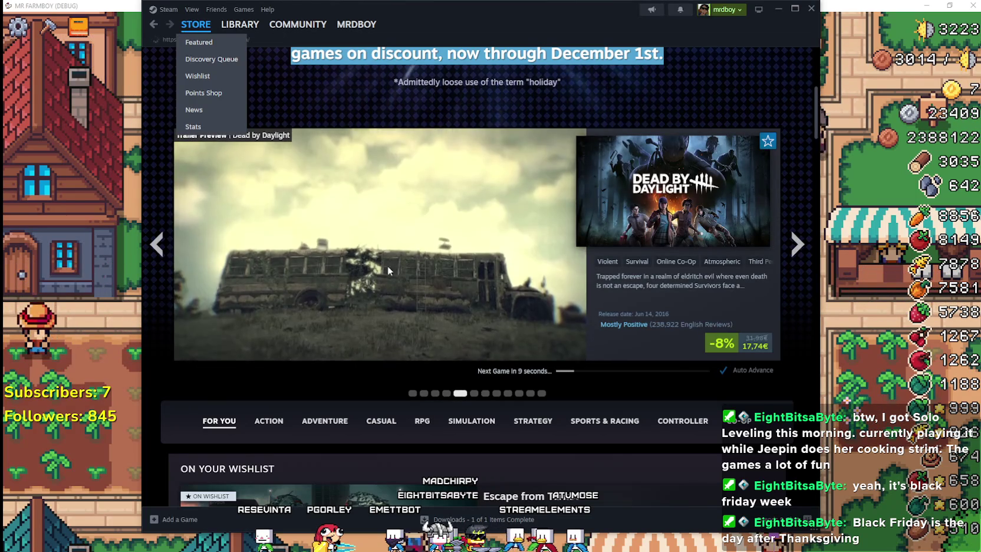
pyautogui.scroll(-5, 312, 312)
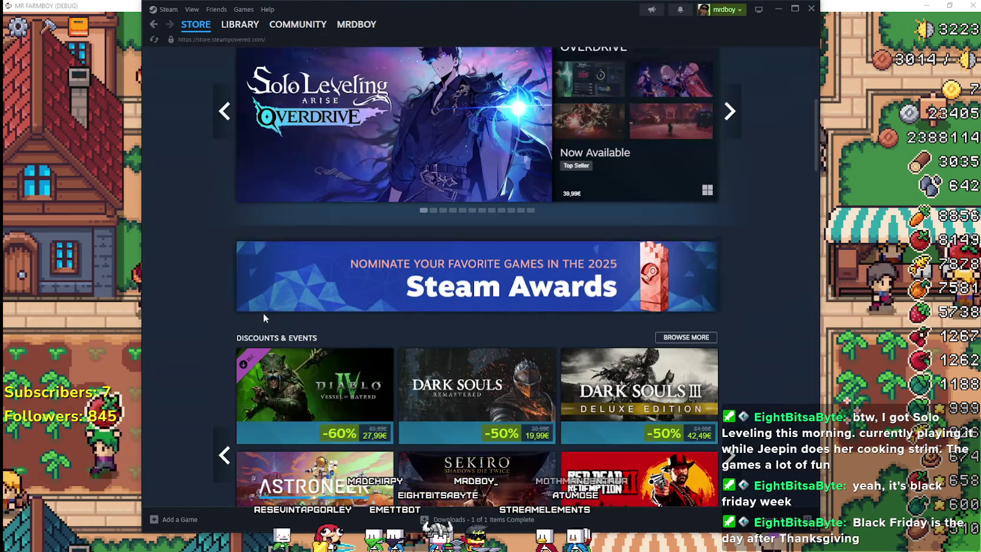
pyautogui.scroll(2, 236, 294)
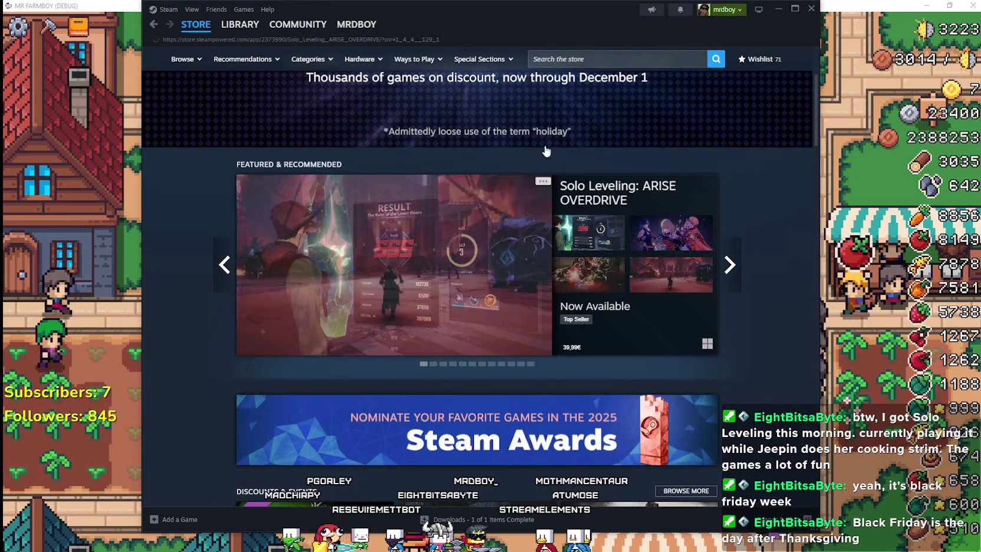
# Open Solo Leveling: ARISE OVERDRIVE's store page and its Community Hub, then minimize Steam
pyautogui.click(486, 233)
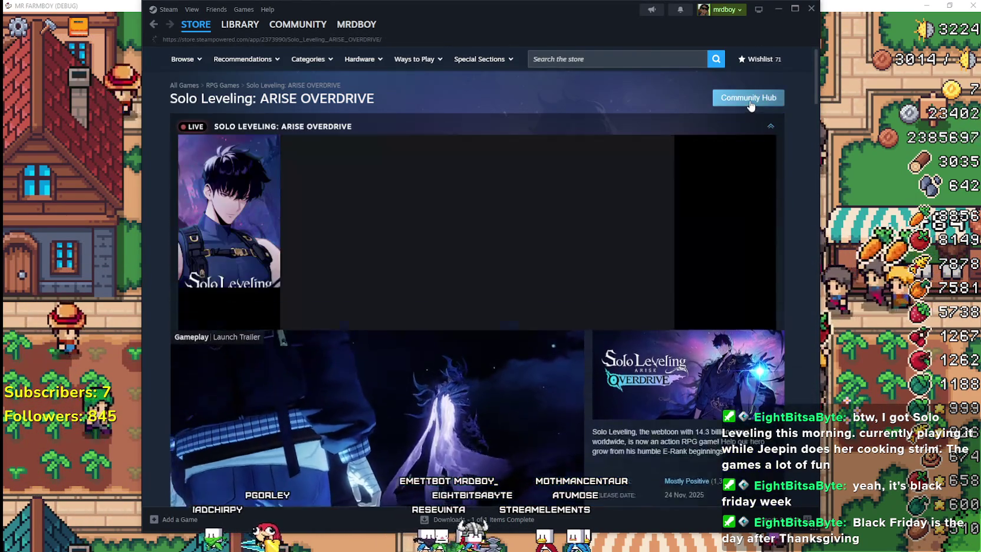
pyautogui.click(745, 97)
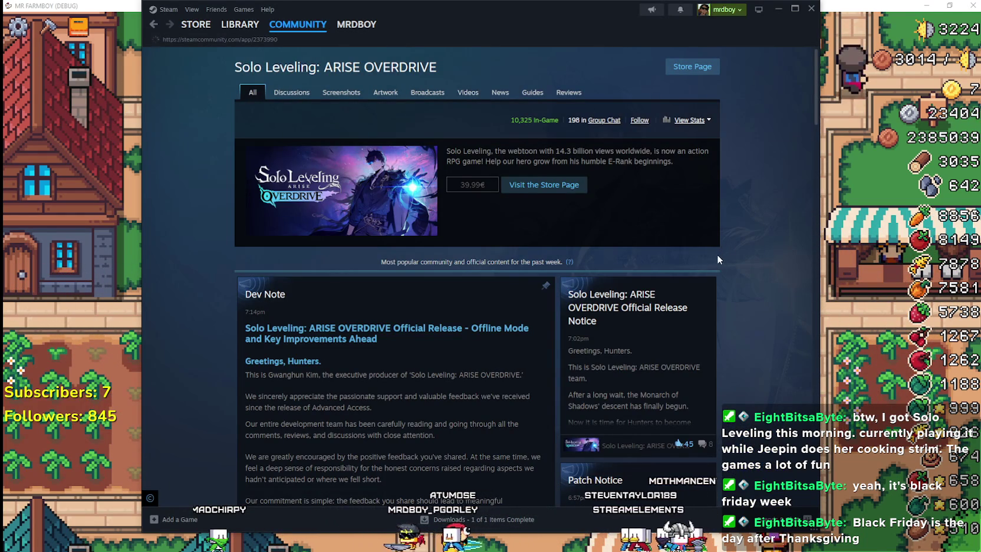
pyautogui.scroll(-3, 716, 254)
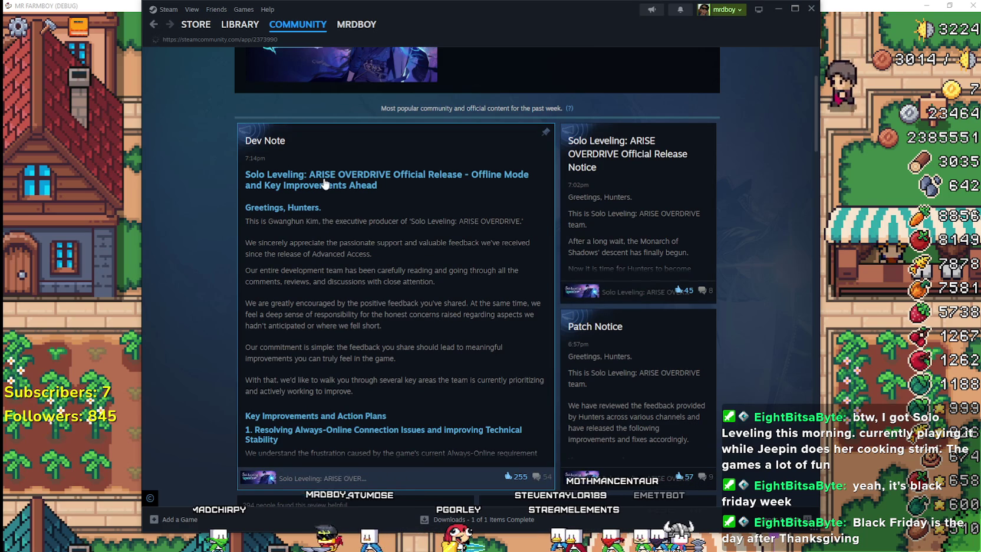
pyautogui.press('super+Down')
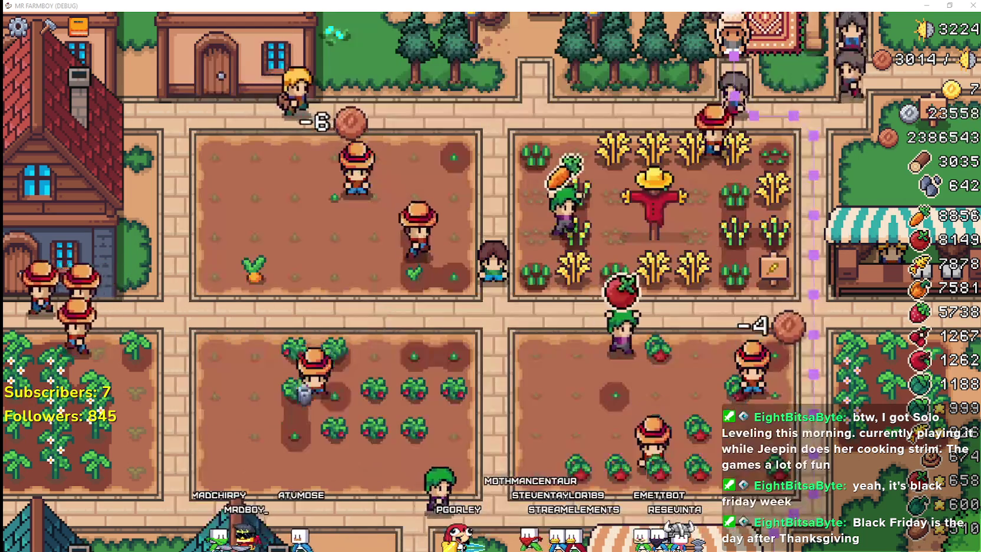
# Start the Debugger's Profiler on the running game in Godot, then switch back to Steam
pyautogui.press('super+Down')
pyautogui.press('super+Down')
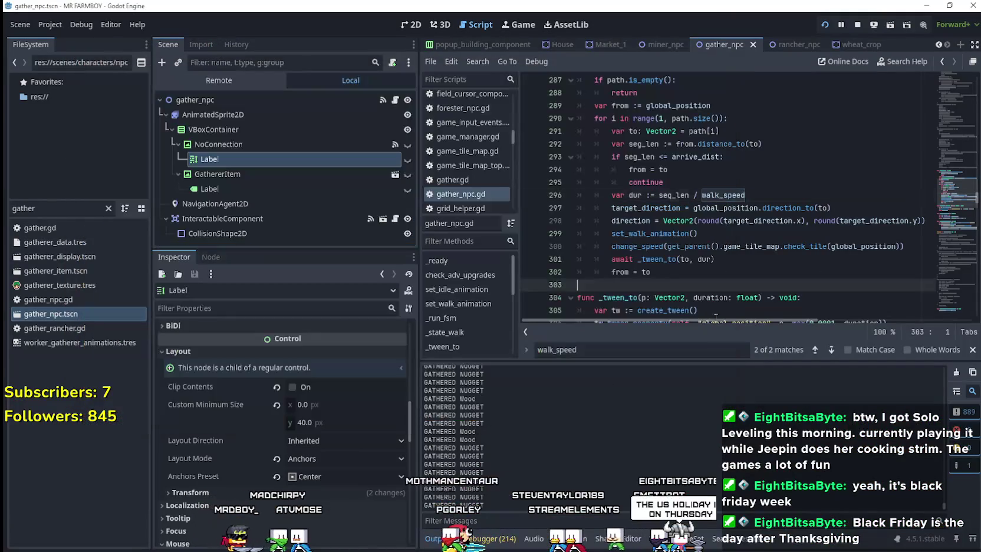
pyautogui.click(474, 542)
pyautogui.click(586, 369)
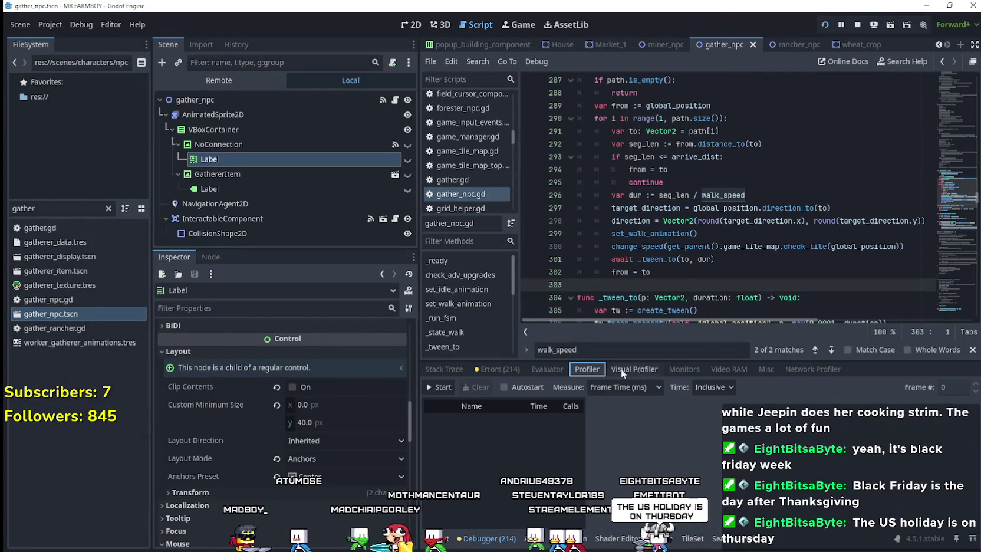
pyautogui.click(436, 387)
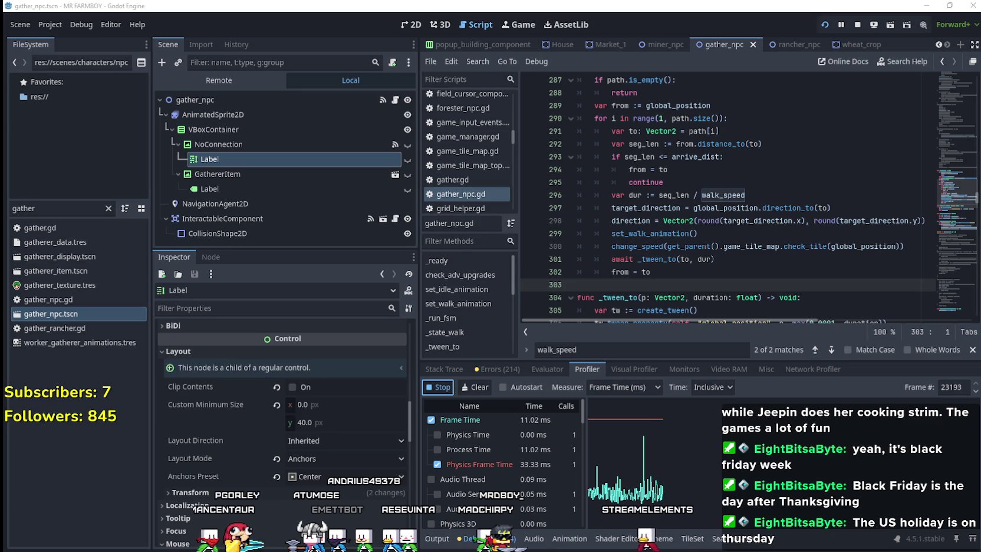
pyautogui.click(796, 264)
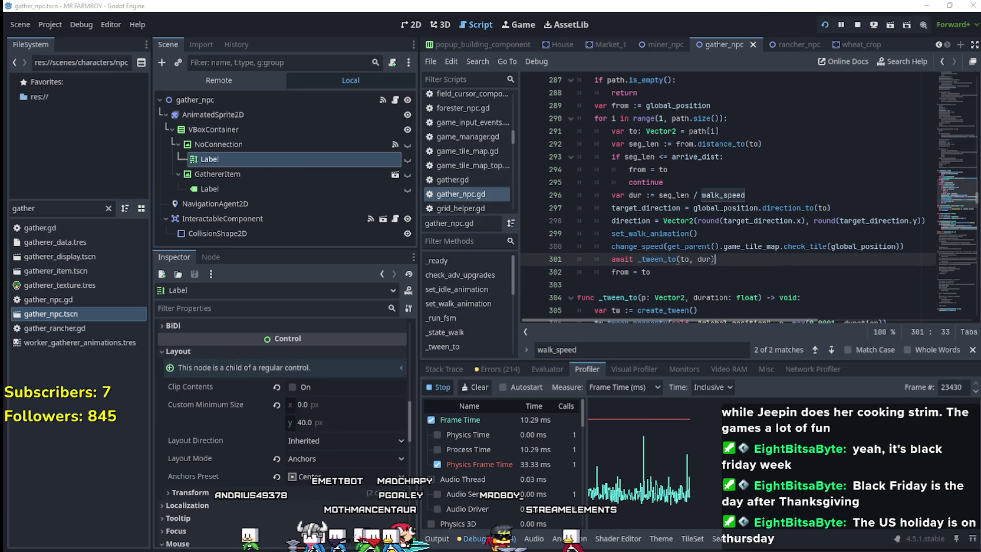
pyautogui.hotkey('alt', 'Tab')
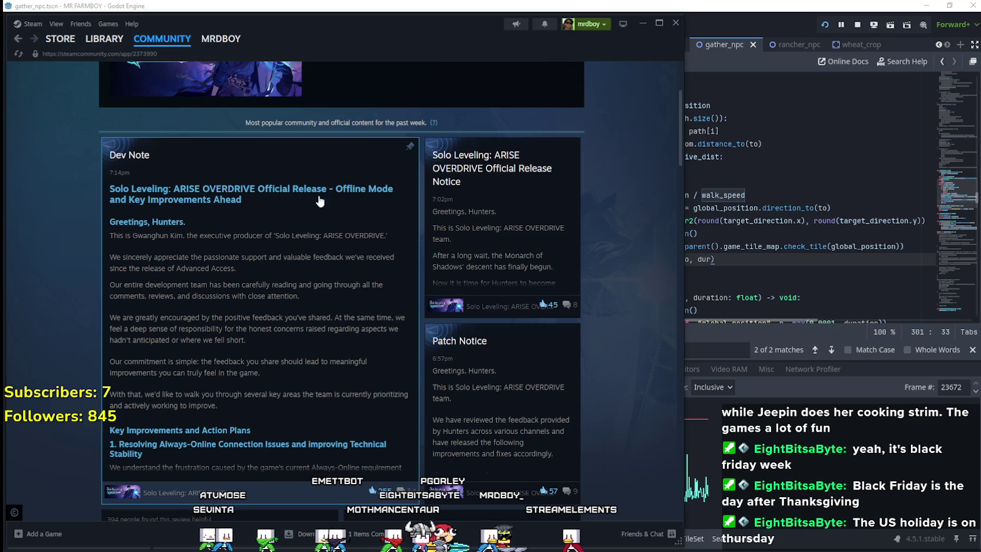
# Open the Dev Note article and highlight its thank-you and feedback paragraphs while reading
pyautogui.click(195, 210)
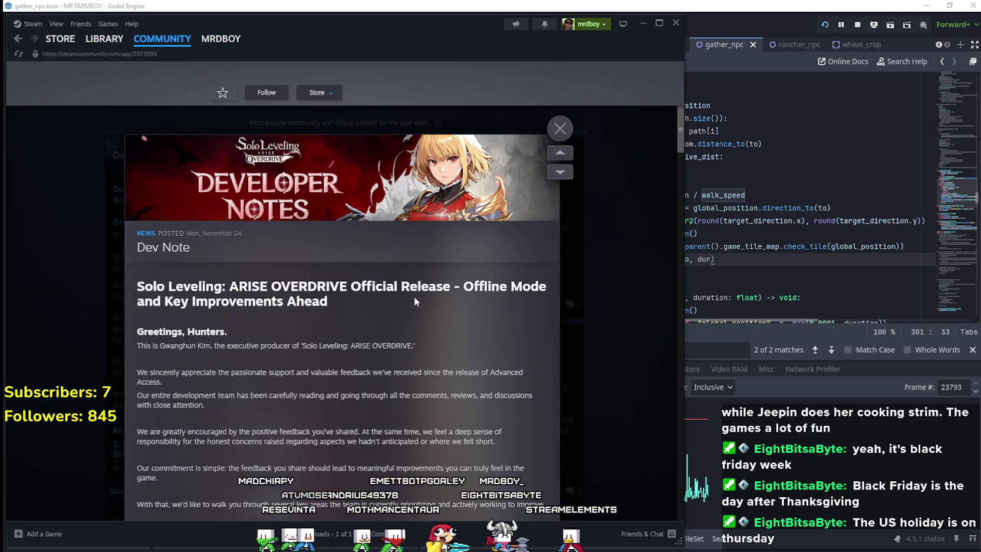
pyautogui.scroll(-3, 310, 243)
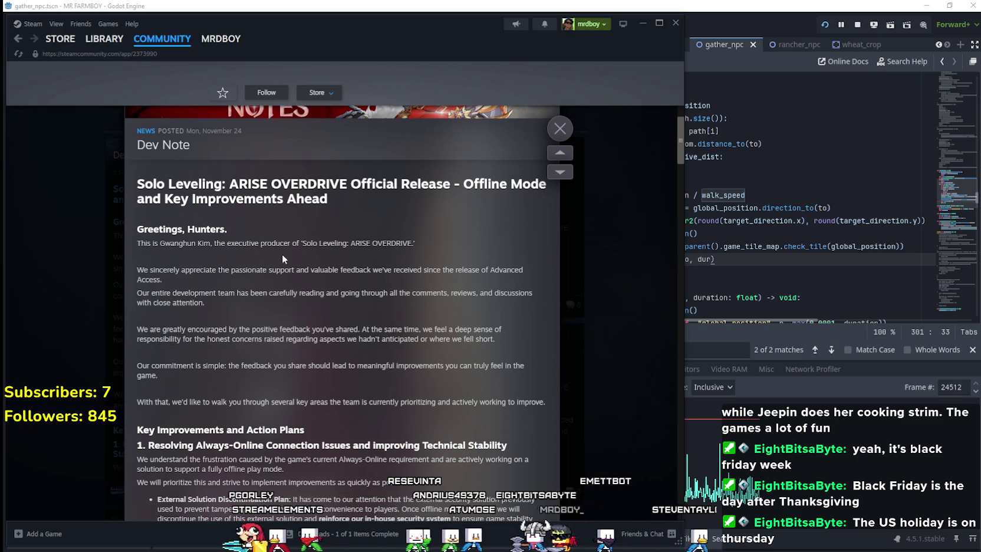
pyautogui.scroll(-2, 383, 316)
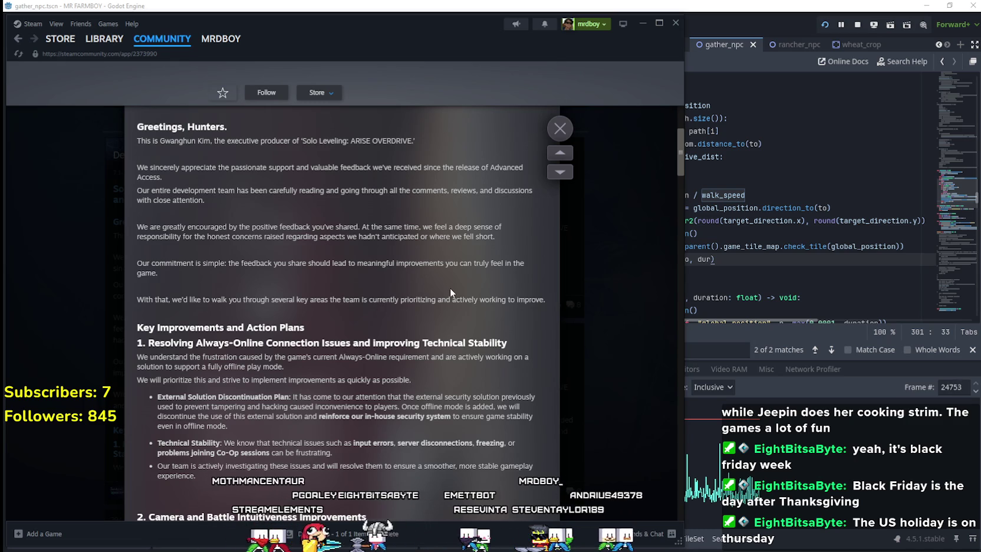
pyautogui.tripleClick(155, 172)
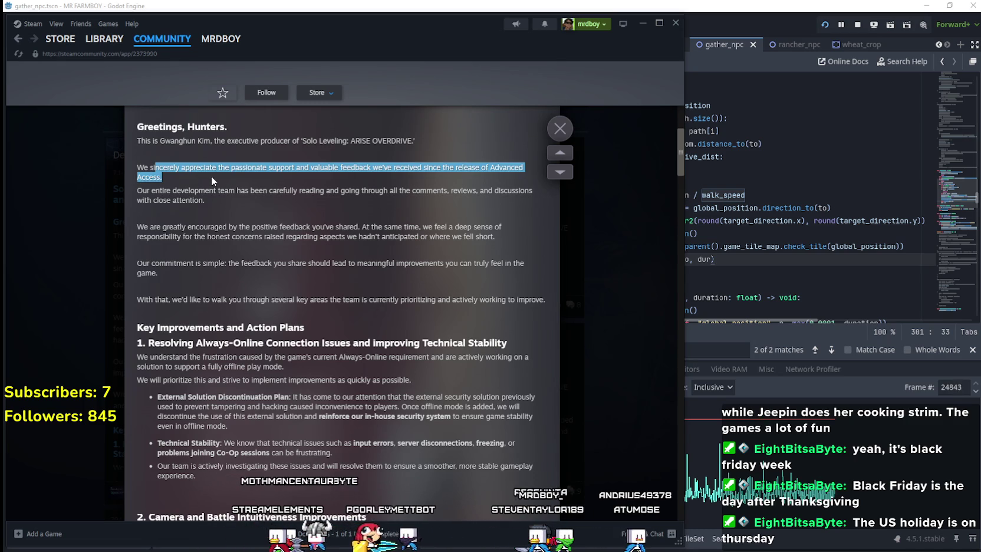
pyautogui.click(198, 207)
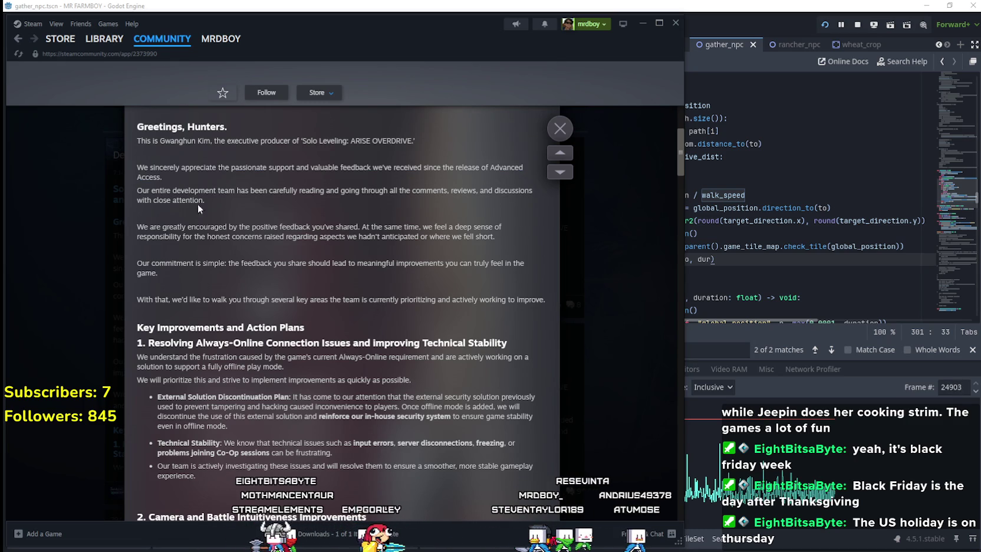
pyautogui.click(156, 192)
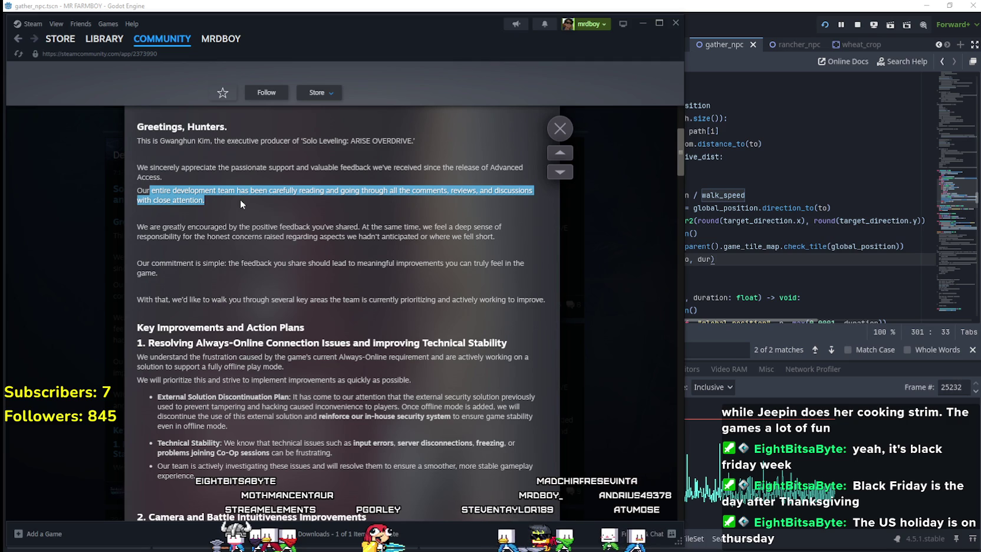
pyautogui.moveTo(149, 227); pyautogui.dragTo(415, 236)
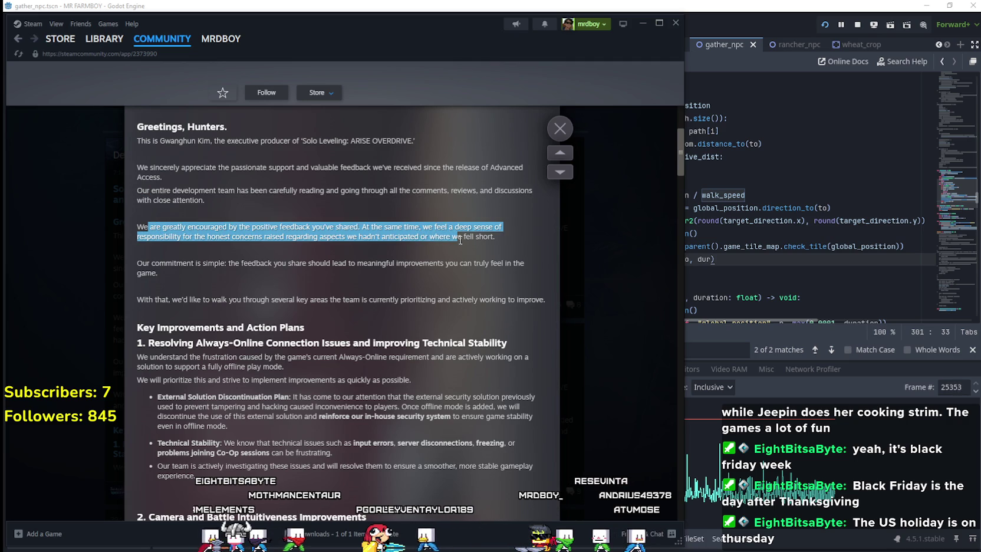
pyautogui.scroll(-1, 253, 239)
pyautogui.moveTo(137, 211); pyautogui.dragTo(138, 222)
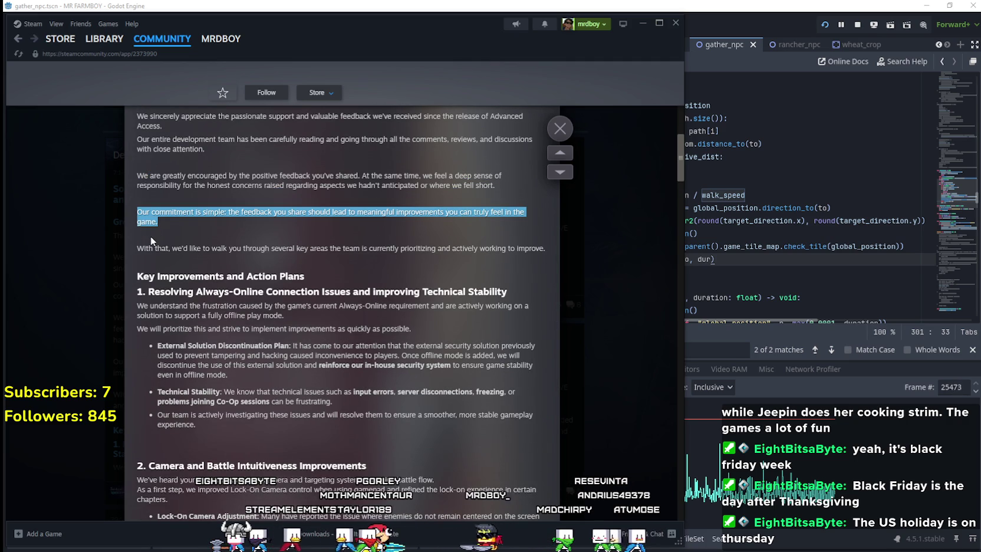
pyautogui.keyDown('shift'); pyautogui.click(460, 248); pyautogui.keyUp('shift')
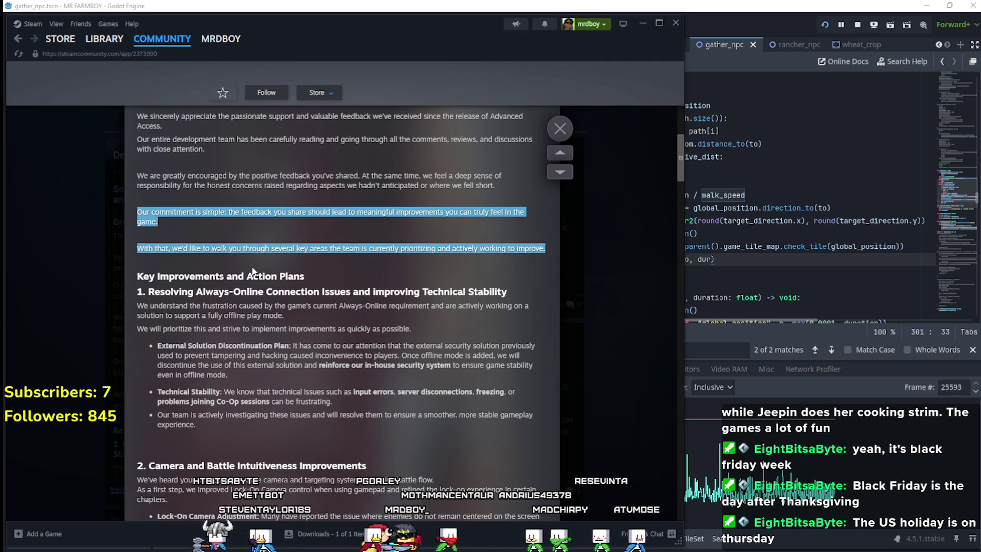
pyautogui.scroll(-1, 253, 236)
pyautogui.click(160, 203)
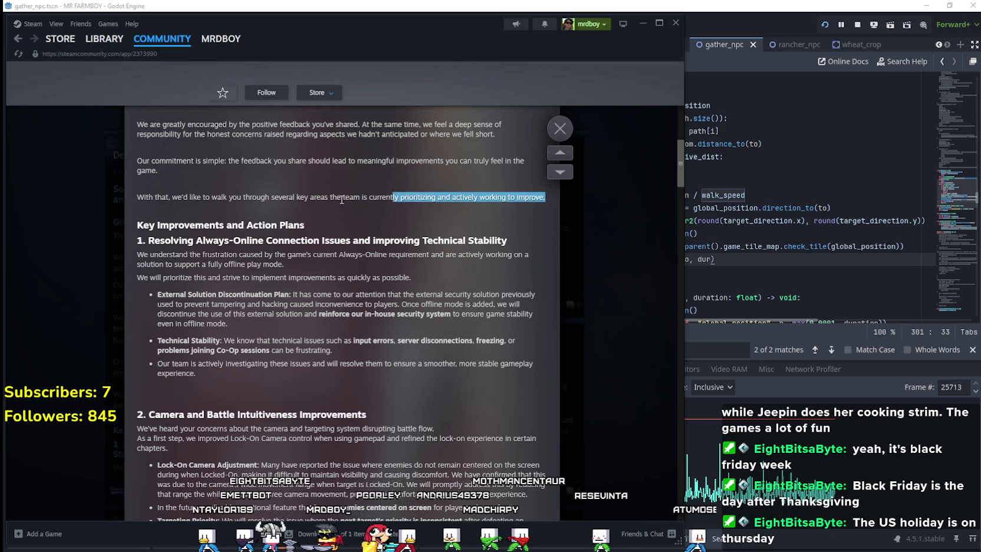
pyautogui.press('Escape')
# Reopen the Dev Note and highlight the Key Improvements heading and the fully offline play sentence
pyautogui.click(294, 284)
pyautogui.scroll(-5, 136, 240)
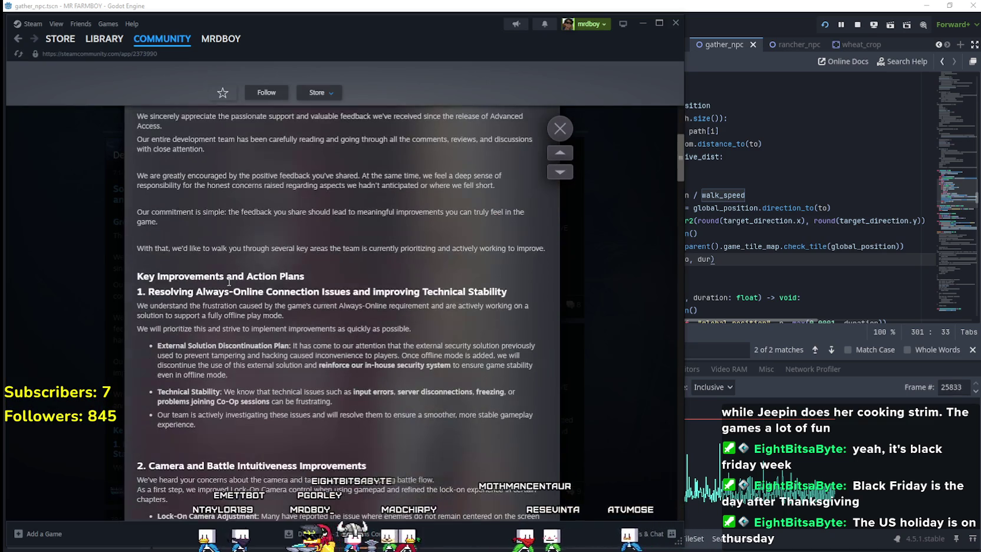
pyautogui.scroll(-1, 137, 240)
pyautogui.moveTo(136, 239); pyautogui.dragTo(366, 235)
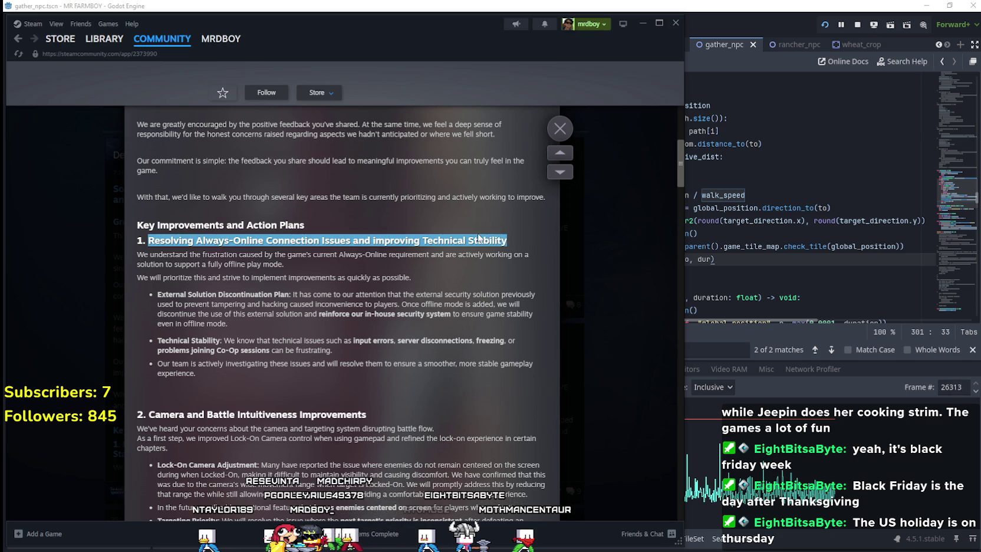
pyautogui.scroll(-1, 142, 235)
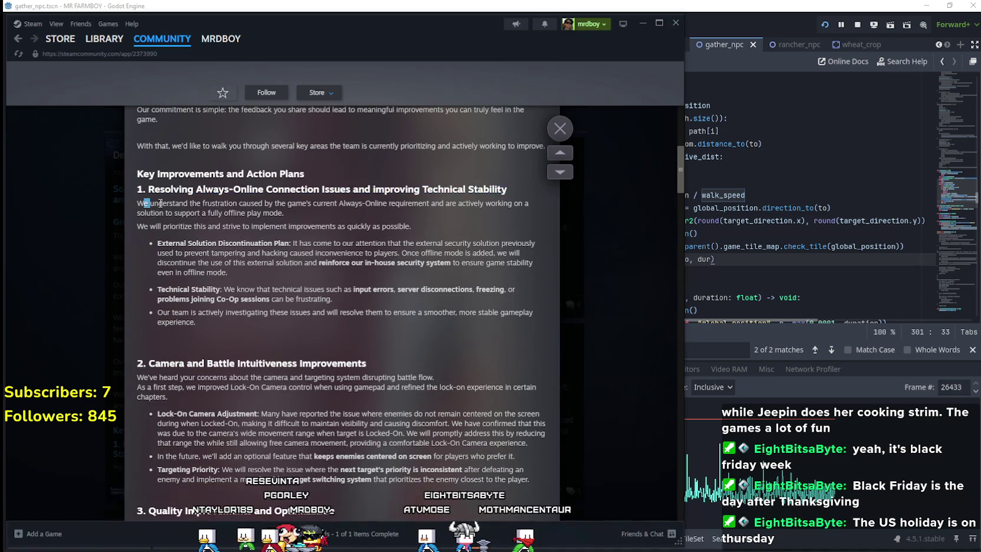
pyautogui.moveTo(285, 217); pyautogui.dragTo(346, 221)
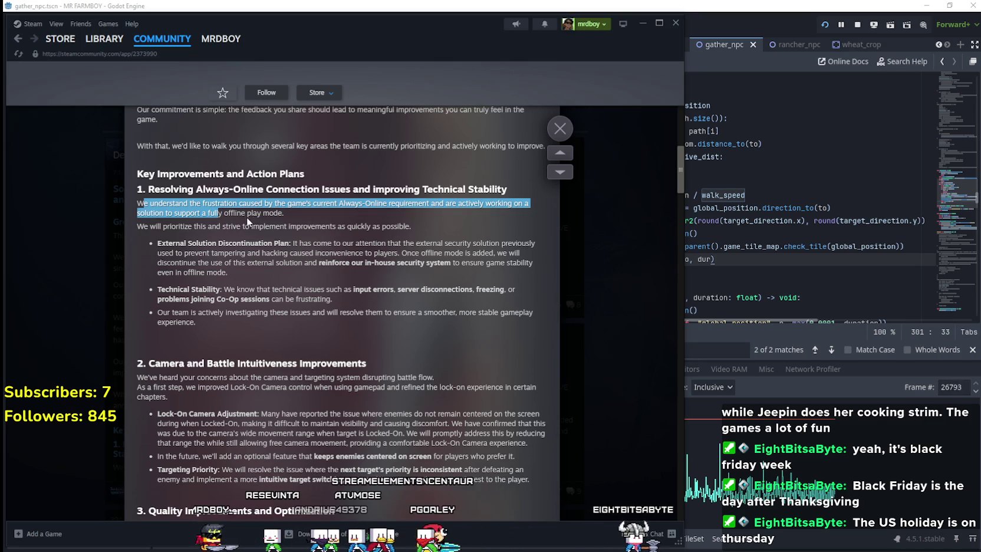
pyautogui.click(268, 216)
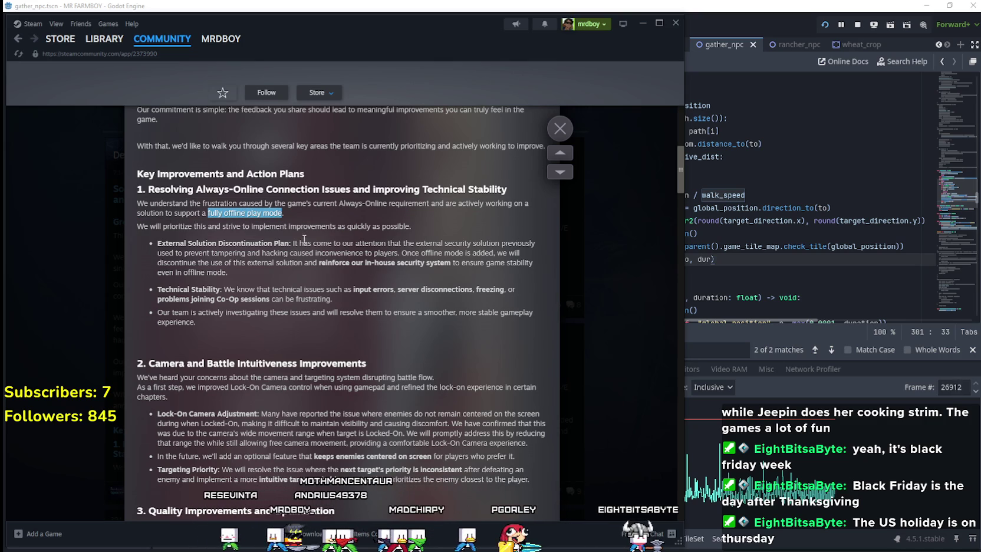
# Highlight the lines on adding offline mode and discontinuing the external security solution
pyautogui.moveTo(185, 243)
pyautogui.mouseDown()
pyautogui.moveTo(158, 243)
pyautogui.moveTo(131, 227)
pyautogui.mouseUp()
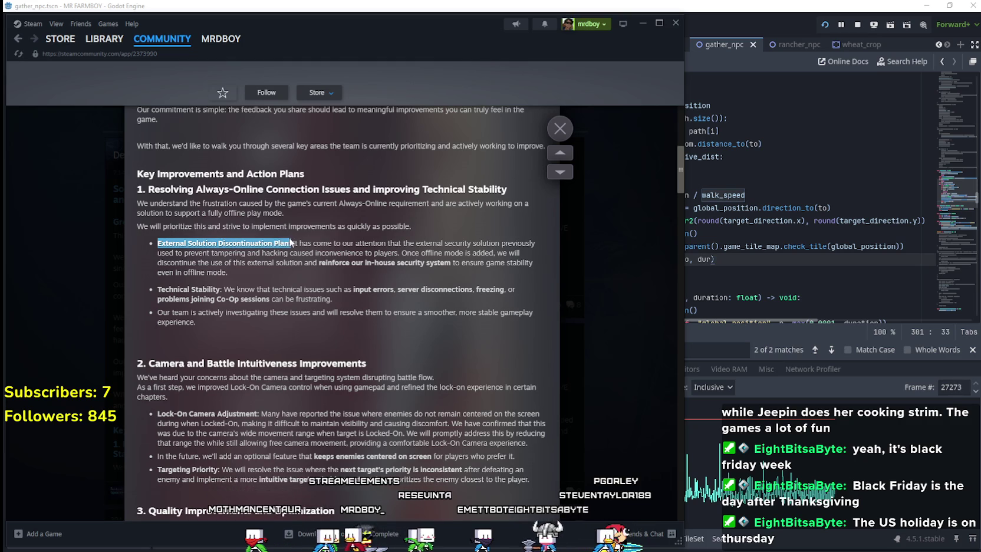
pyautogui.moveTo(435, 251)
pyautogui.mouseDown()
pyautogui.moveTo(493, 252)
pyautogui.moveTo(204, 256)
pyautogui.mouseUp()
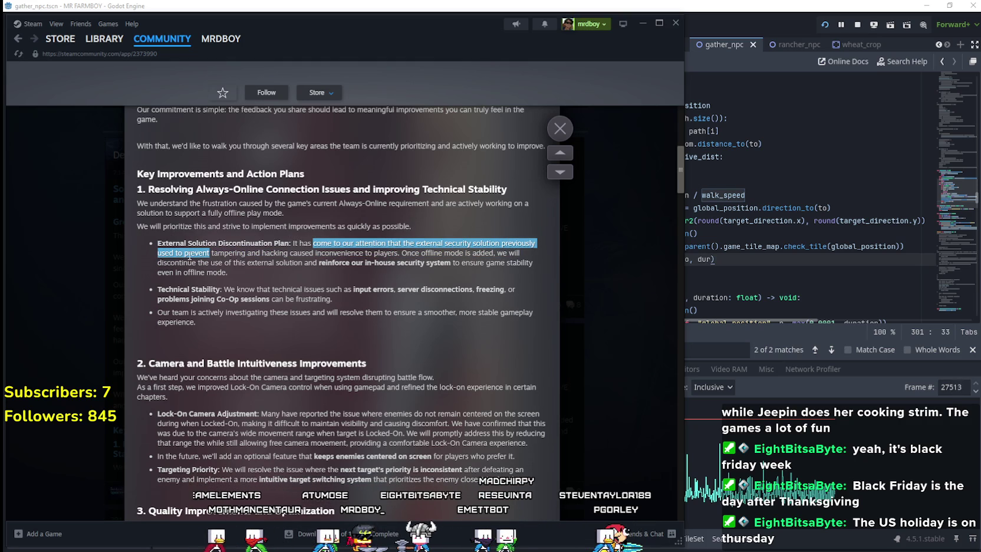
pyautogui.moveTo(296, 250)
pyautogui.mouseDown()
pyautogui.moveTo(330, 243)
pyautogui.moveTo(401, 254)
pyautogui.mouseUp()
pyautogui.doubleClick(435, 257)
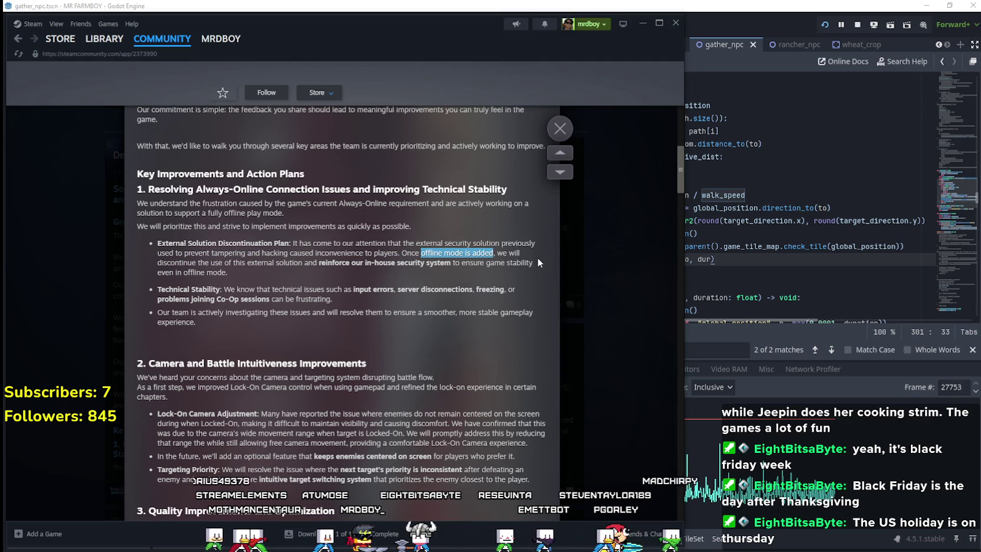
pyautogui.moveTo(158, 262); pyautogui.dragTo(272, 263)
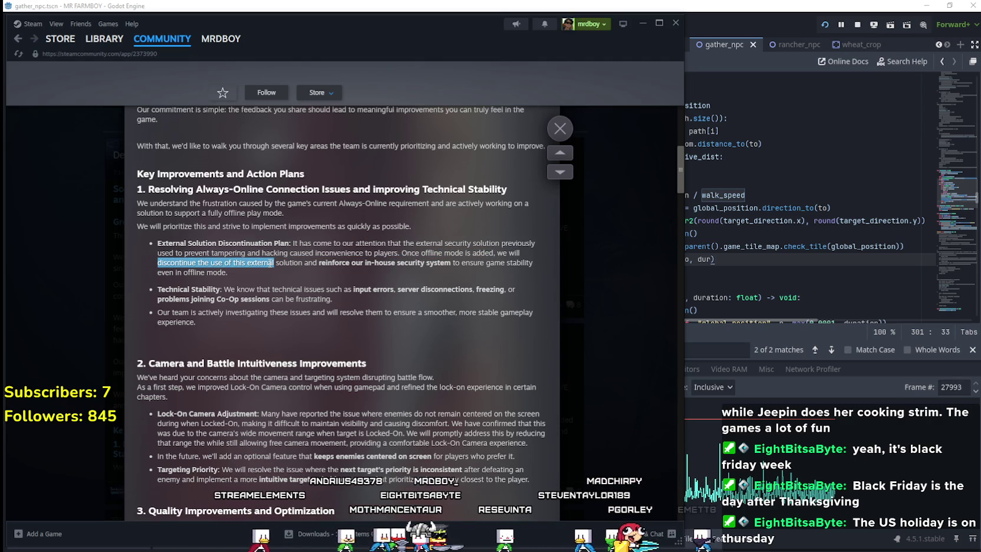
pyautogui.click(370, 266)
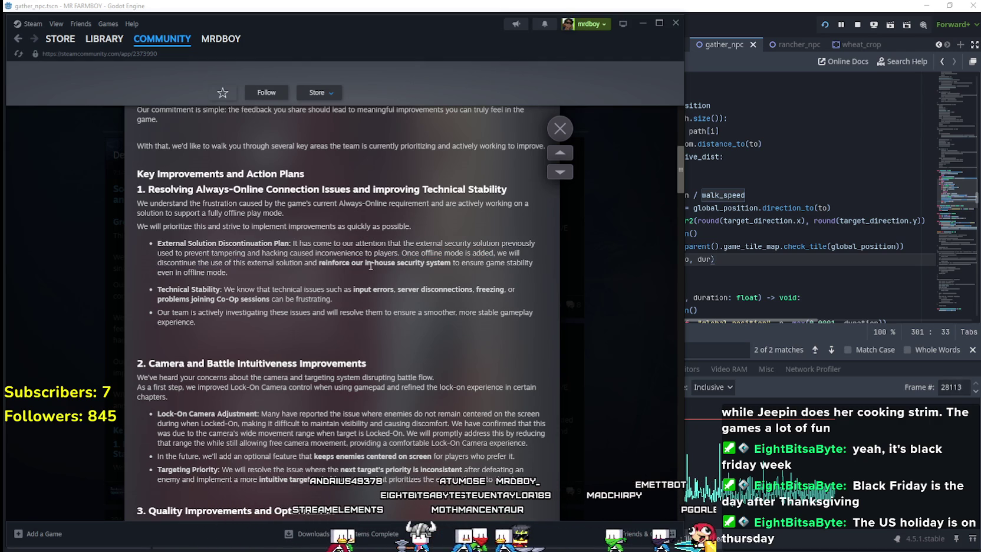
# Highlight the in-house security sentence and both Technical Stability bullet points
pyautogui.moveTo(319, 262); pyautogui.dragTo(446, 263)
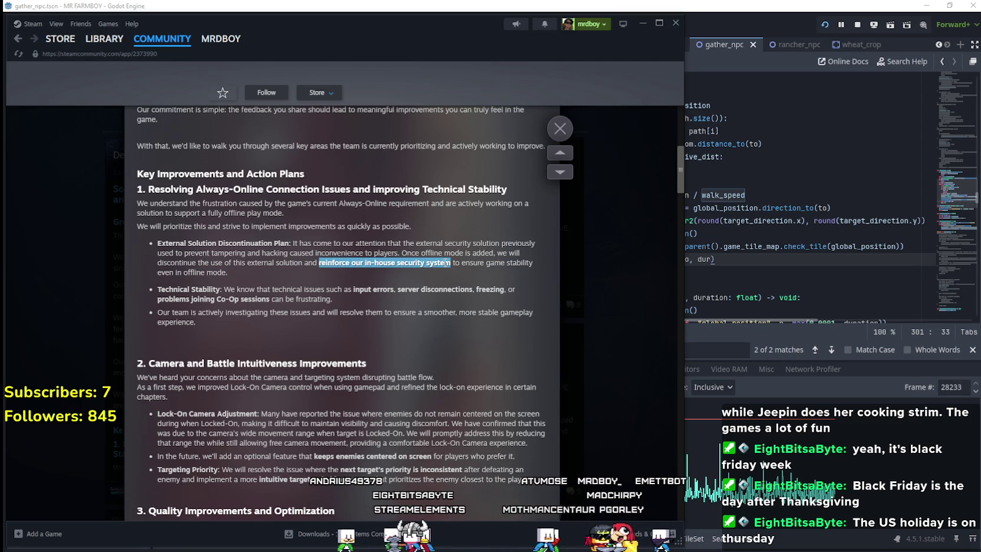
pyautogui.scroll(-1, 217, 279)
pyautogui.click(158, 224)
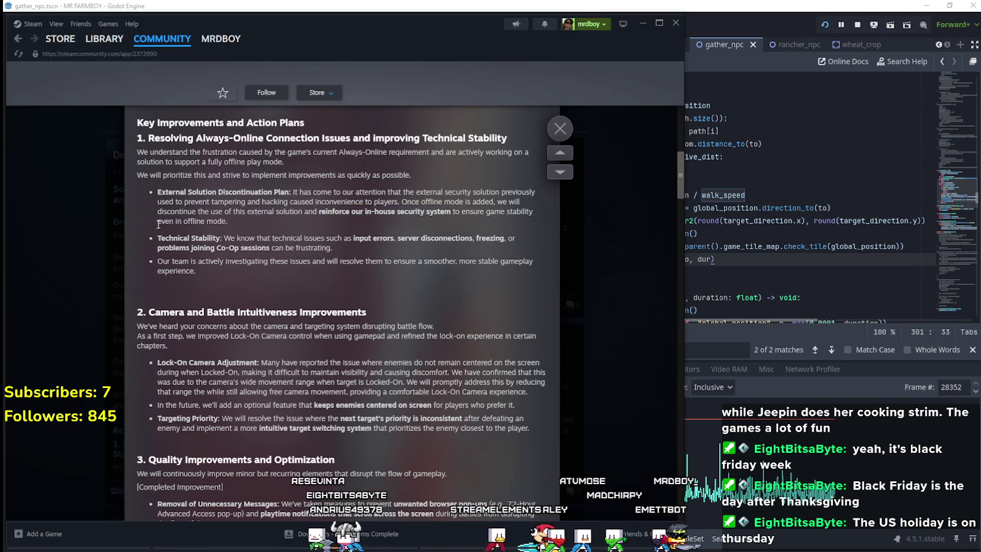
pyautogui.moveTo(157, 238); pyautogui.dragTo(240, 242)
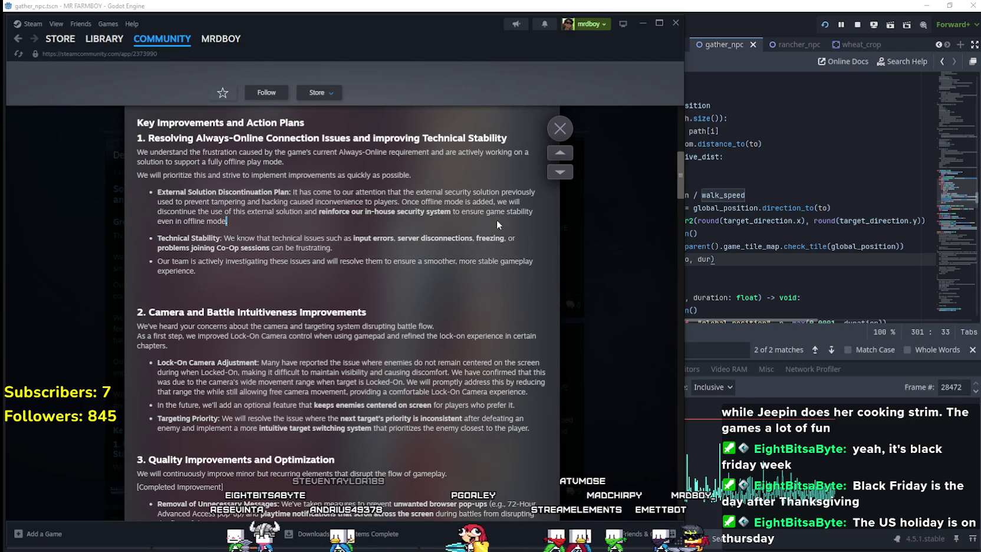
pyautogui.moveTo(498, 224); pyautogui.dragTo(476, 208)
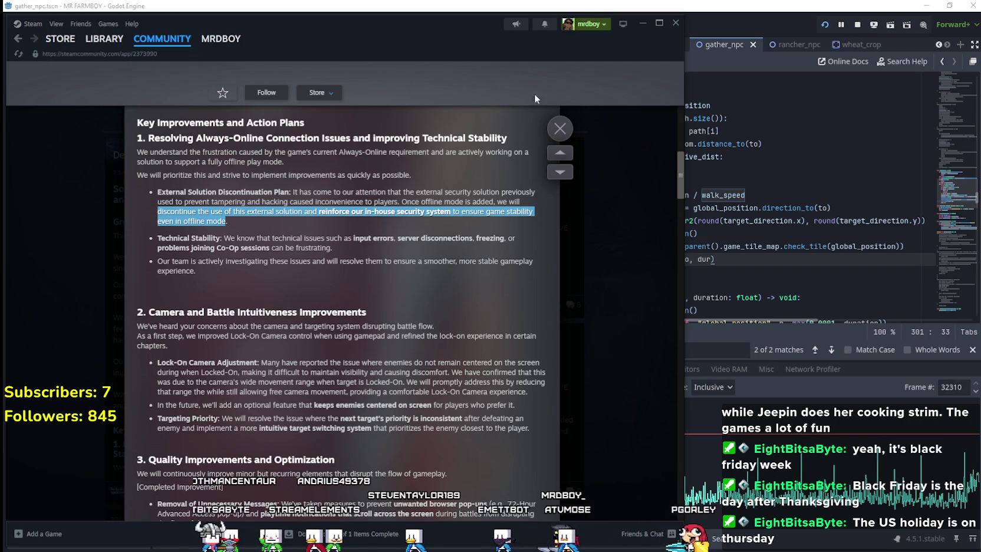
pyautogui.click(259, 239)
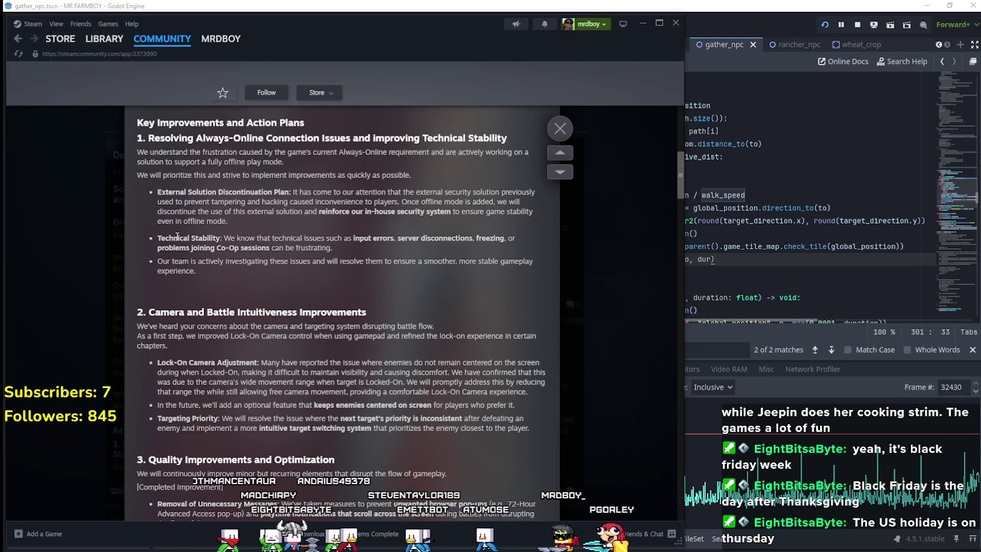
pyautogui.moveTo(324, 238)
pyautogui.mouseDown()
pyautogui.moveTo(420, 239)
pyautogui.moveTo(420, 269)
pyautogui.mouseUp()
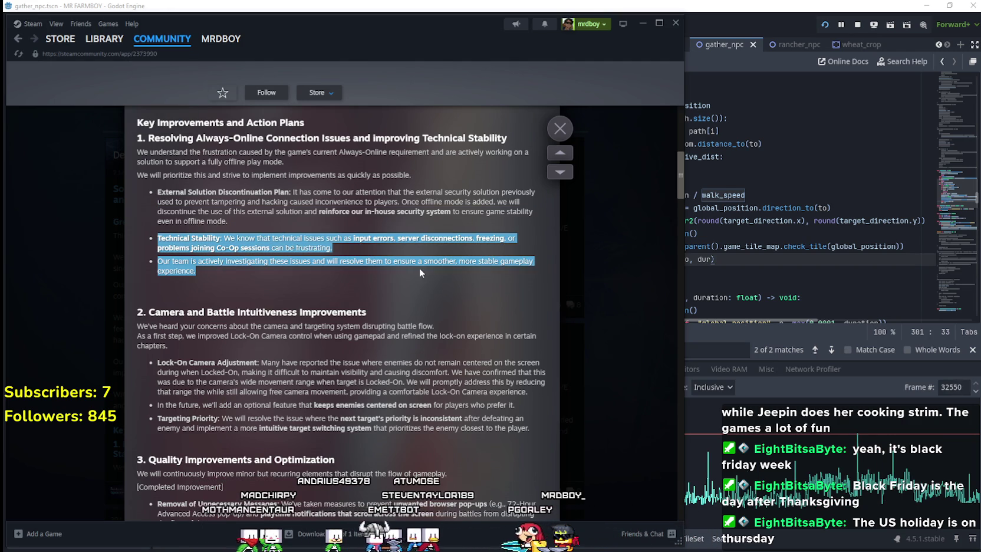
# Read through the quality improvements section and open the Dev Note's discussion thread
pyautogui.scroll(-3, 297, 277)
pyautogui.moveTo(205, 207)
pyautogui.mouseDown()
pyautogui.moveTo(377, 286)
pyautogui.moveTo(370, 318)
pyautogui.mouseUp()
pyautogui.scroll(-1, 369, 318)
pyautogui.moveTo(254, 308); pyautogui.dragTo(332, 403)
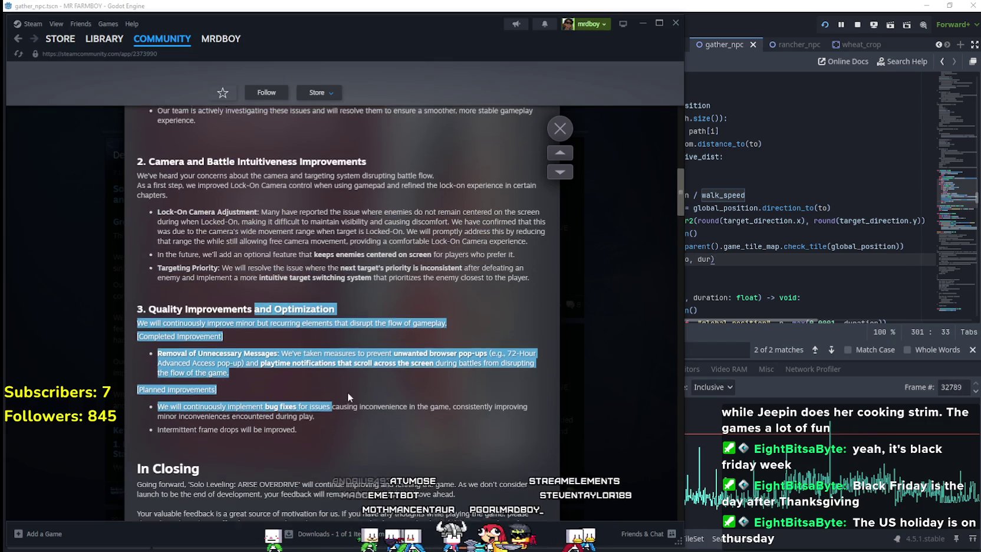
pyautogui.scroll(-3, 250, 343)
pyautogui.click(250, 338)
pyautogui.scroll(-5, 254, 334)
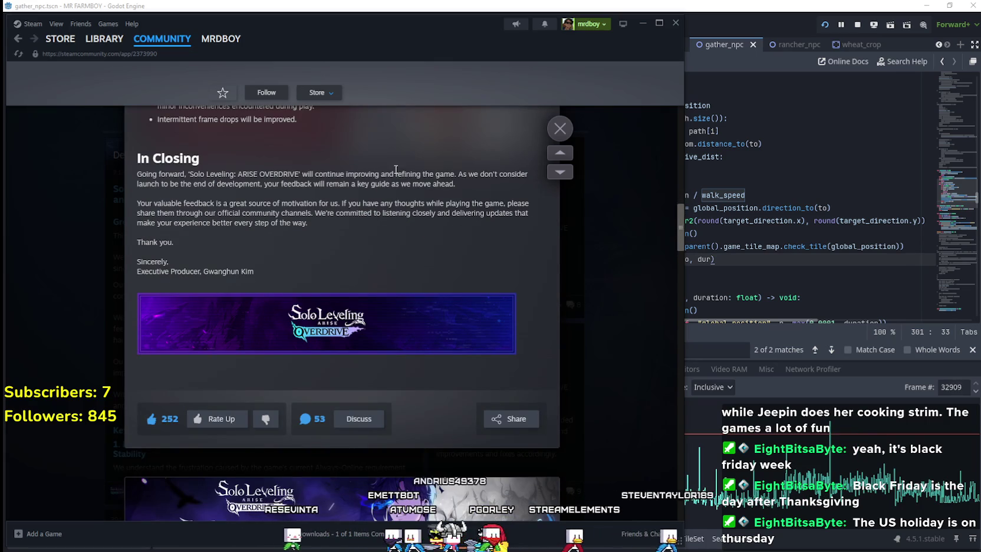
pyautogui.click(368, 419)
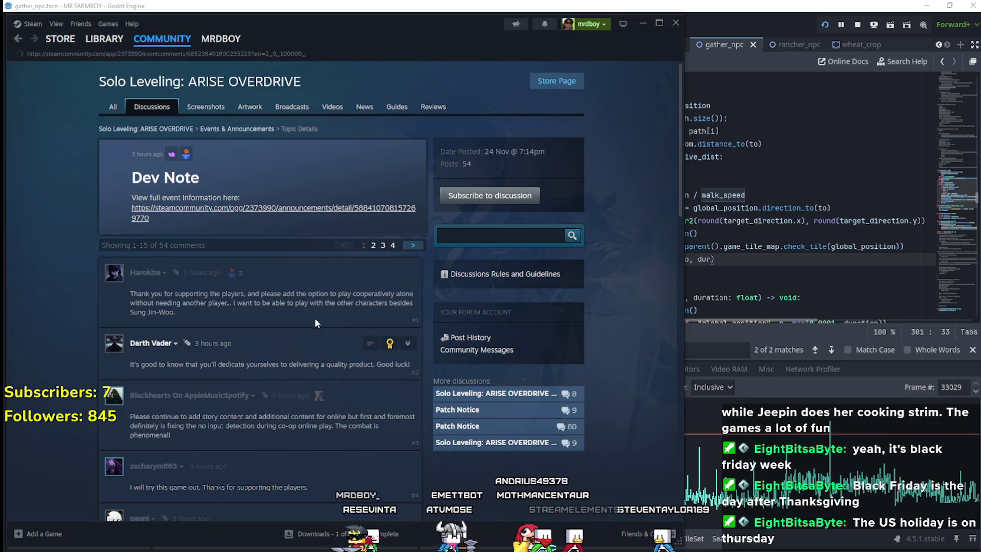
# Scroll the Dev Note comments, open the Downloads queue page, then send Steam to the back
pyautogui.scroll(-10, 459, 381)
pyautogui.scroll(-6, 458, 381)
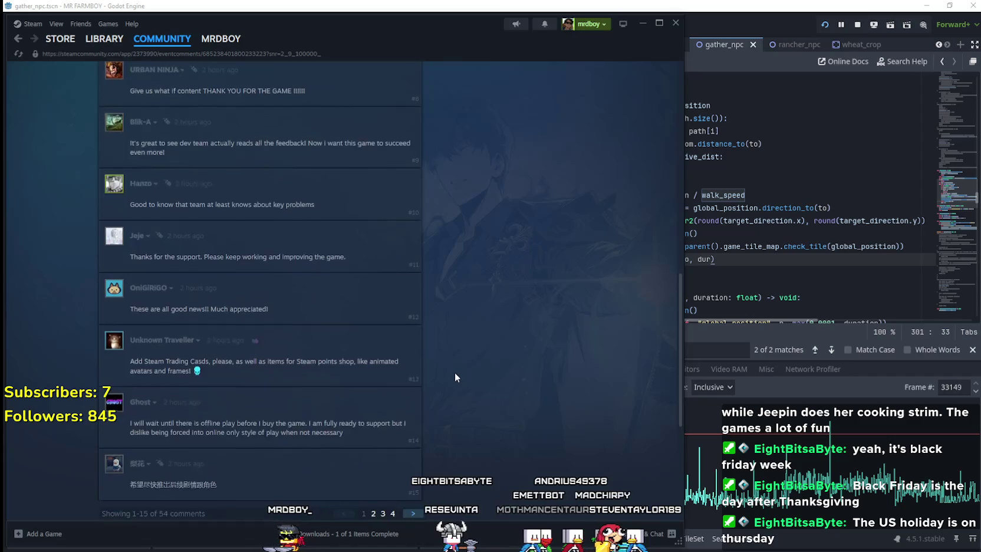
pyautogui.click(323, 537)
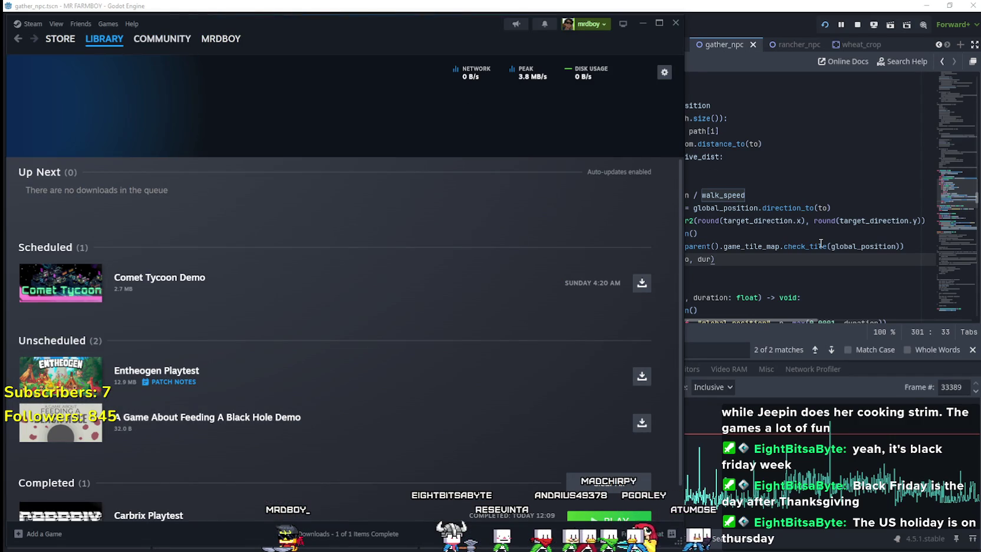
pyautogui.click(724, 272)
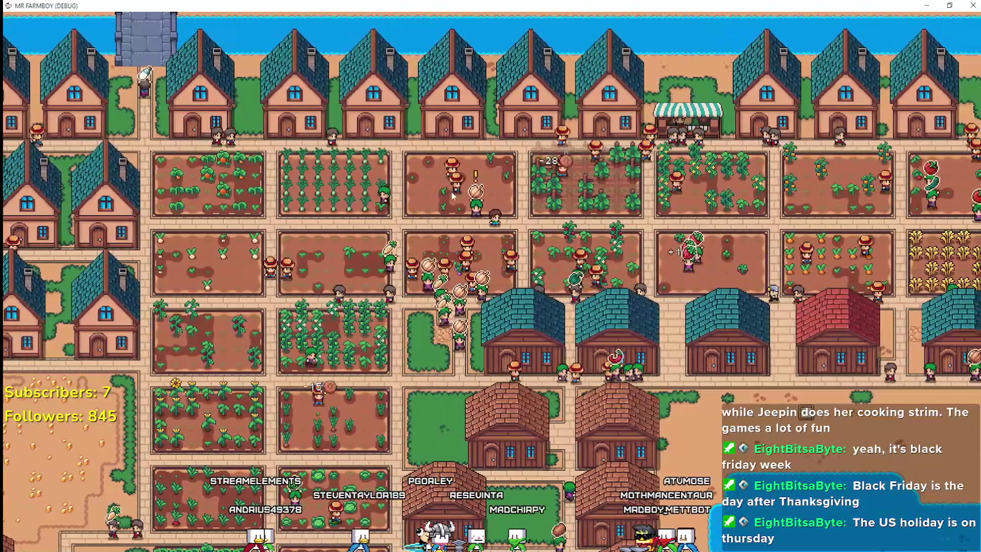
# Pan the farm view down to the warehouse buildings and open a warehouse's inventory panel
pyautogui.moveTo(476, 174)
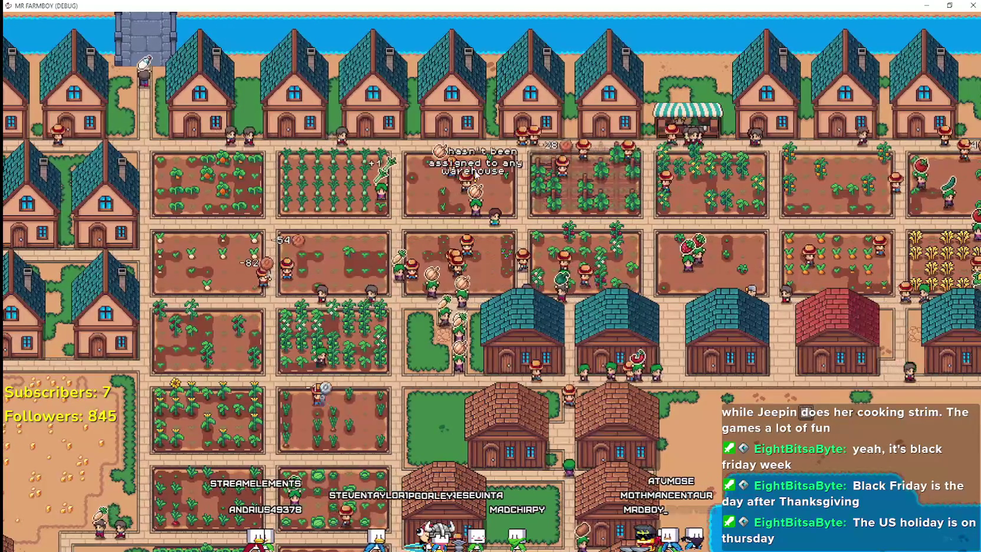
pyautogui.scroll(3, 476, 174)
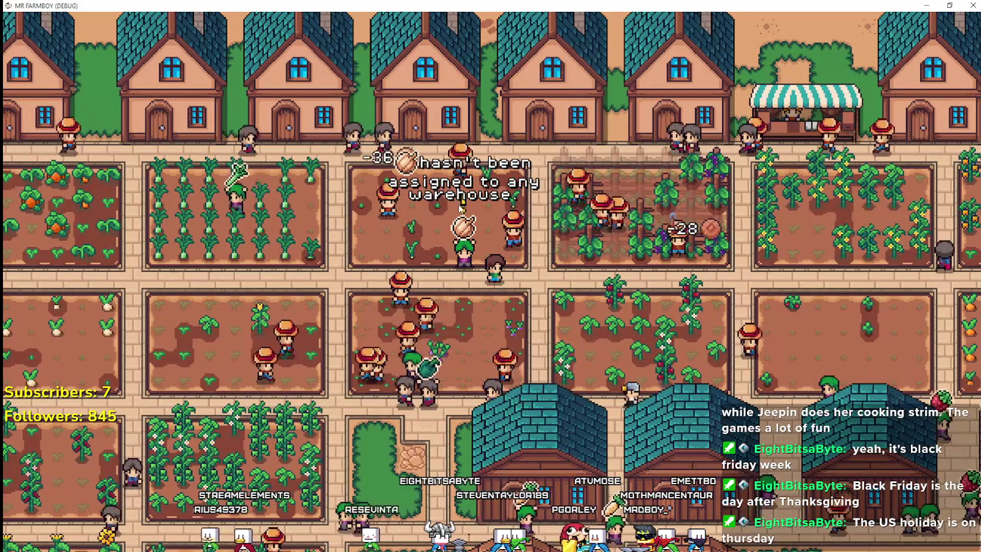
pyautogui.moveTo(459, 212); pyautogui.dragTo(537, 207)
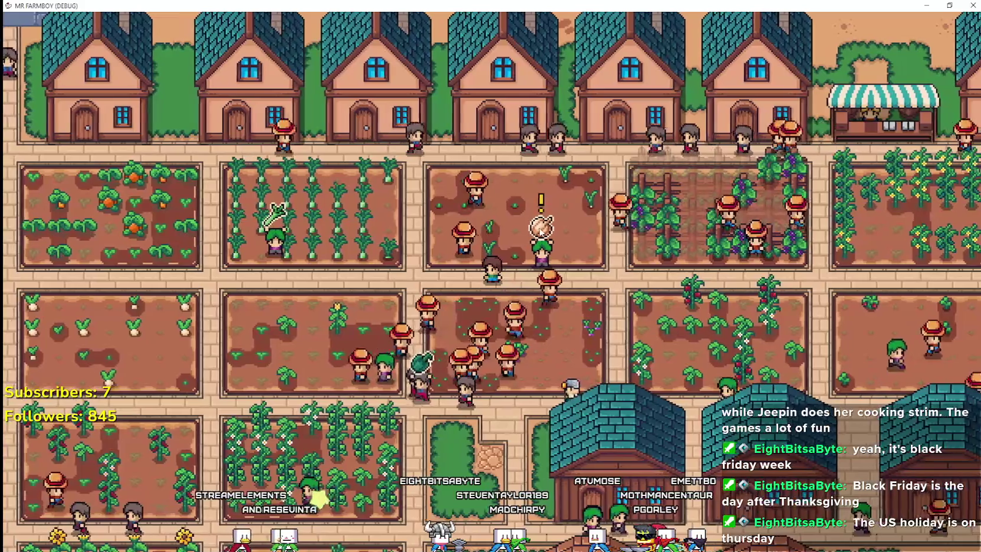
pyautogui.press('Right')
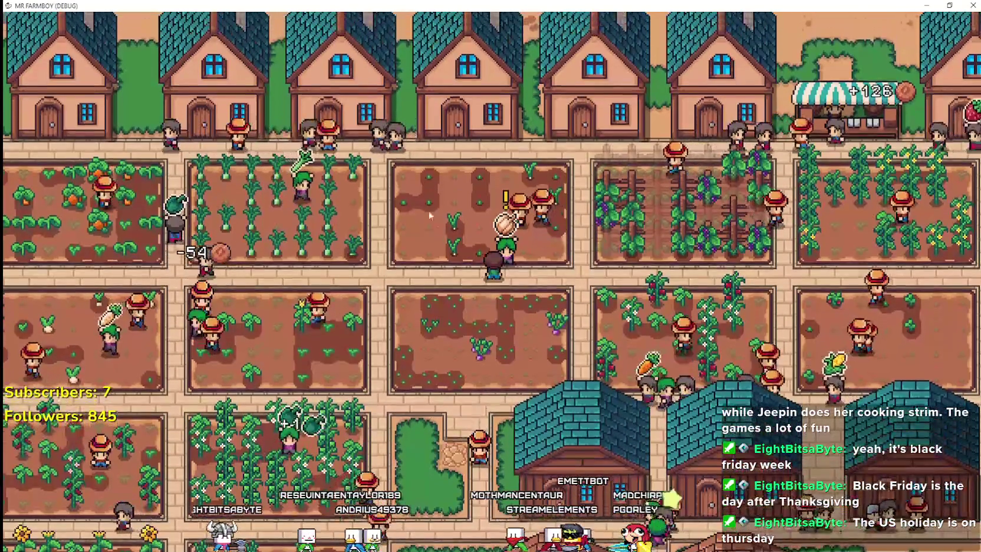
pyautogui.scroll(-3, 548, 283)
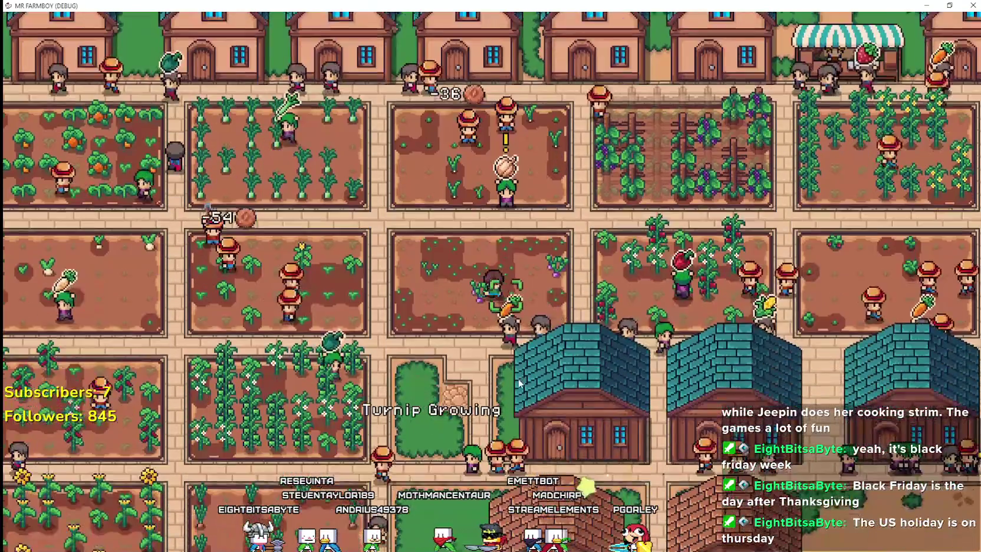
pyautogui.scroll(-2, 541, 327)
pyautogui.click(561, 270)
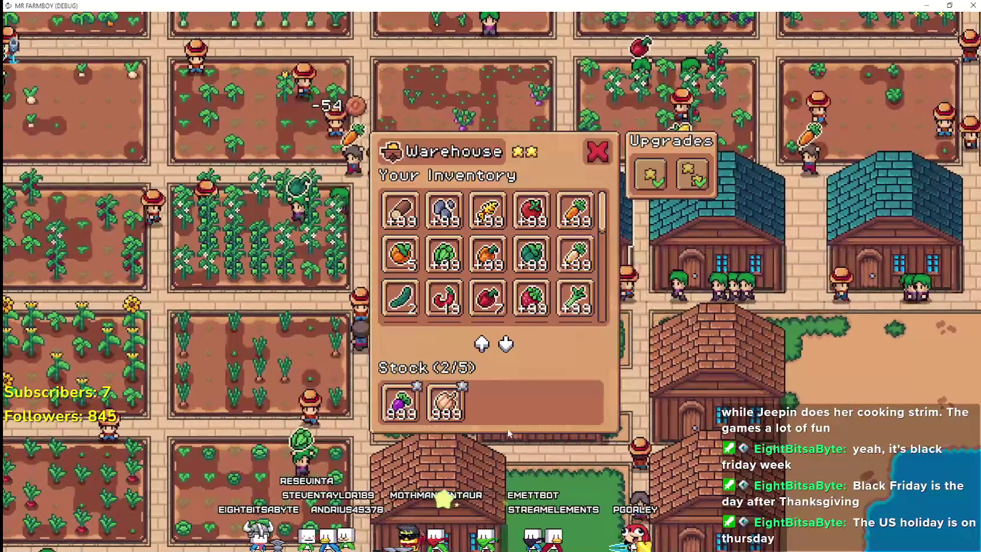
# Reopen the brick warehouse's inventory to scroll through its stock, then close it
pyautogui.press('Escape')
pyautogui.click(521, 369)
pyautogui.scroll(-1, 590, 235)
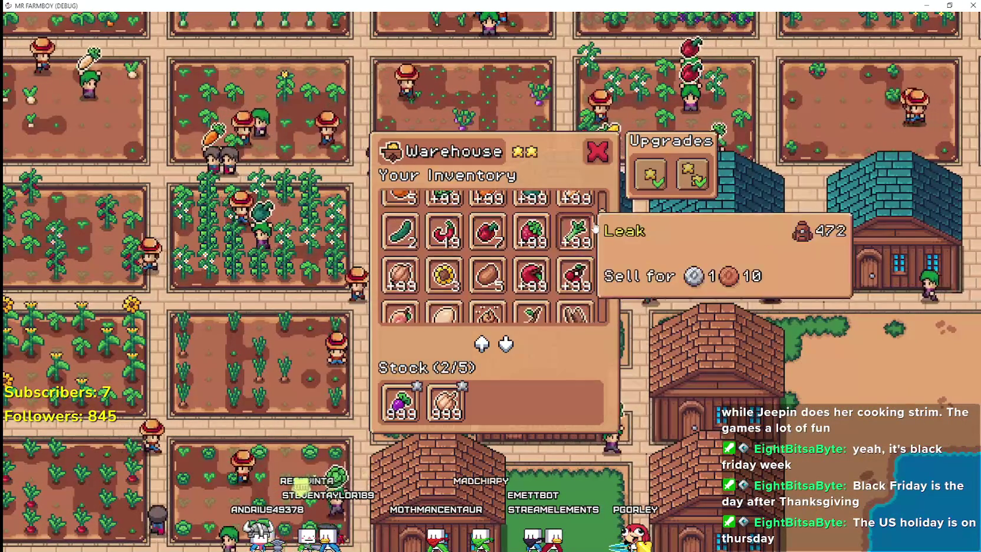
pyautogui.moveTo(604, 222); pyautogui.dragTo(602, 294)
pyautogui.press('Escape')
pyautogui.scroll(3, 592, 283)
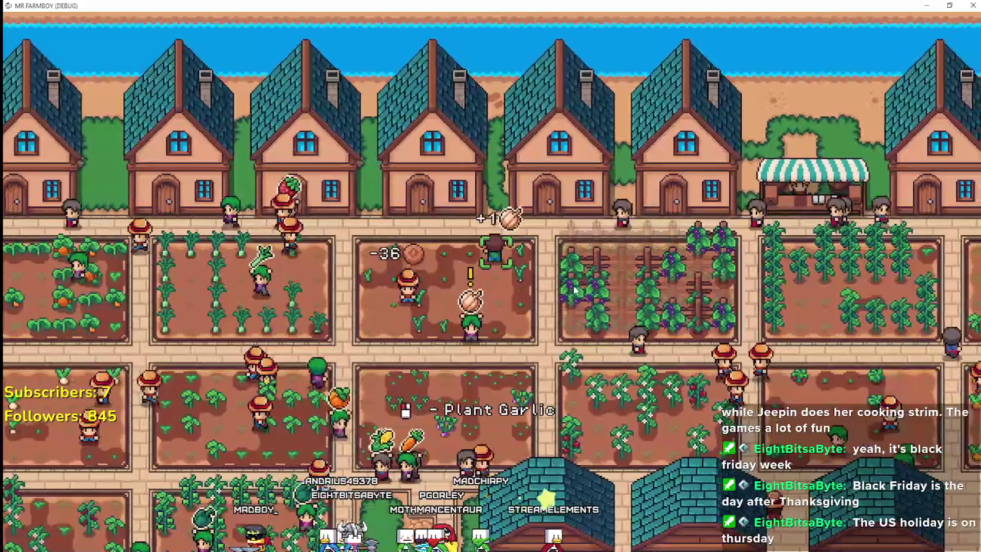
pyautogui.scroll(-3, 524, 367)
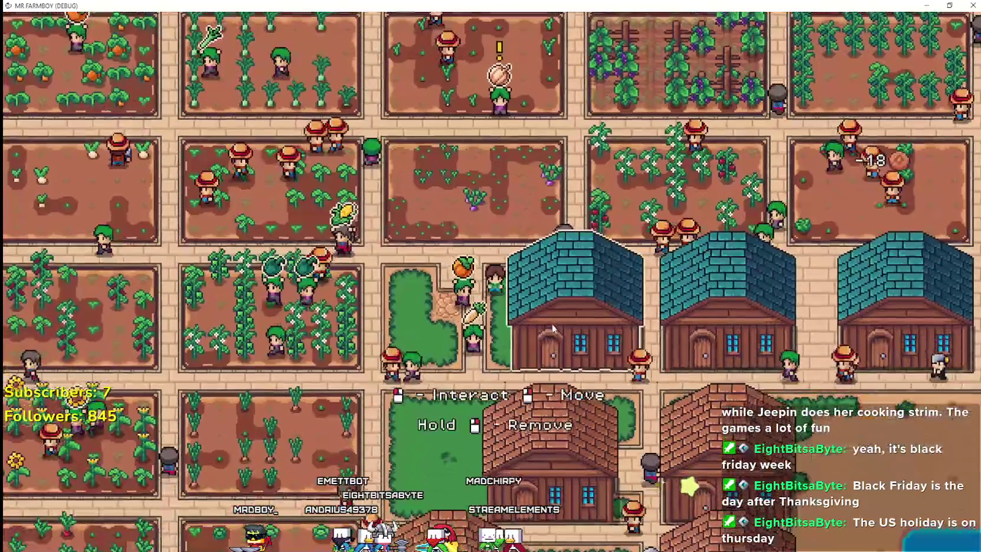
pyautogui.click(512, 377)
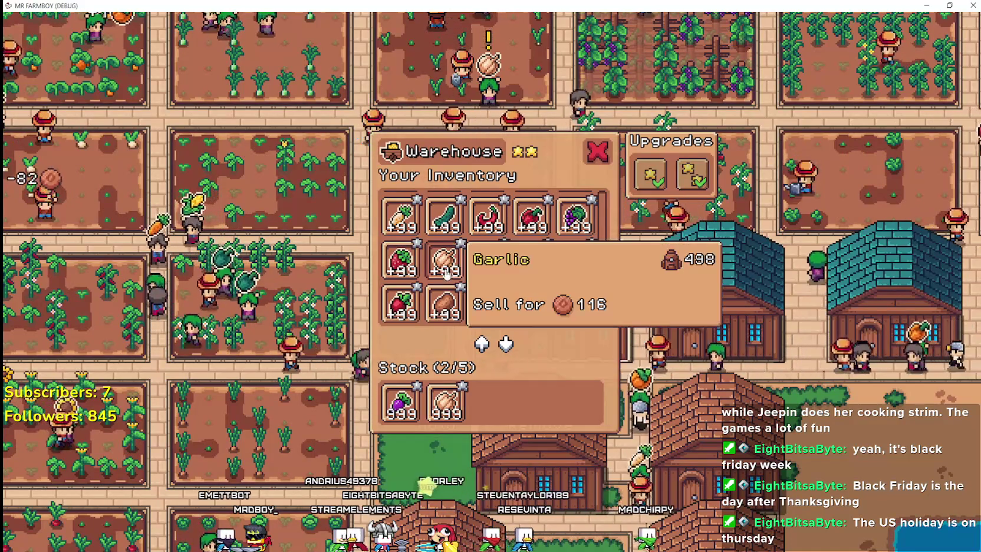
pyautogui.moveTo(600, 308)
pyautogui.mouseDown()
pyautogui.moveTo(601, 256)
pyautogui.moveTo(583, 323)
pyautogui.mouseUp()
pyautogui.click(594, 152)
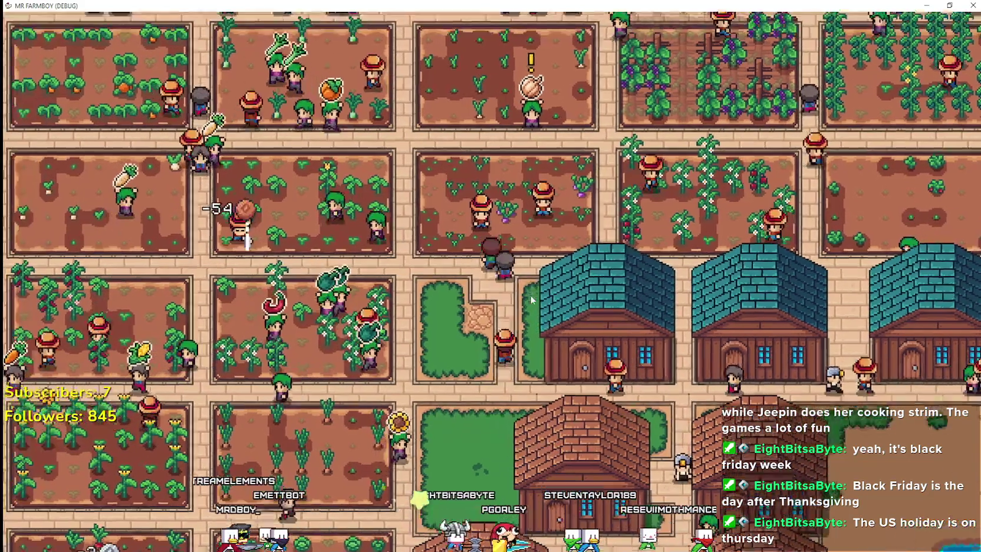
# Zoom in, select the garlic farmer and the player, and check the teal-roofed warehouse's inventory
pyautogui.scroll(3, 520, 235)
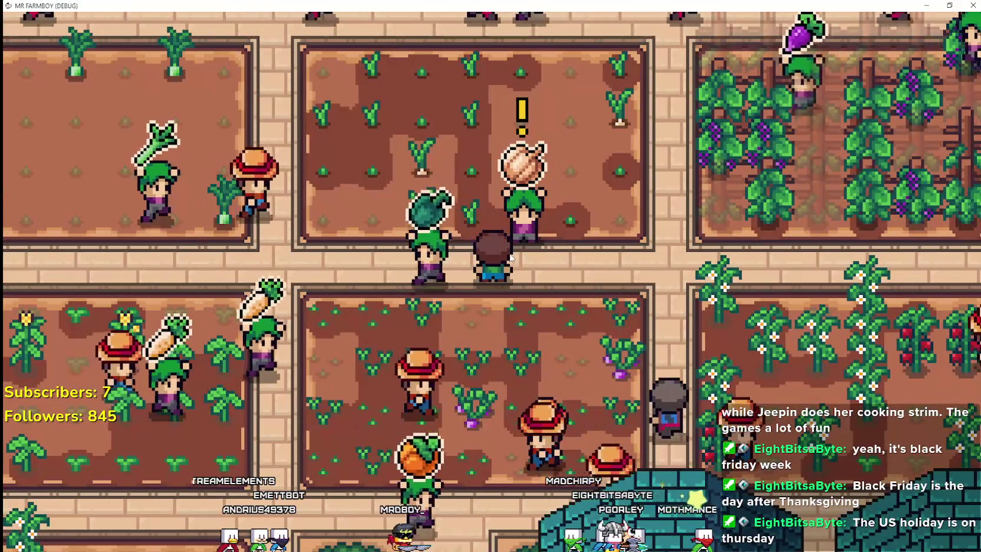
pyautogui.click(511, 257)
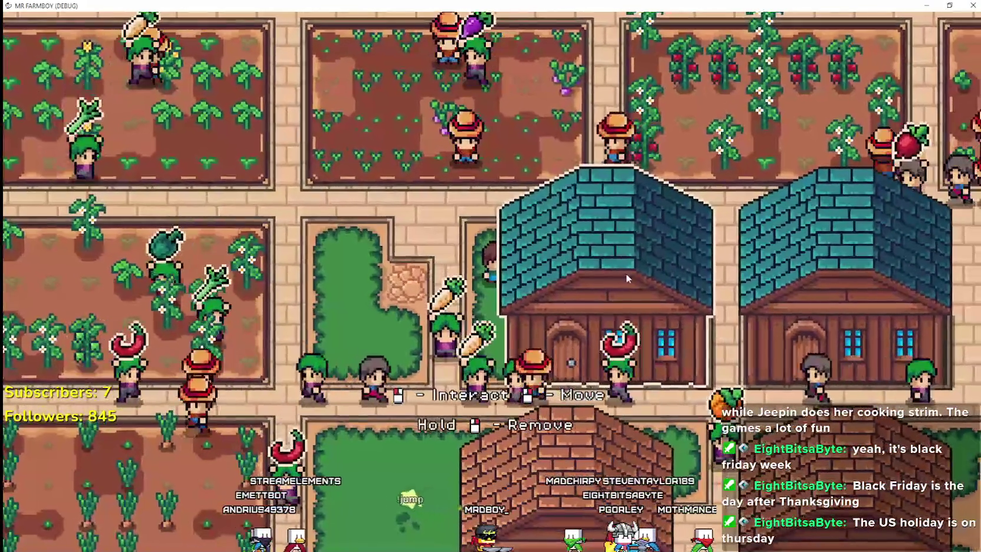
pyautogui.click(626, 277)
pyautogui.press('Escape')
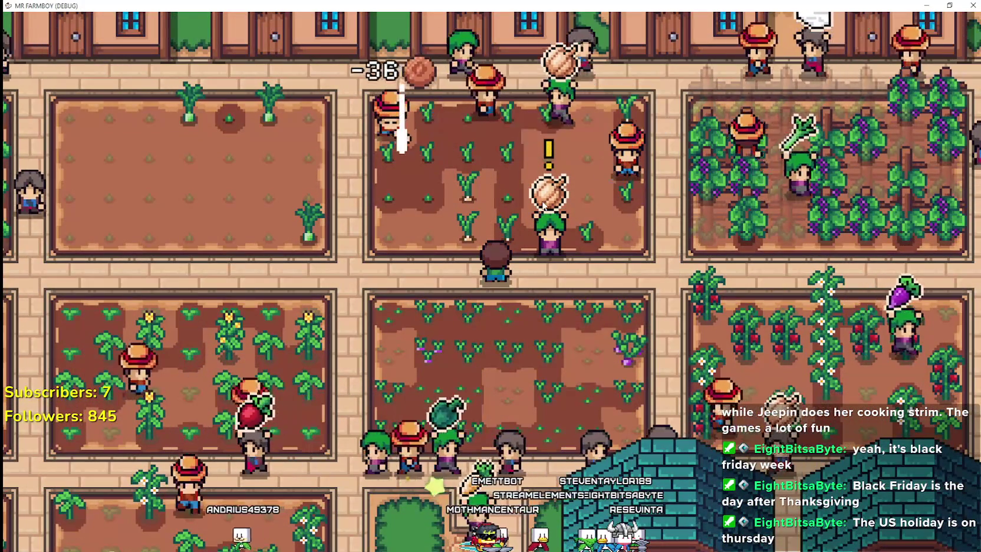
pyautogui.click(496, 265)
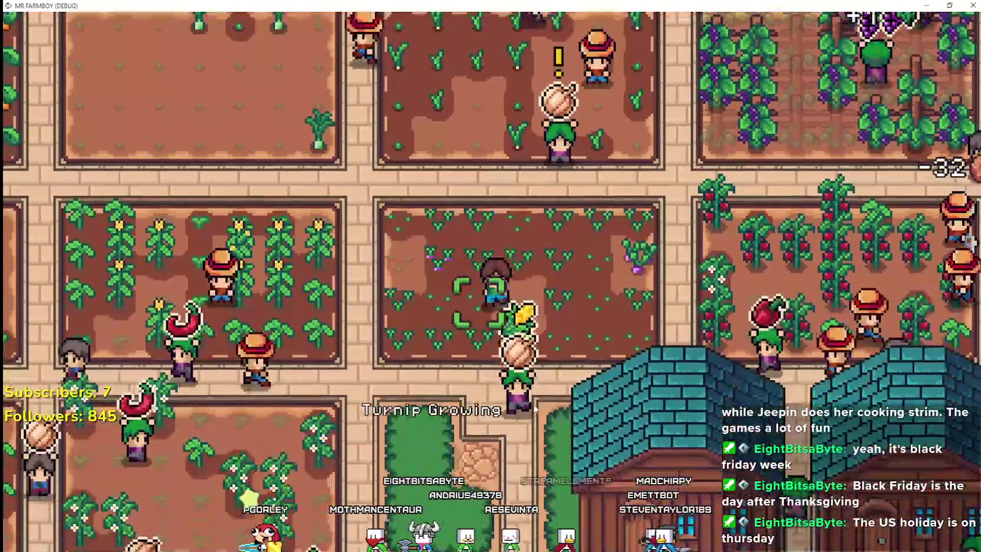
pyautogui.click(587, 377)
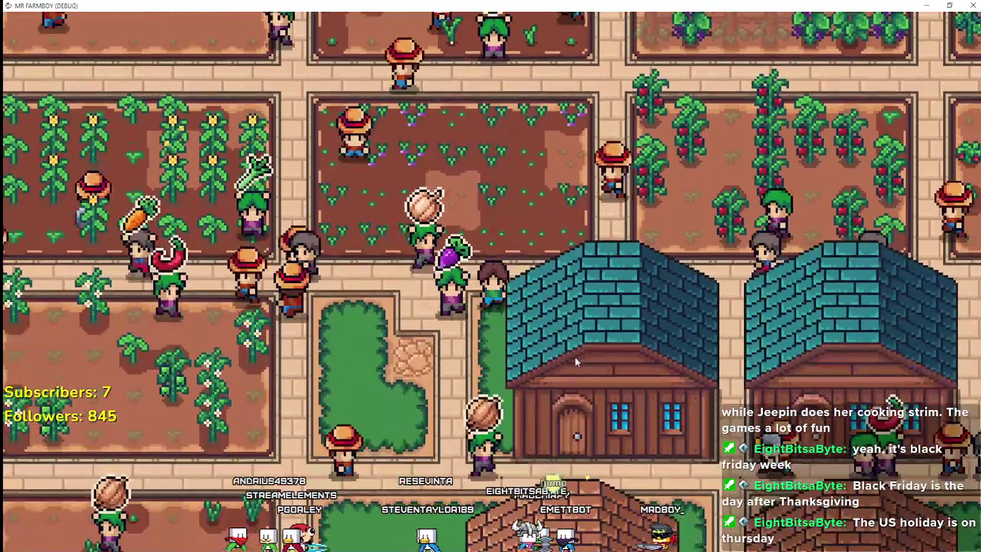
pyautogui.click(575, 356)
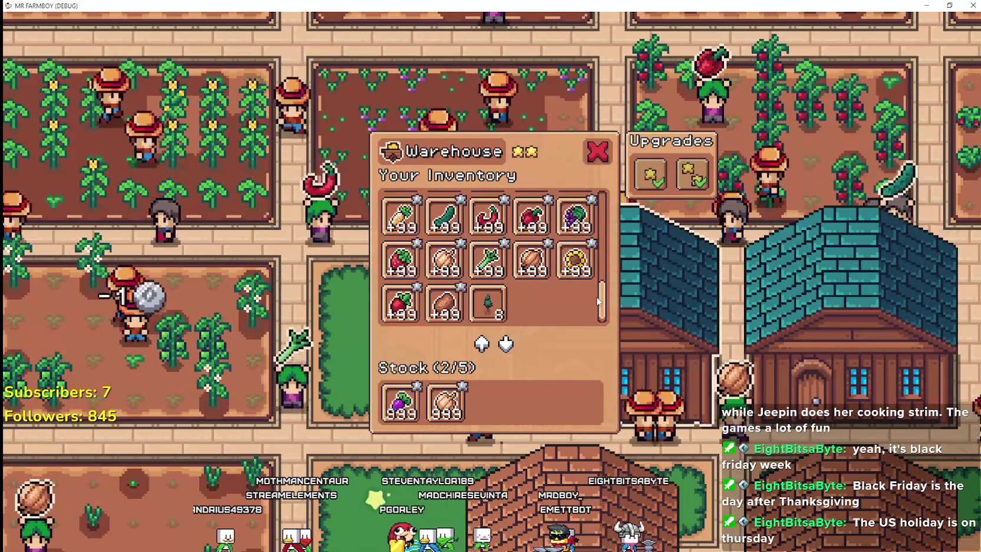
# Scroll one warehouse's stock and close it, then check another warehouse holding only 2 garlic
pyautogui.moveTo(601, 292); pyautogui.dragTo(615, 203)
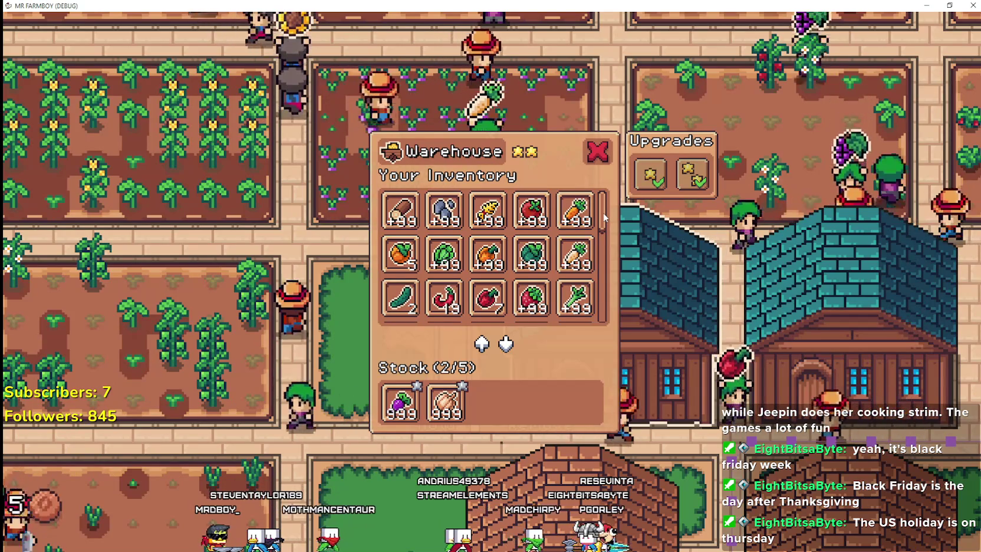
pyautogui.click(598, 152)
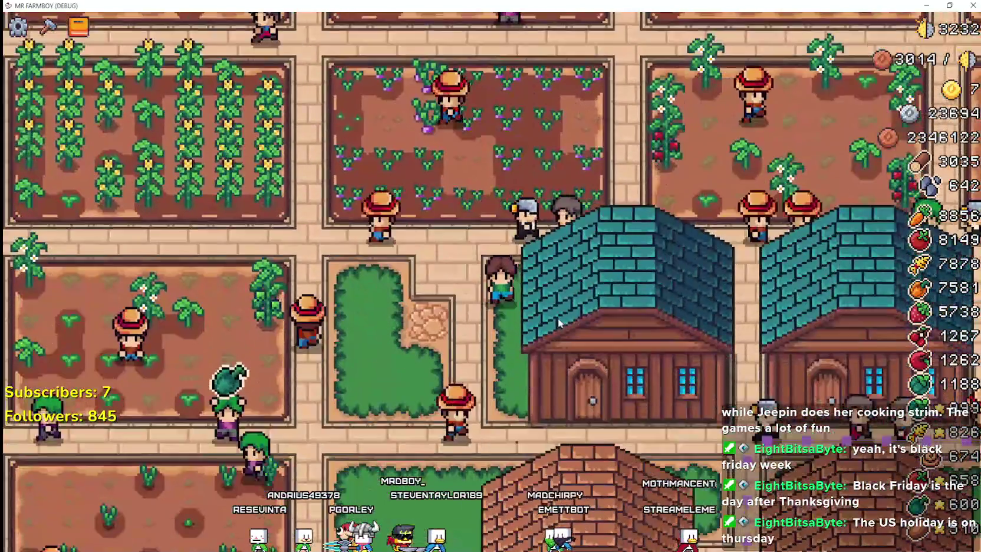
pyautogui.click(558, 318)
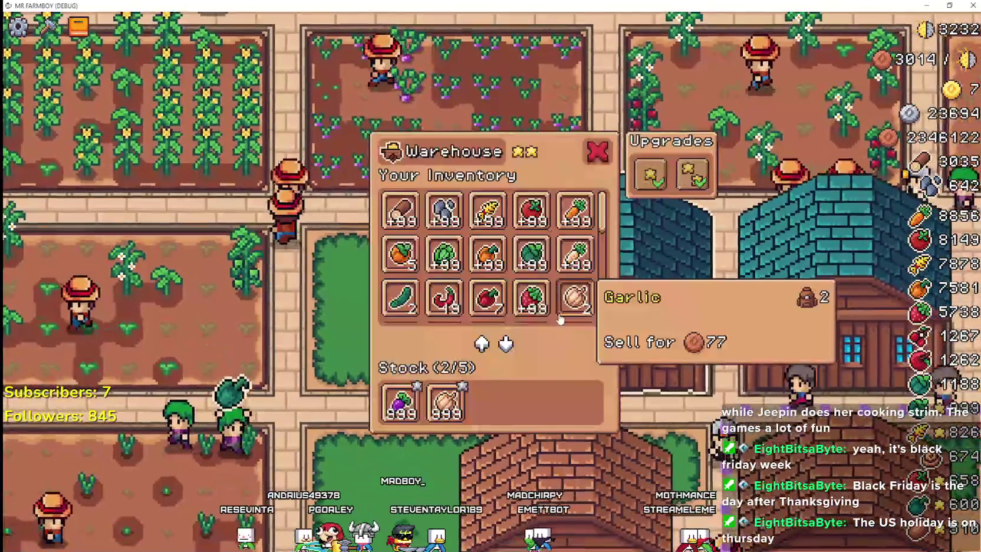
pyautogui.moveTo(602, 233); pyautogui.dragTo(598, 299)
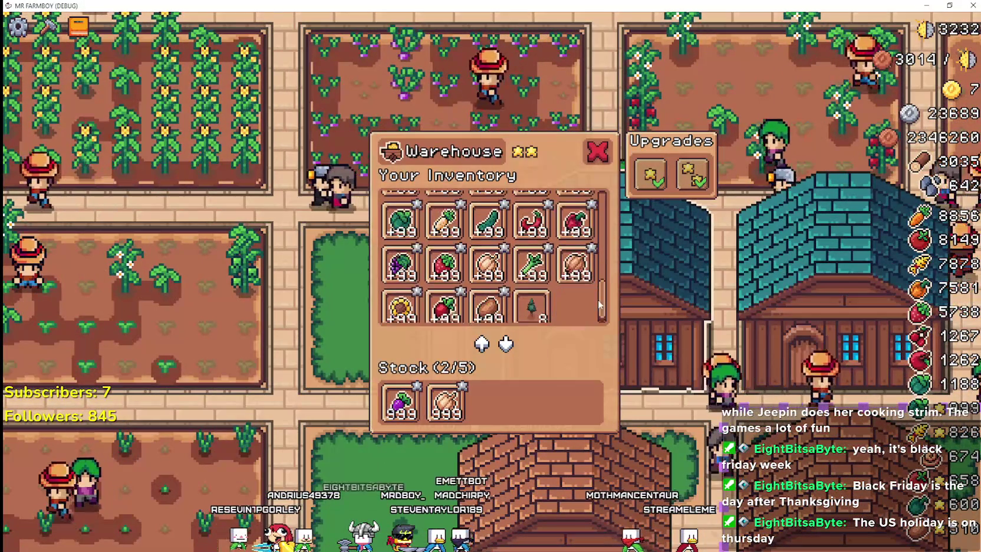
pyautogui.press('Escape')
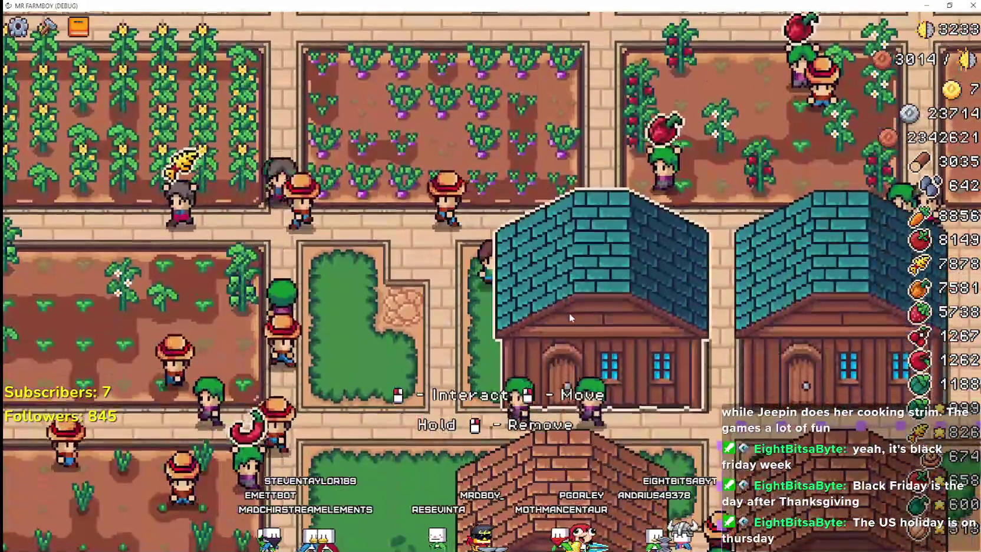
pyautogui.click(569, 317)
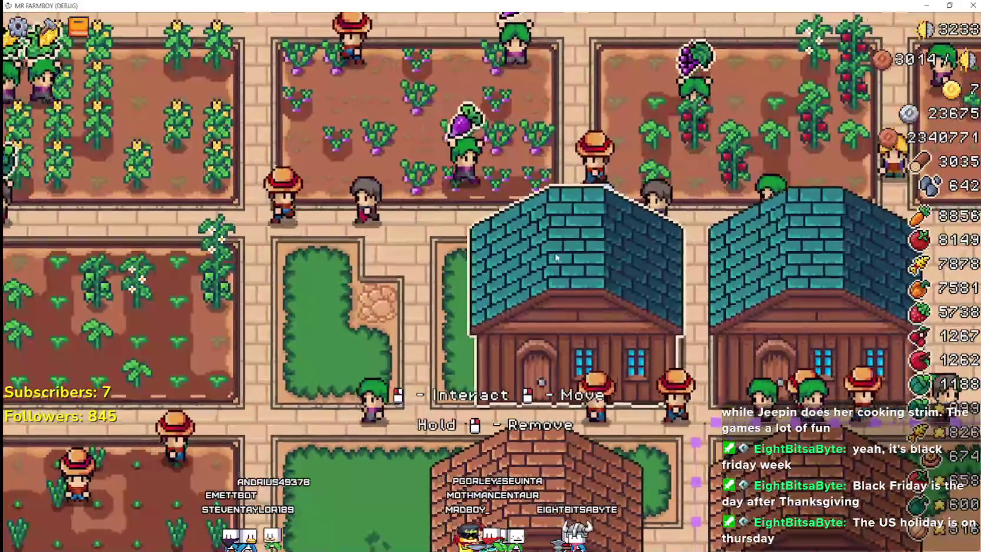
pyautogui.click(583, 345)
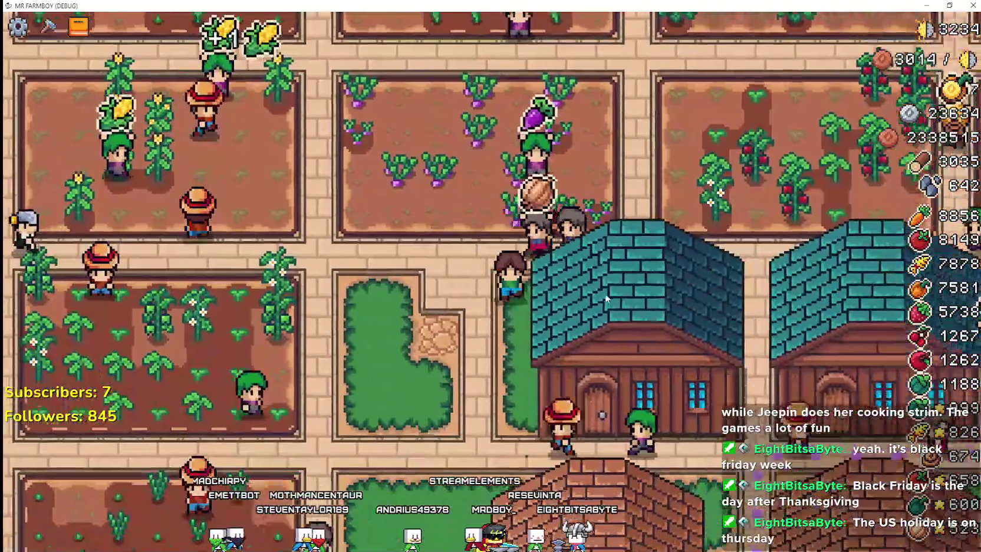
pyautogui.click(576, 290)
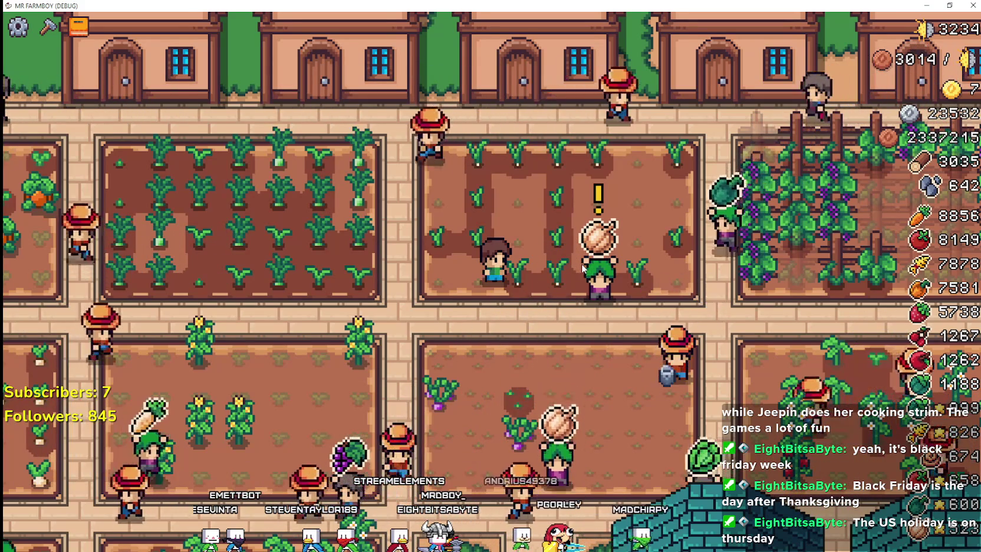
# Walk through the garlic plot harvesting a garlic, then open the teal-roofed warehouse's inventory
pyautogui.press('a')
pyautogui.press('d')
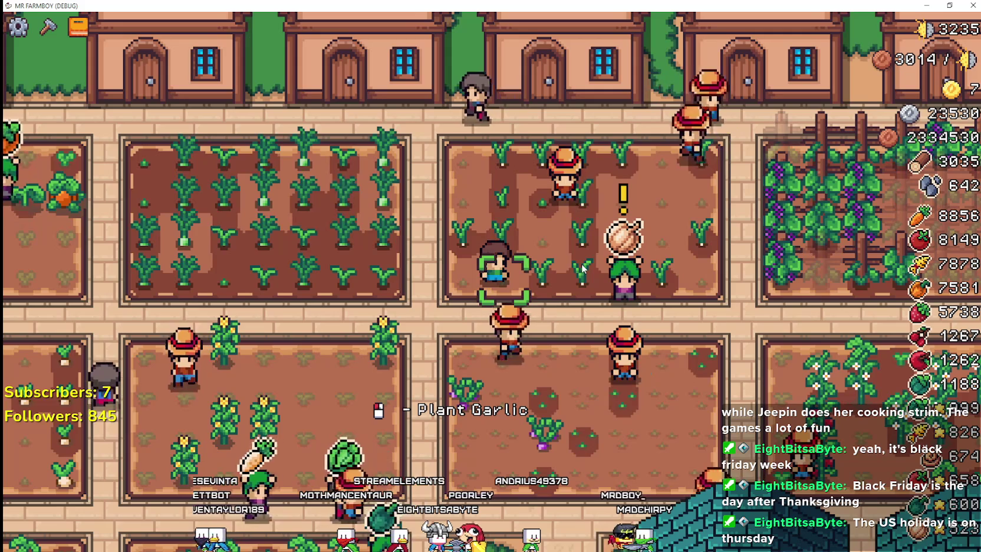
pyautogui.press('a')
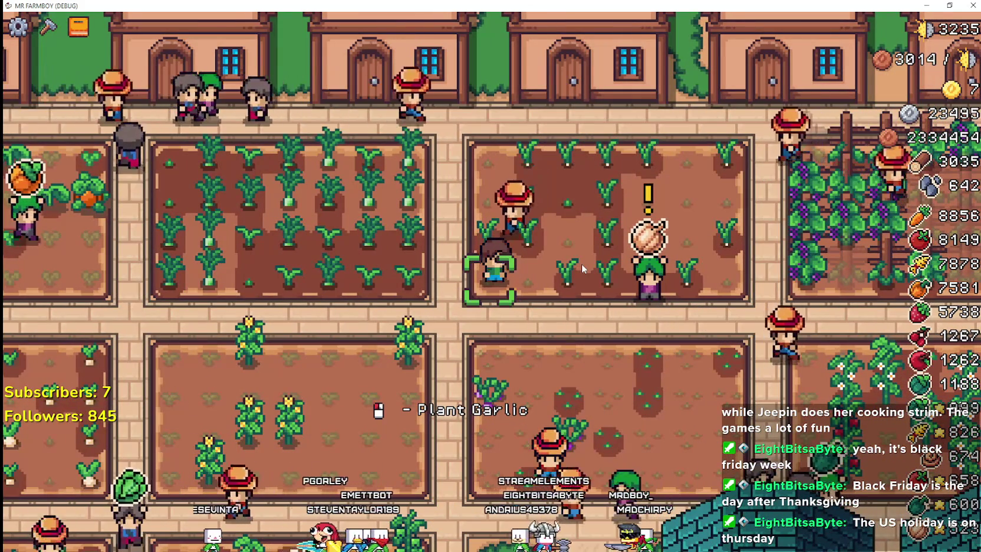
pyautogui.press('d')
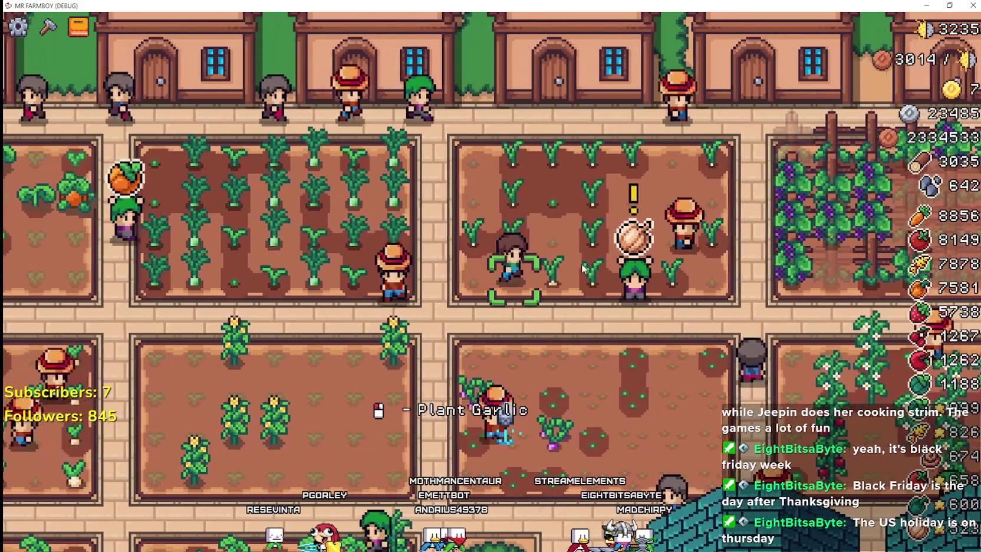
pyautogui.press('a')
pyautogui.press('d')
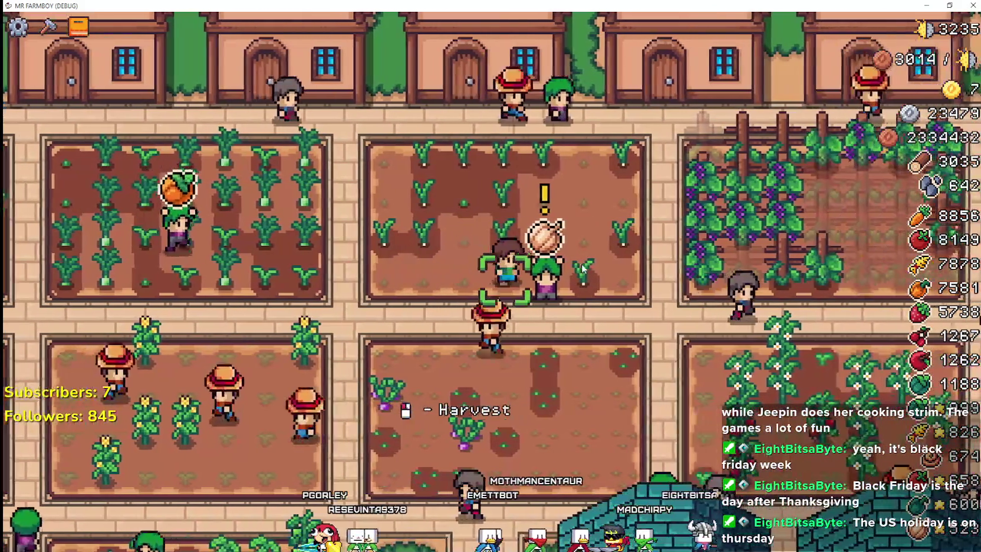
pyautogui.press('s')
pyautogui.press('d')
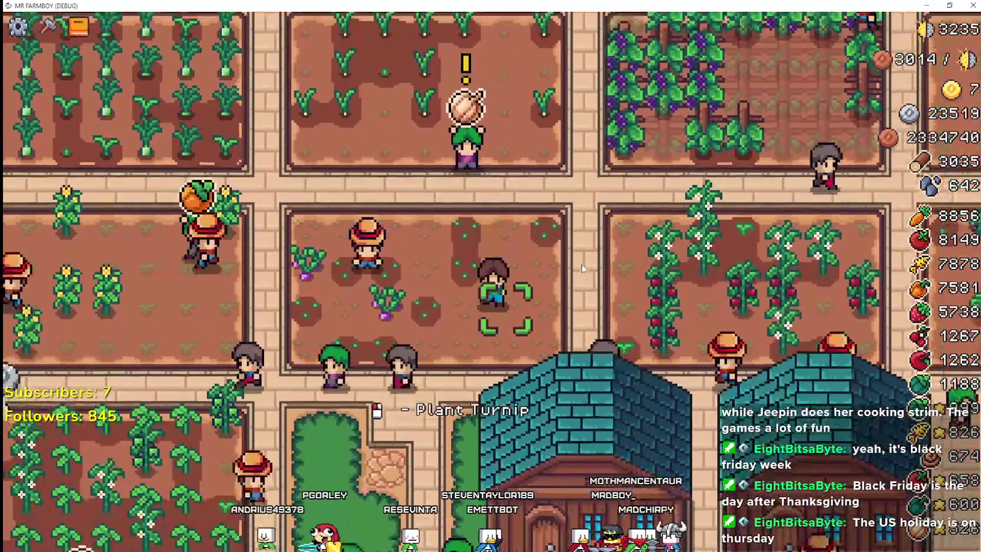
pyautogui.press('s')
pyautogui.click(582, 268)
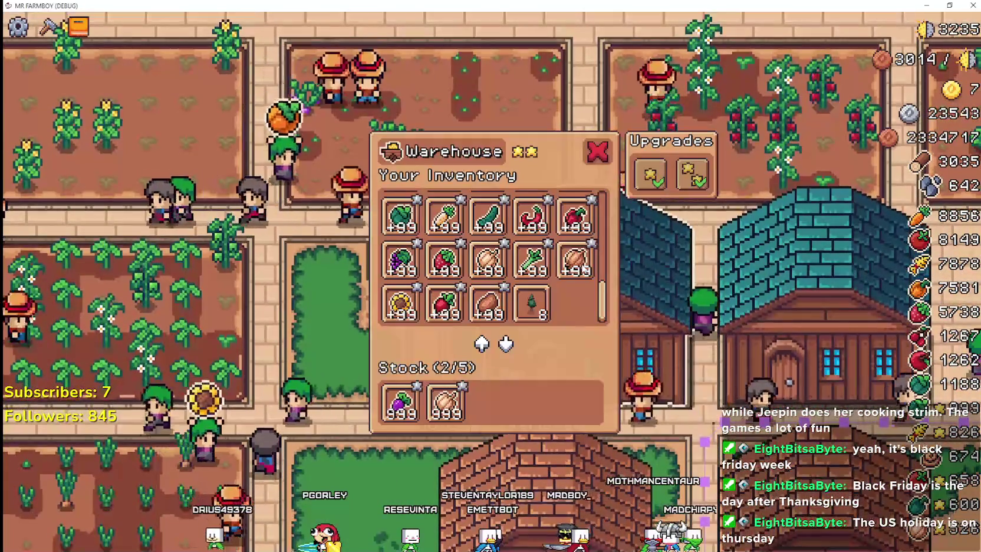
# Walk back to the garlic plot's top-right corner and water the garlic that needs it
pyautogui.press('w')
pyautogui.press('a')
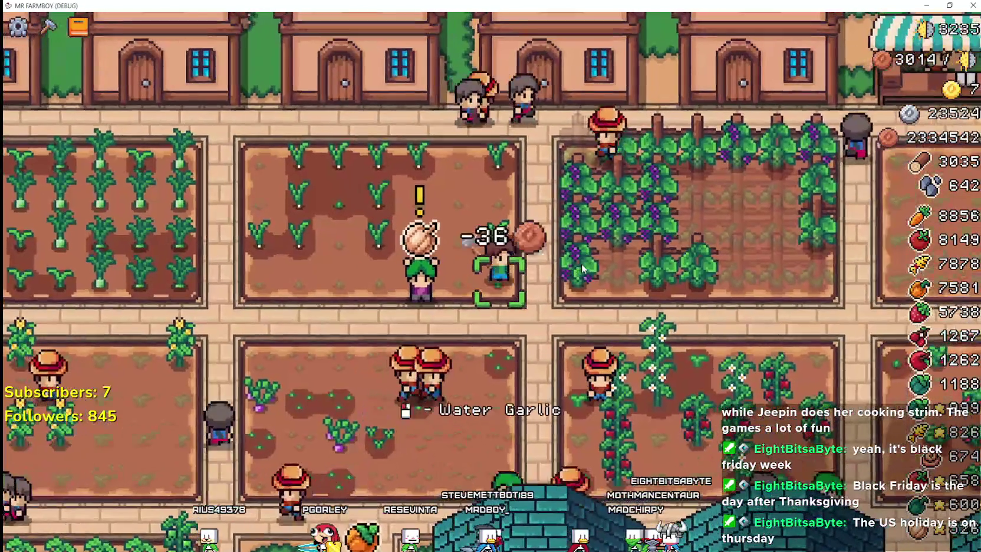
pyautogui.press('a')
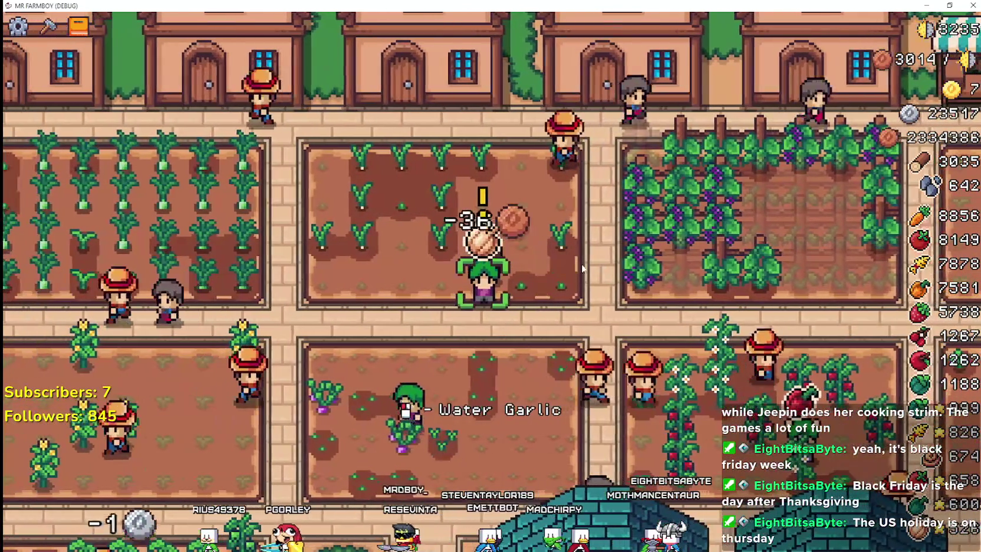
pyautogui.press('a')
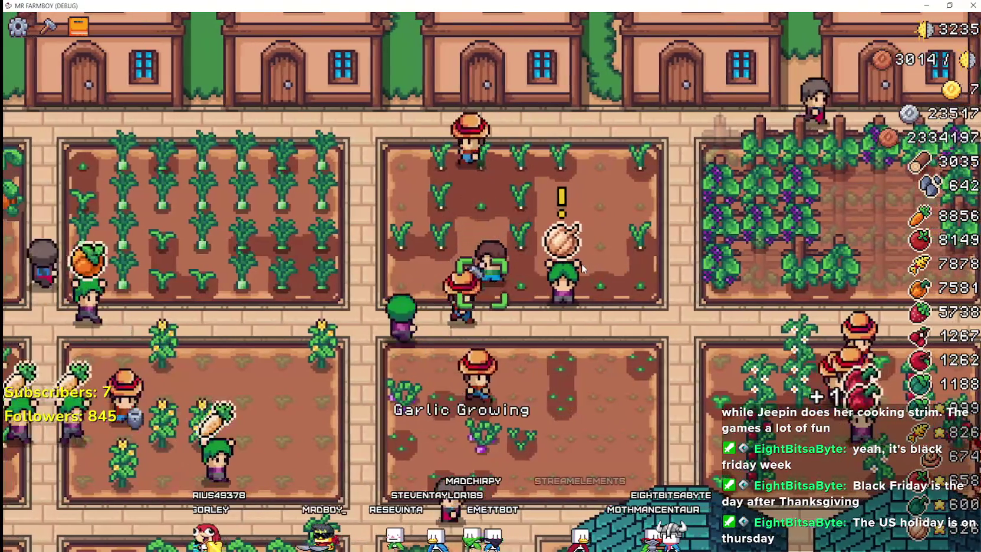
pyautogui.press('a')
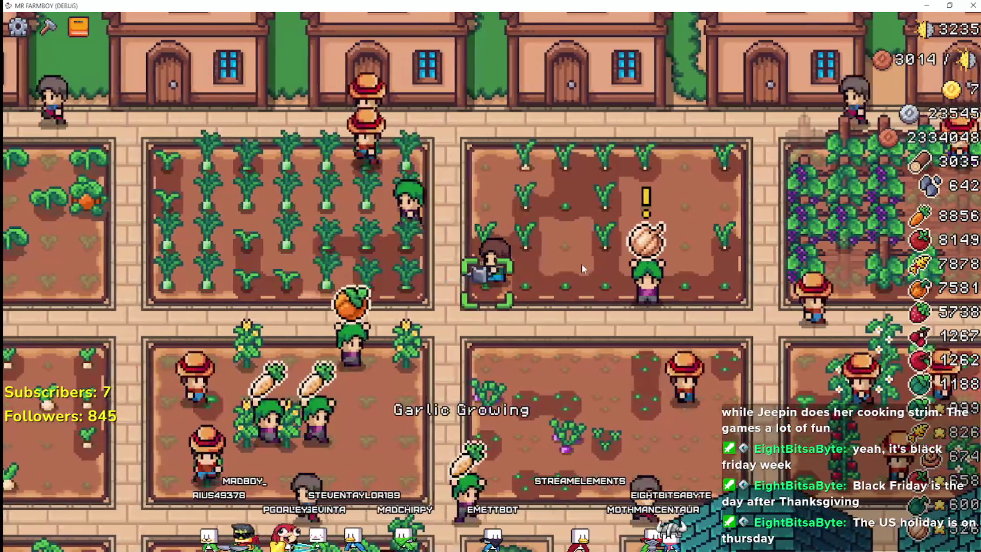
pyautogui.press('d')
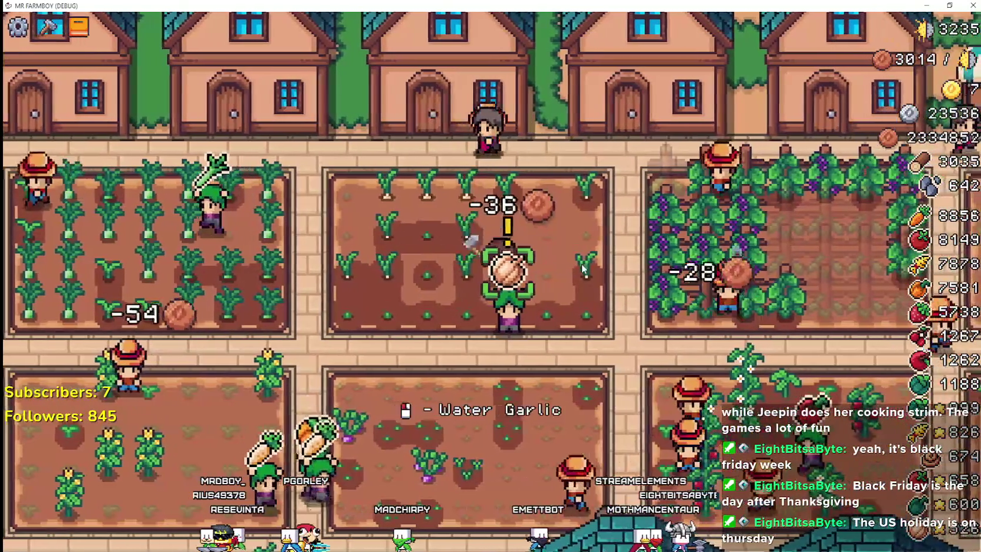
pyautogui.press('d')
pyautogui.press('w')
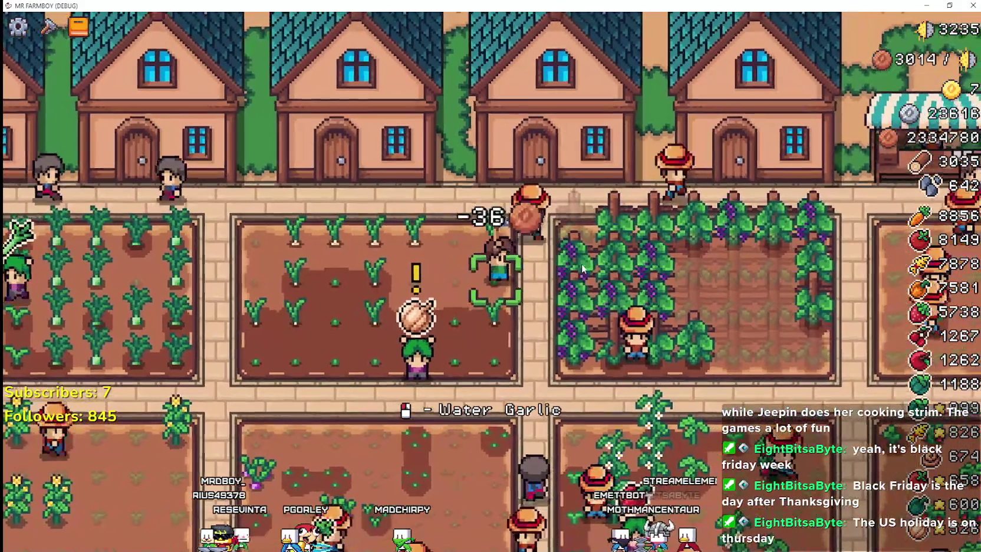
pyautogui.click(581, 268)
# Walk across the garlic plot and down into the warehouse to open its inventory
pyautogui.press('a')
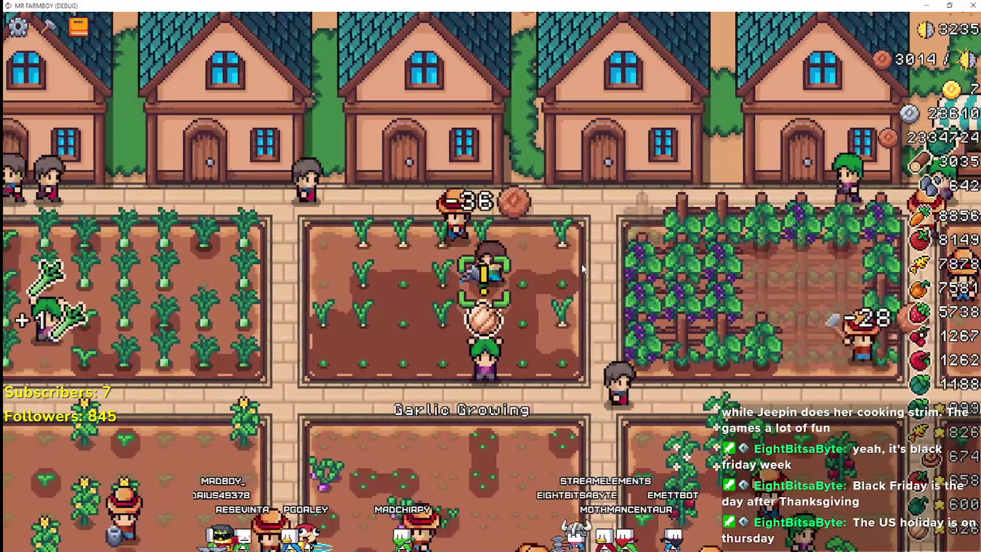
pyautogui.press('s')
pyautogui.press('a')
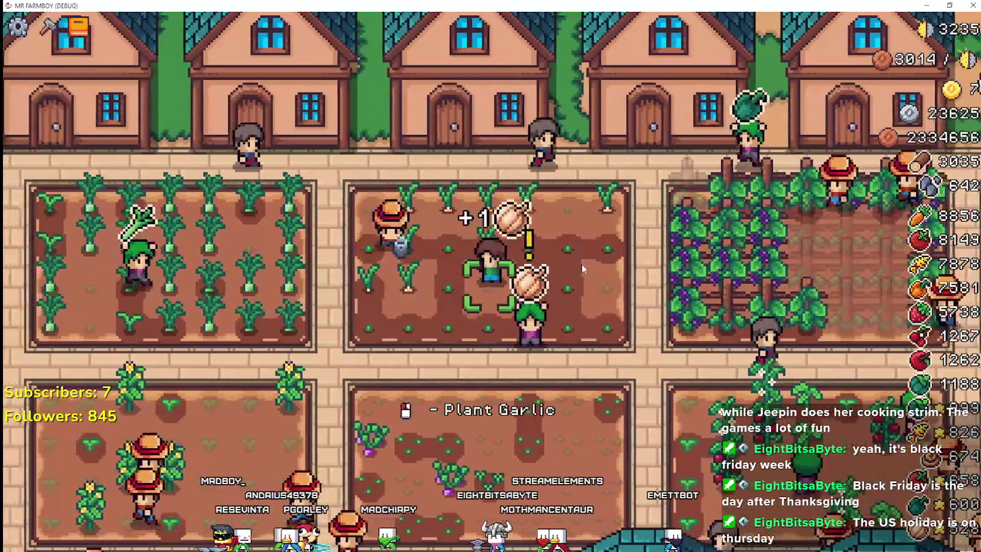
pyautogui.press('w')
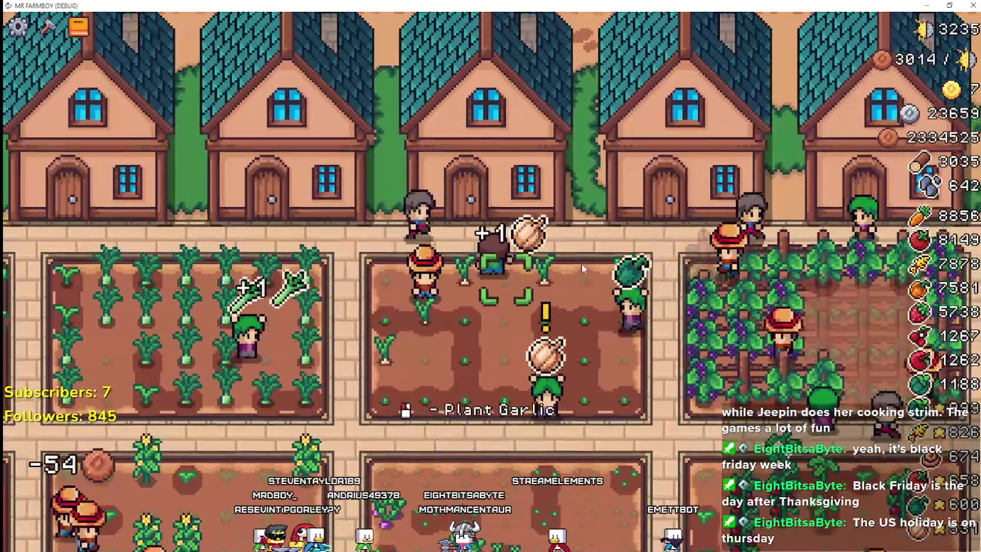
pyautogui.press('a')
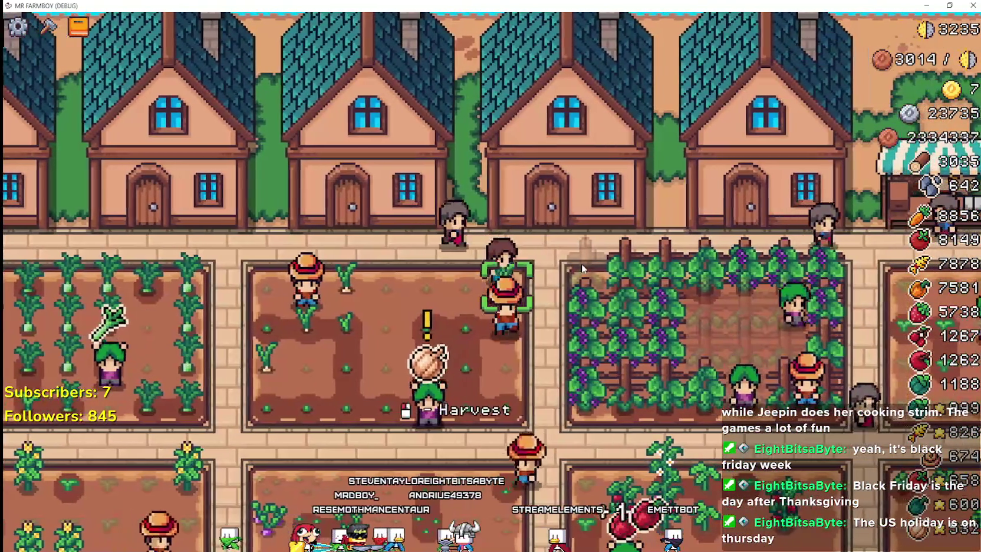
pyautogui.press('s')
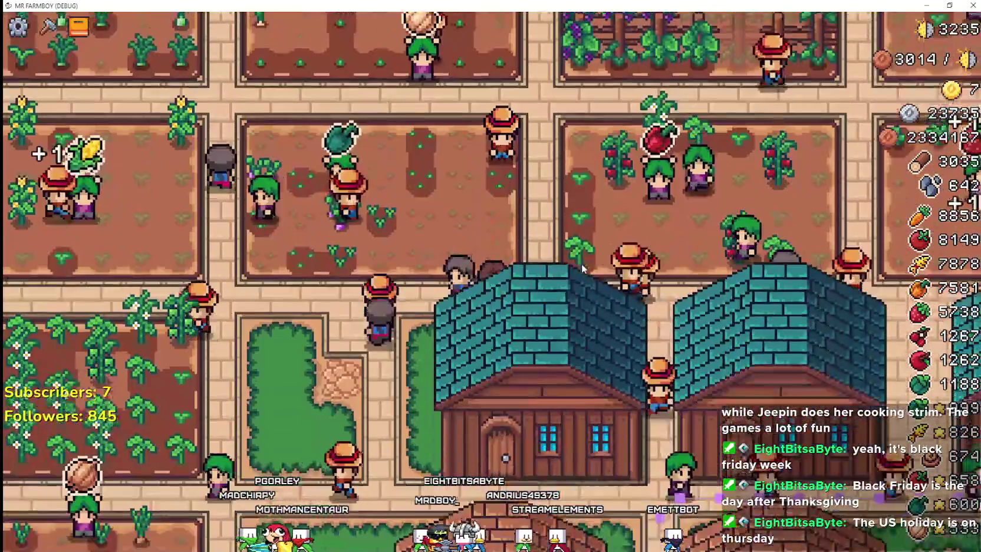
pyautogui.press('s')
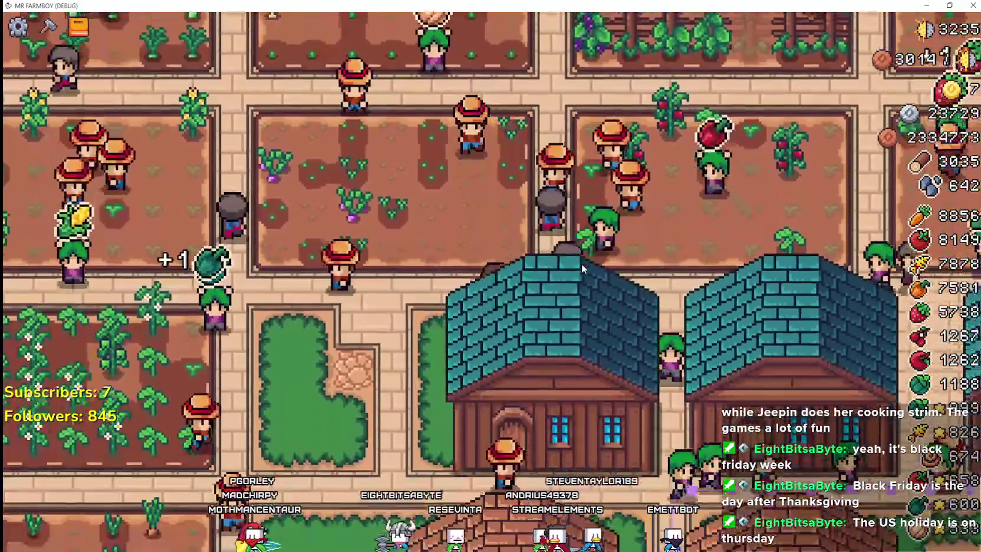
pyautogui.moveTo(596, 269)
pyautogui.scroll(2, 592, 271)
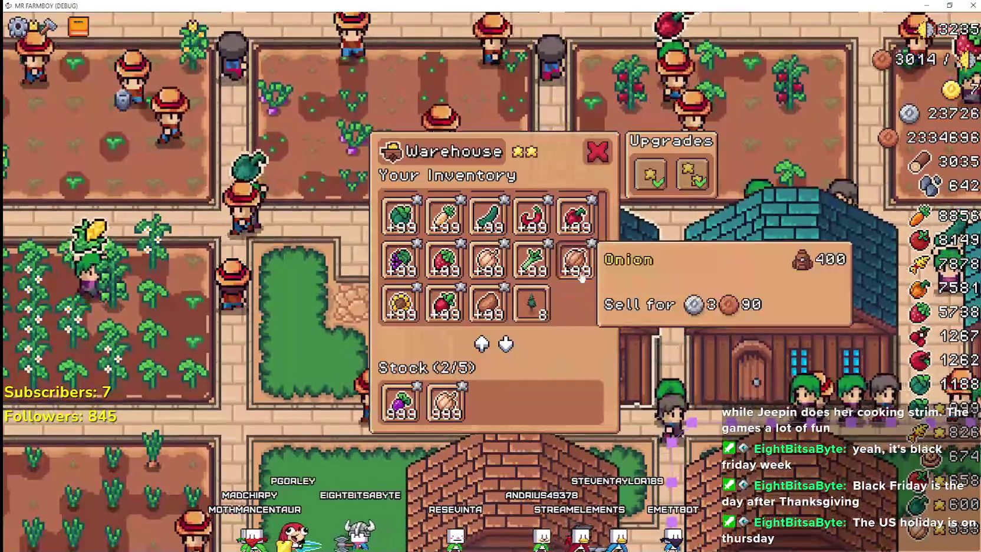
# Scroll through the warehouse's stored crops, then close its inventory with the red X
pyautogui.scroll(1, 582, 289)
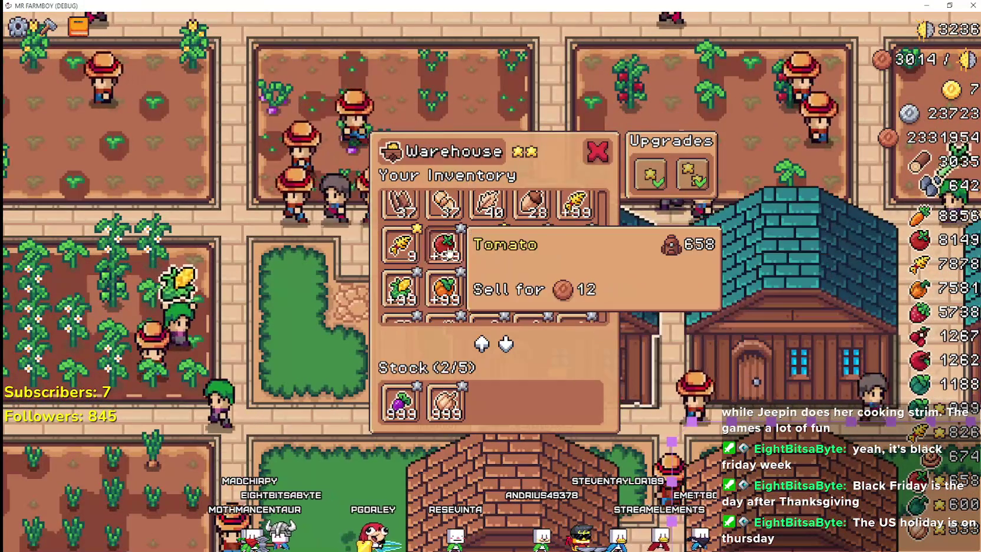
pyautogui.scroll(4, 586, 268)
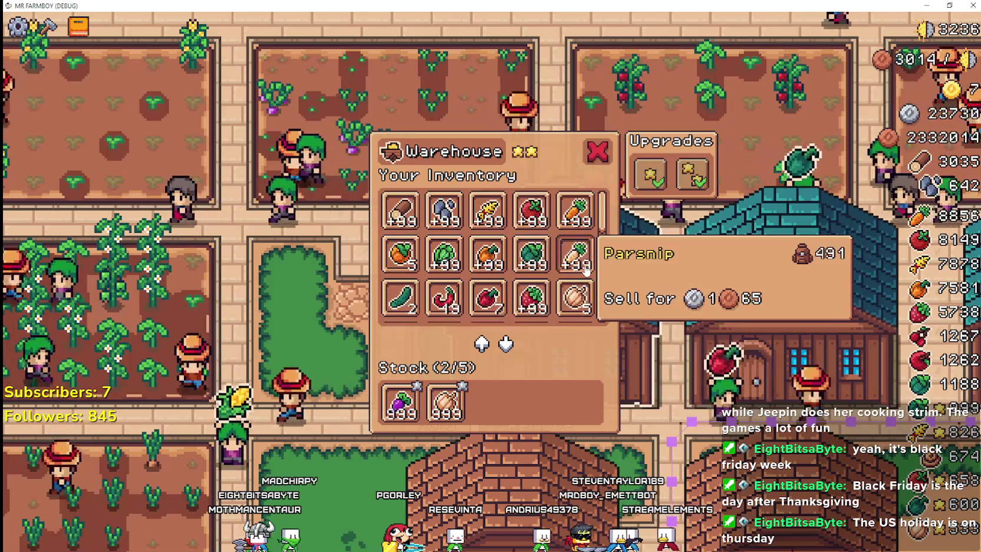
pyautogui.scroll(-3, 600, 264)
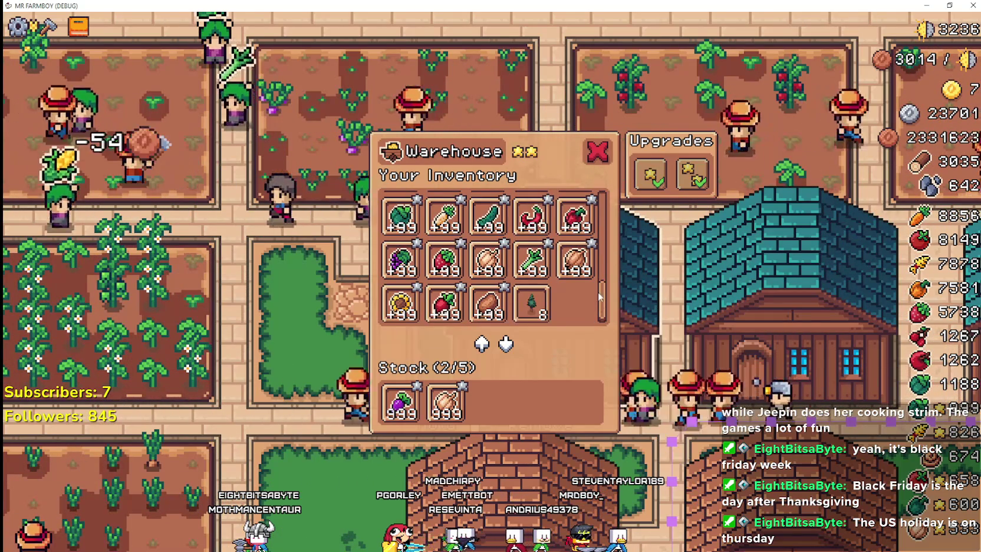
pyautogui.click(591, 154)
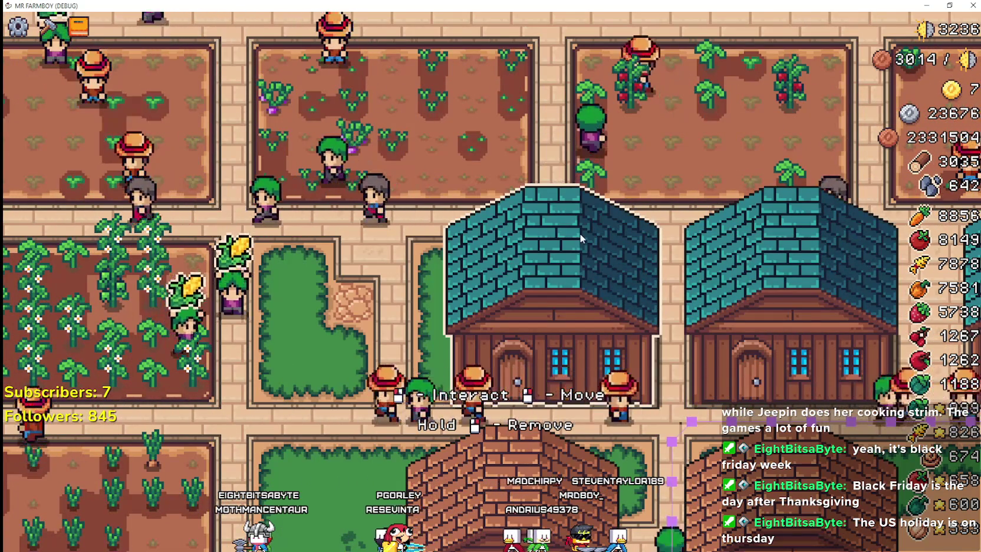
# Reopen the warehouse inventory for another look, then dismiss it with Escape
pyautogui.scroll(5, 579, 233)
pyautogui.scroll(3, 561, 241)
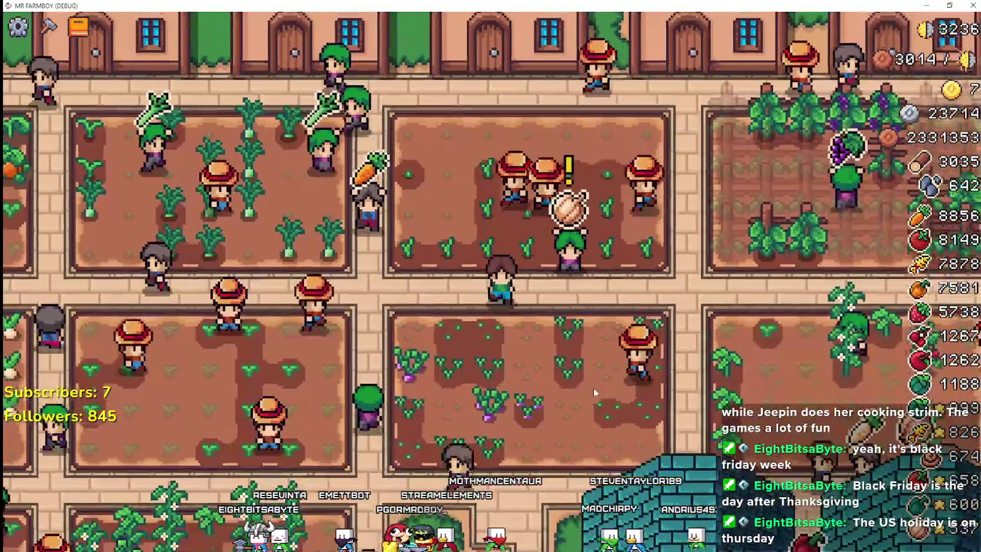
pyautogui.click(555, 318)
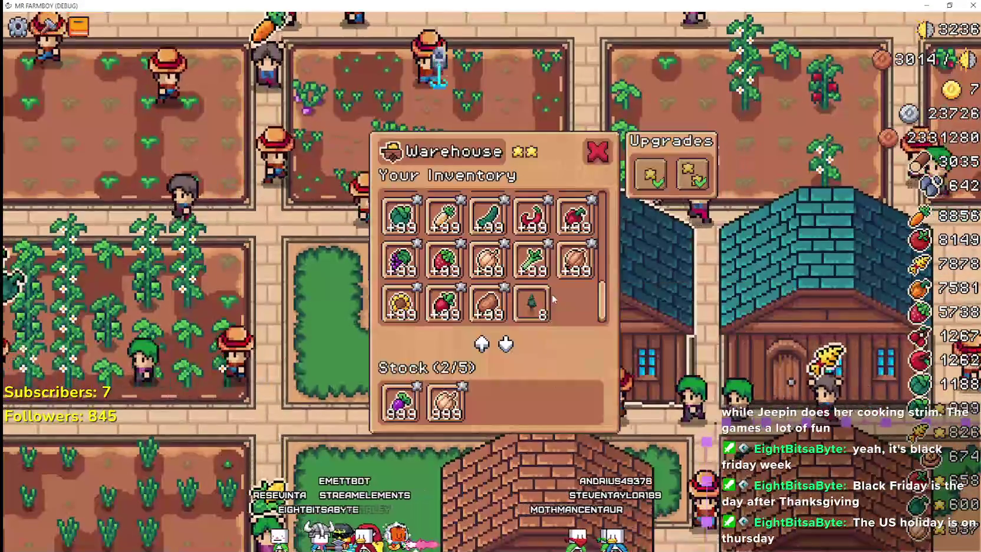
pyautogui.press('Escape')
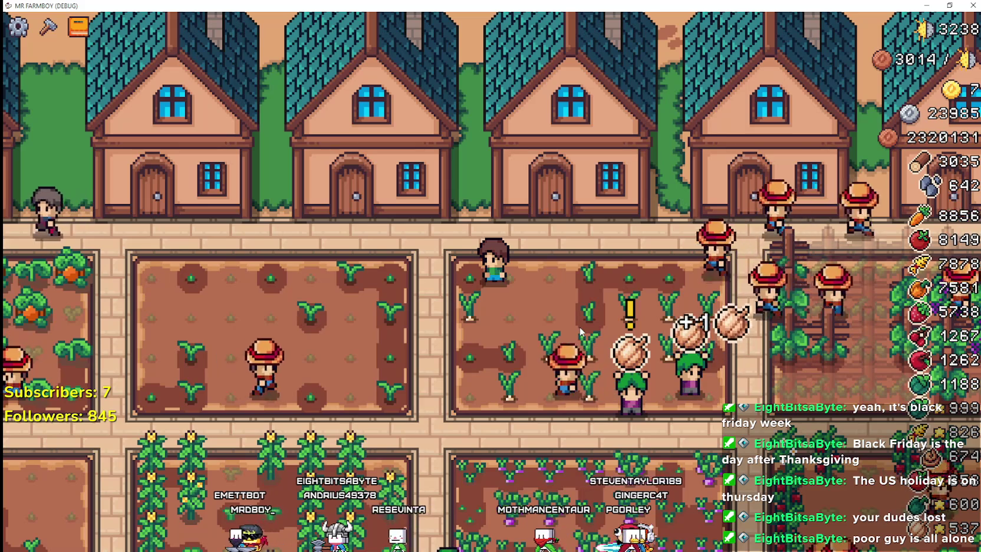
# Zoom in on the farmer, walk him left and up through the garlic plot, then zoom back out
pyautogui.scroll(3, 498, 268)
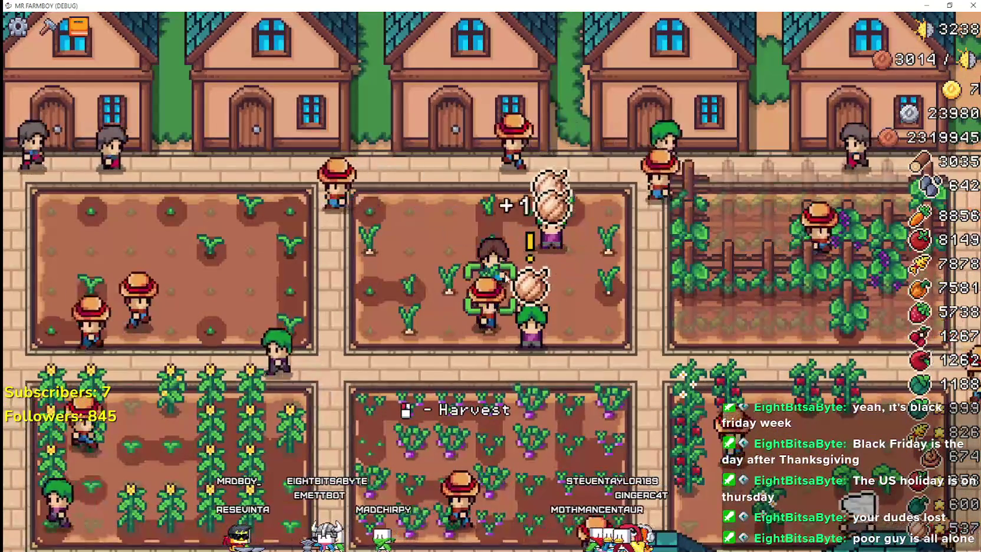
pyautogui.scroll(2, 641, 339)
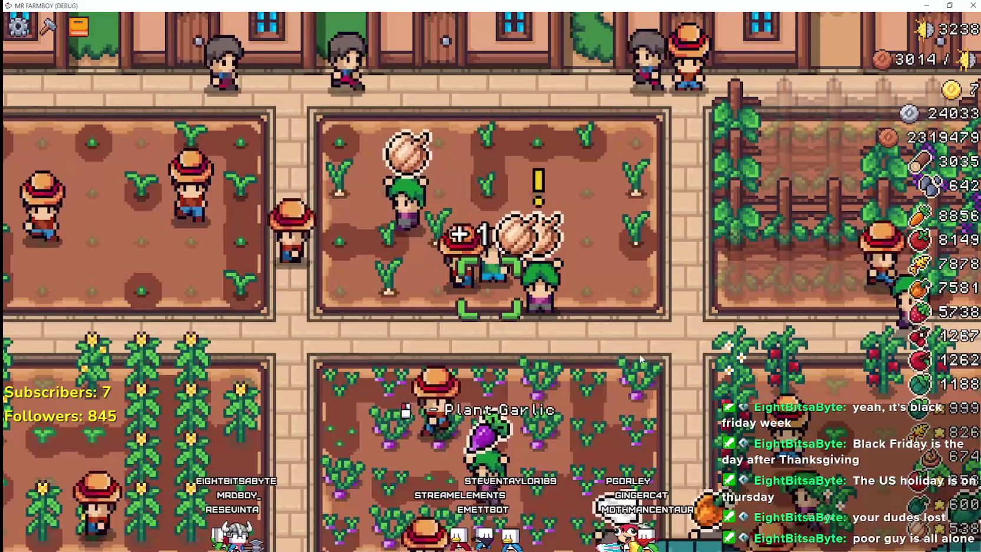
pyautogui.press('a')
pyautogui.press('a')
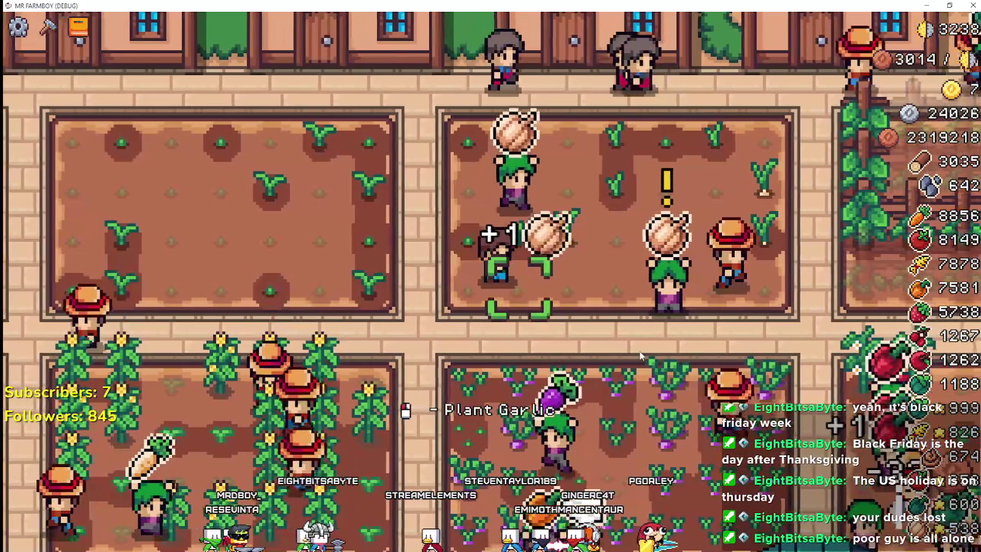
pyautogui.press('w')
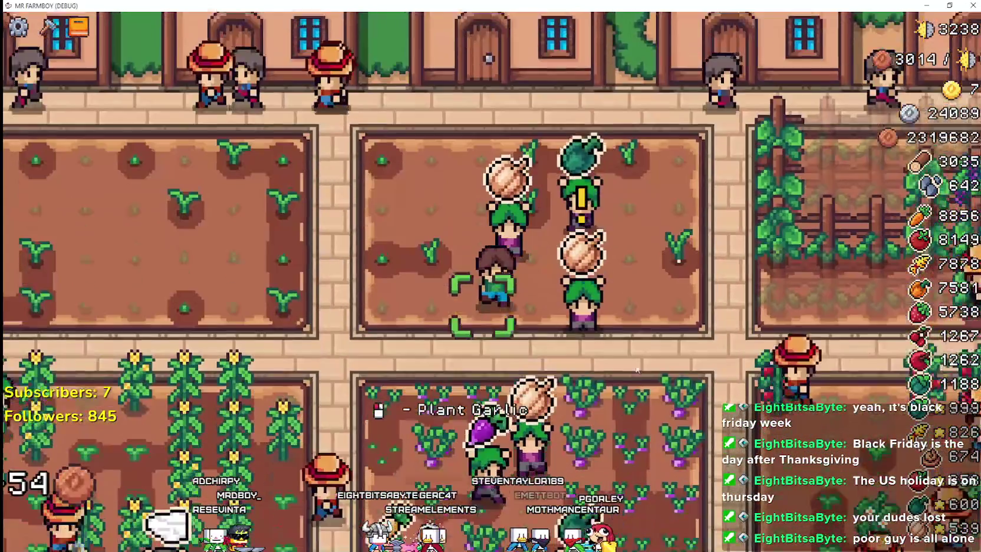
pyautogui.scroll(-3, 638, 350)
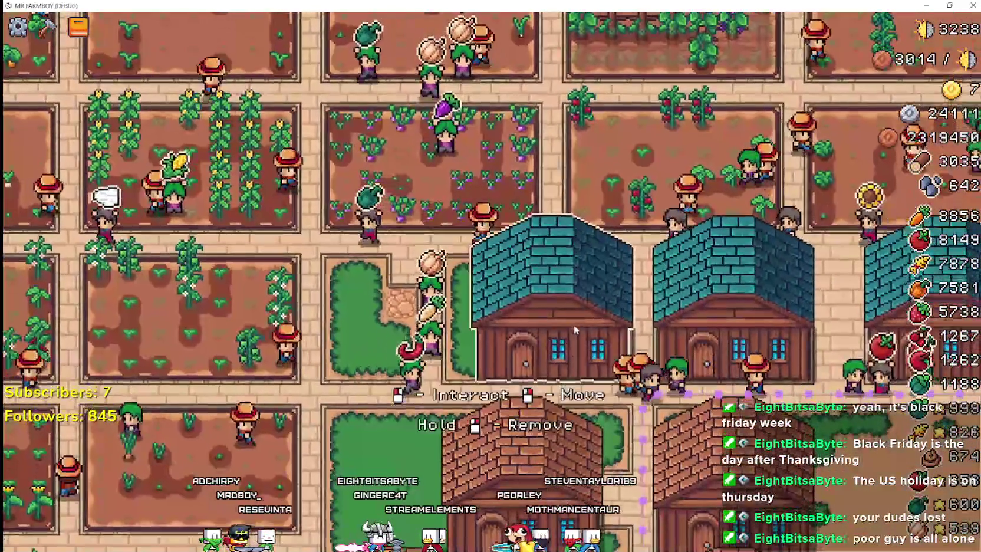
pyautogui.click(571, 321)
pyautogui.scroll(1, 460, 283)
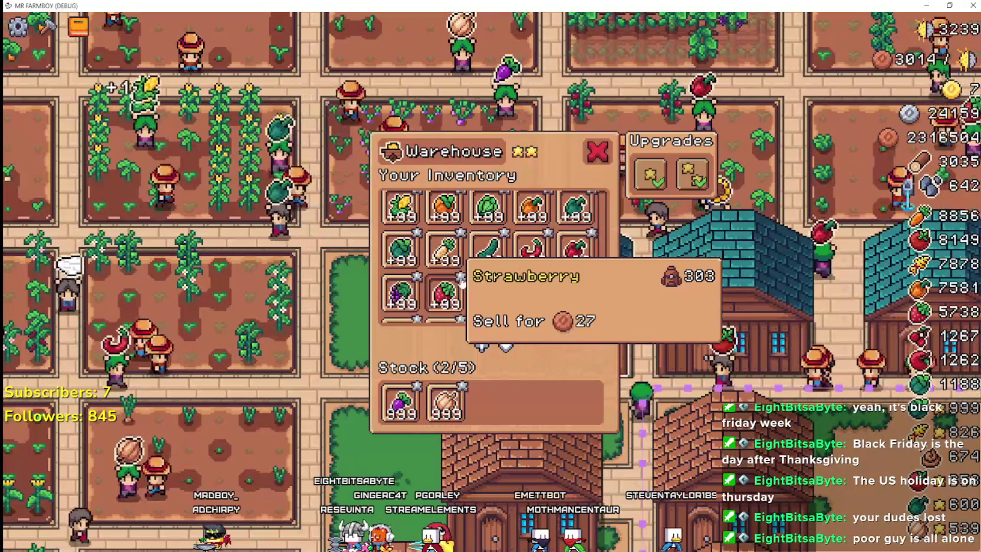
pyautogui.scroll(1, 465, 241)
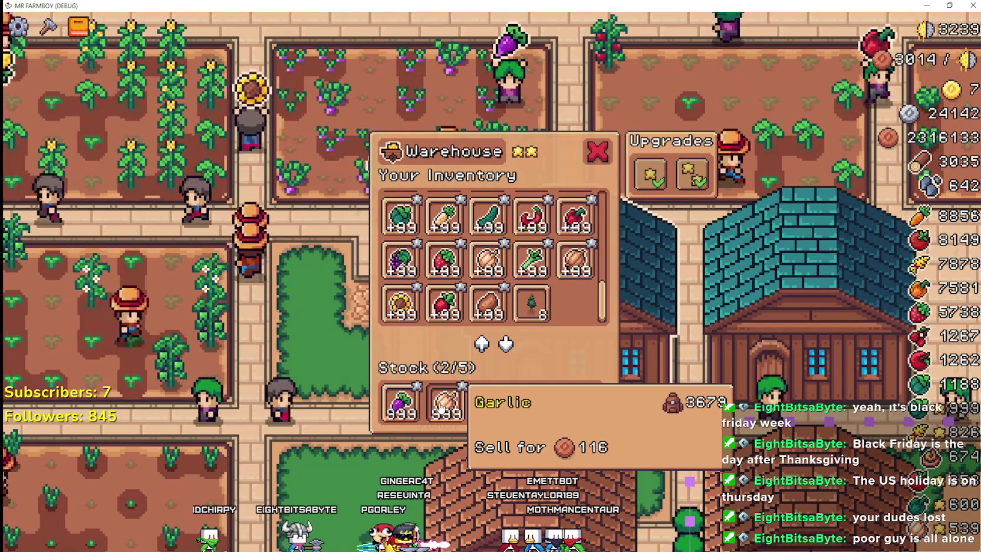
pyautogui.scroll(-2, 698, 321)
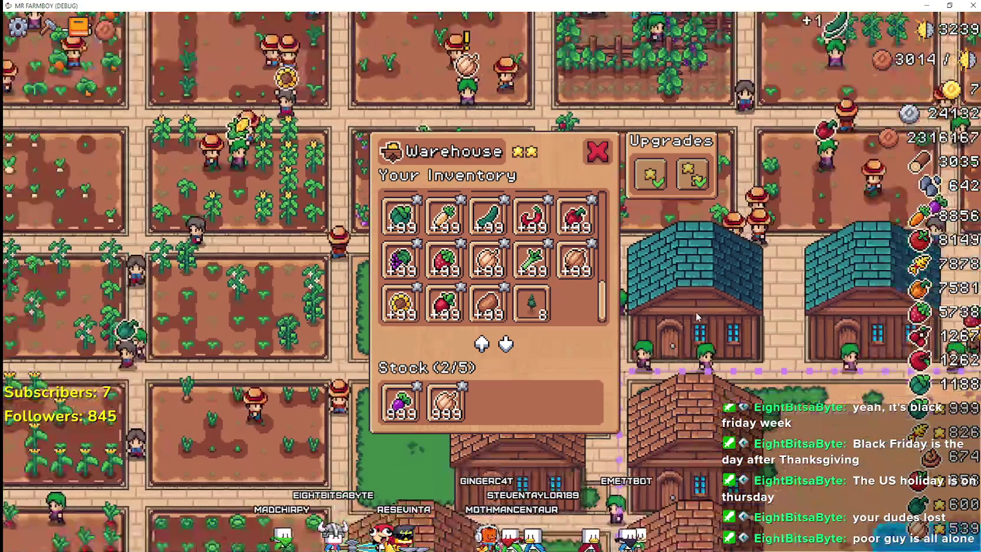
pyautogui.press('Escape')
pyautogui.scroll(2, 581, 316)
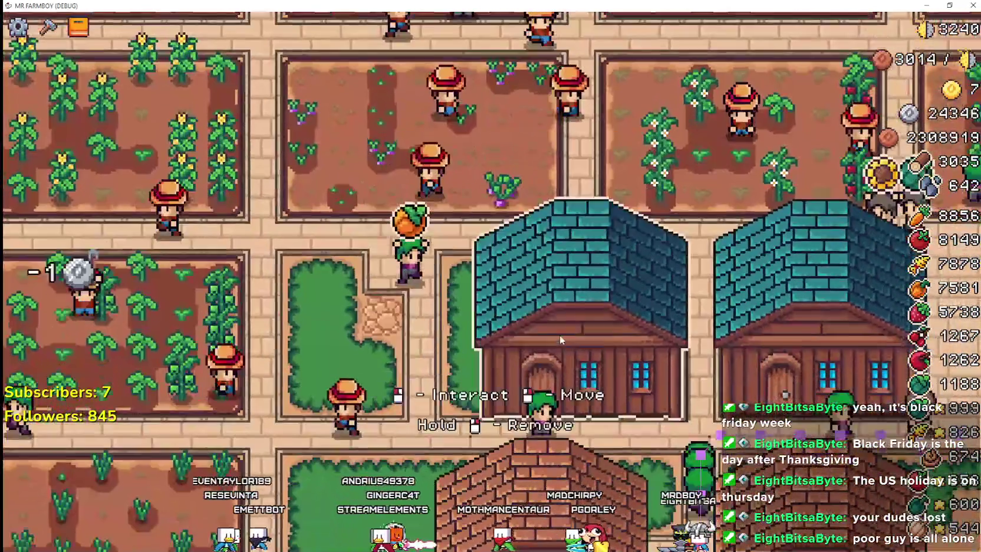
pyautogui.click(560, 337)
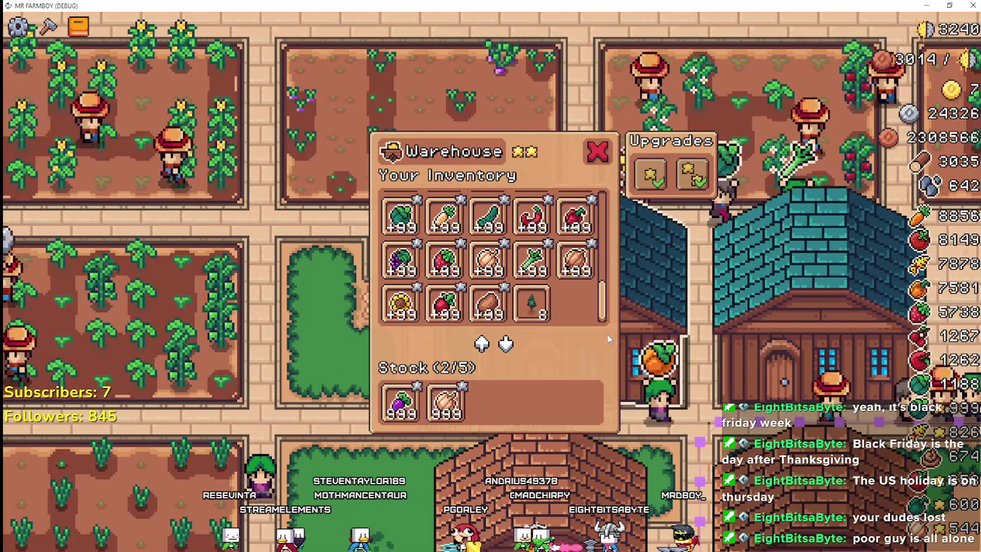
pyautogui.press('Escape')
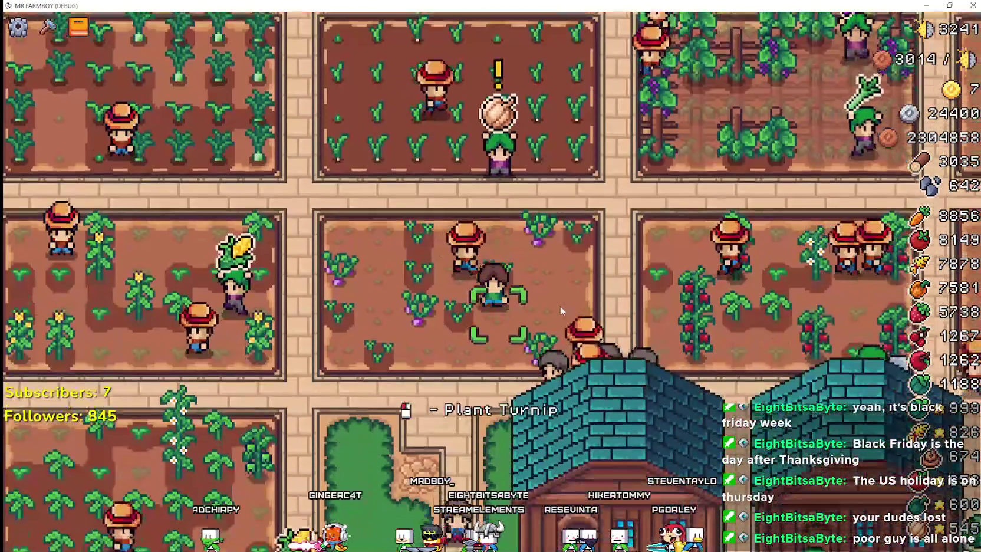
# Open the warehouse's inventory and stock, close it with Escape, and reopen it on another page
pyautogui.click(576, 301)
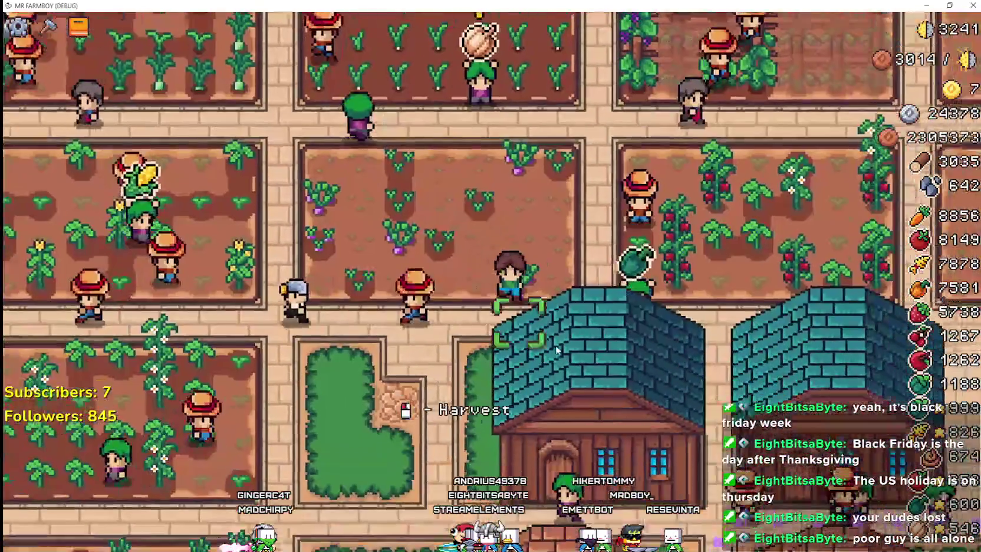
pyautogui.click(555, 349)
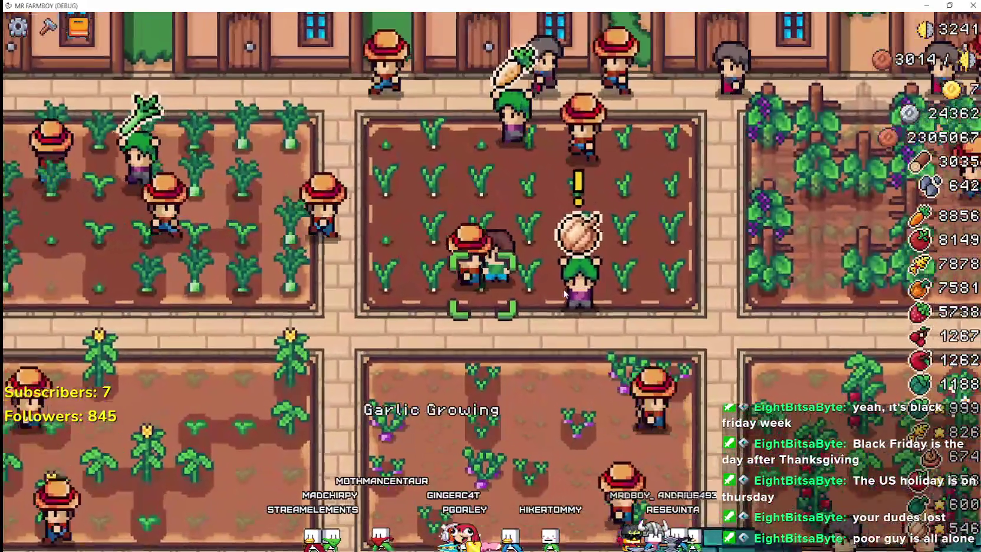
pyautogui.scroll(2, 564, 293)
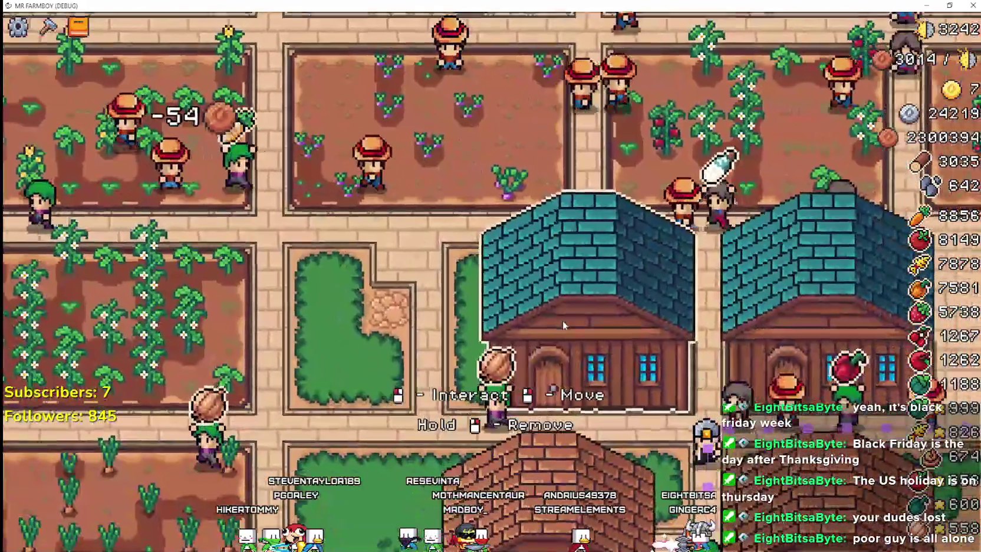
pyautogui.click(563, 321)
pyautogui.press('Escape')
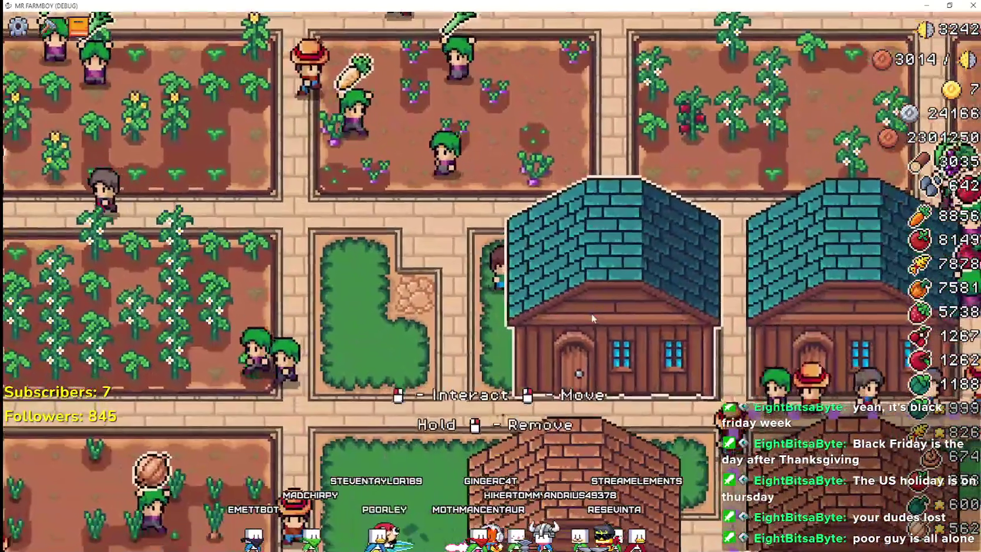
pyautogui.click(583, 311)
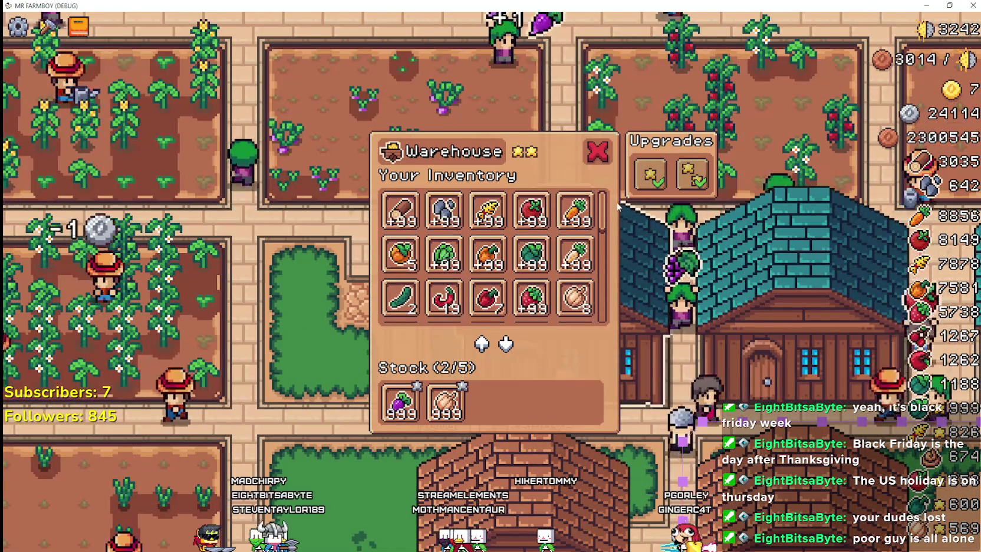
# Drag through the Warehouse inventory list, then close the window
pyautogui.moveTo(607, 209); pyautogui.dragTo(604, 269)
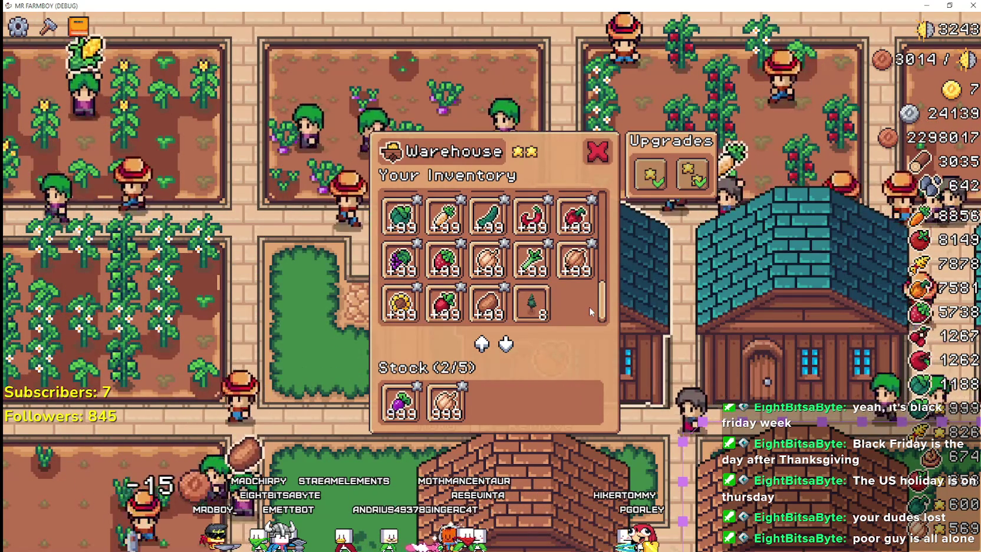
pyautogui.moveTo(601, 302); pyautogui.dragTo(612, 258)
pyautogui.click(640, 303)
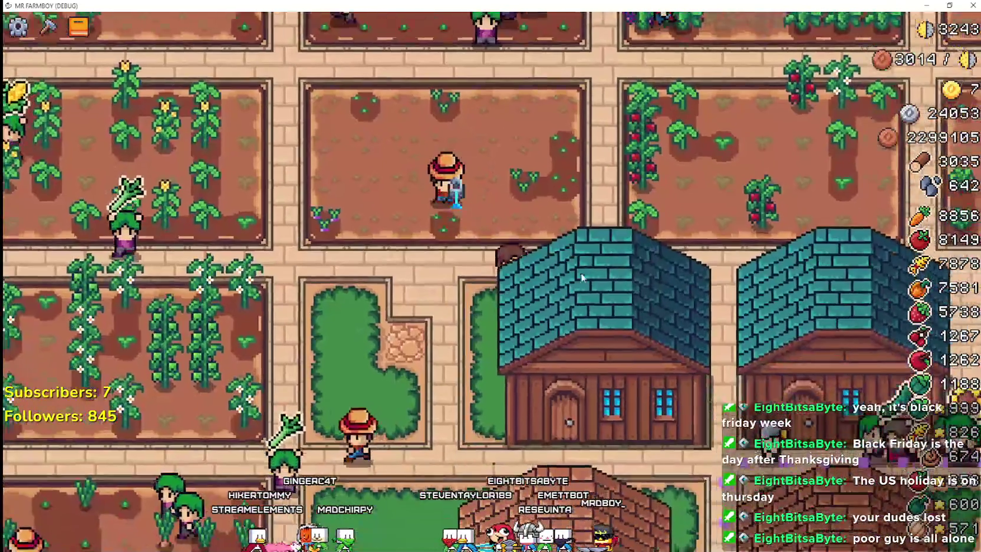
# Open another warehouse building, browse its items, and close it with Escape
pyautogui.click(580, 272)
pyautogui.scroll(3, 557, 270)
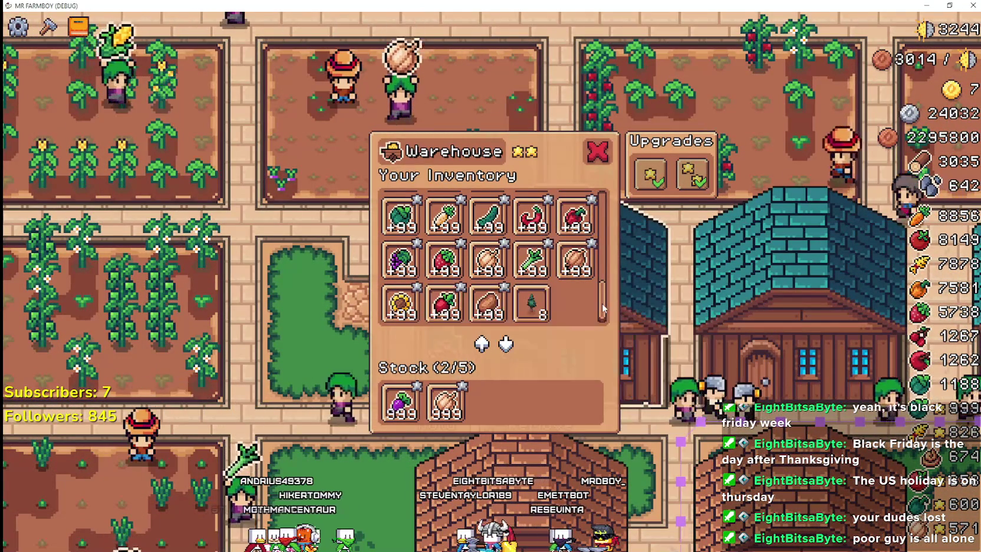
pyautogui.moveTo(602, 299); pyautogui.dragTo(605, 268)
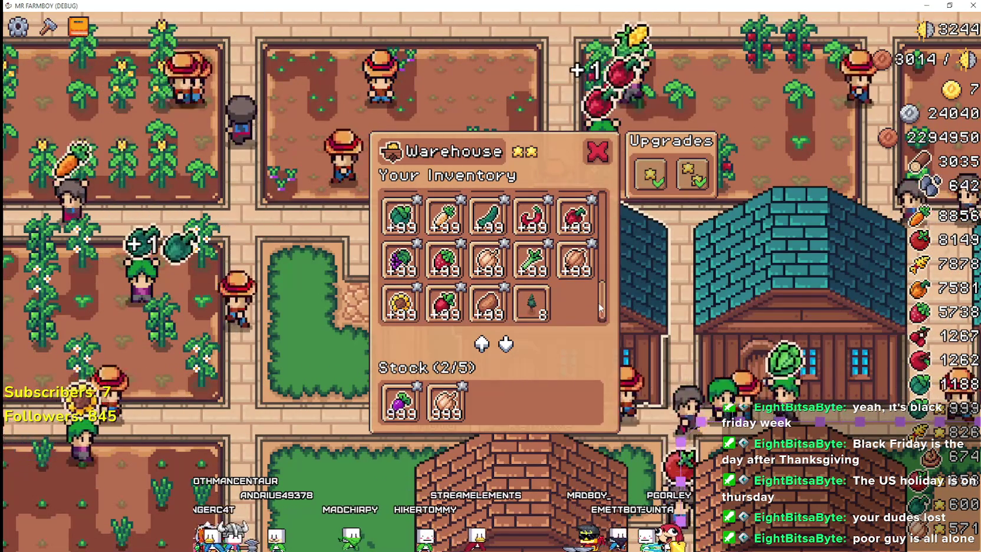
pyautogui.moveTo(600, 307)
pyautogui.mouseDown()
pyautogui.moveTo(608, 242)
pyautogui.moveTo(608, 286)
pyautogui.mouseUp()
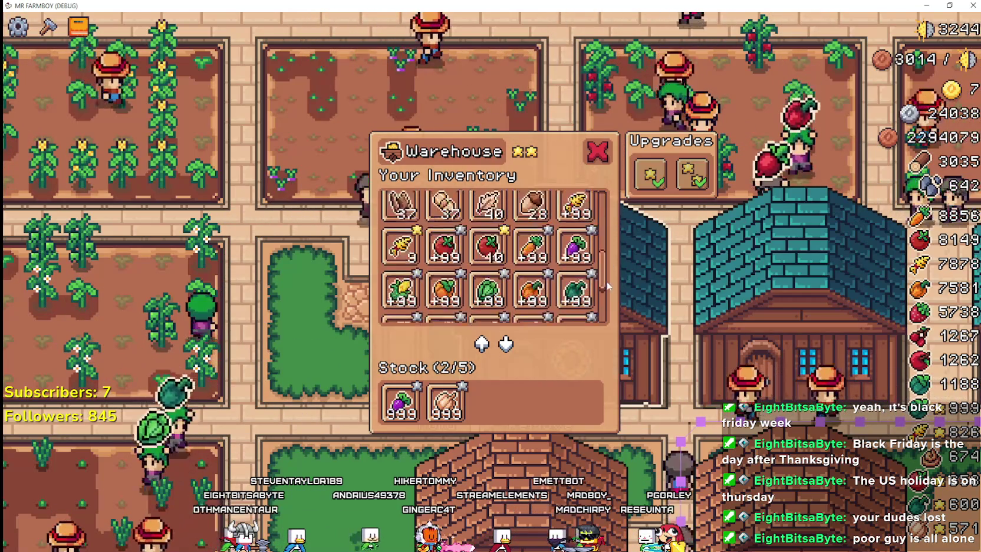
pyautogui.press('Escape')
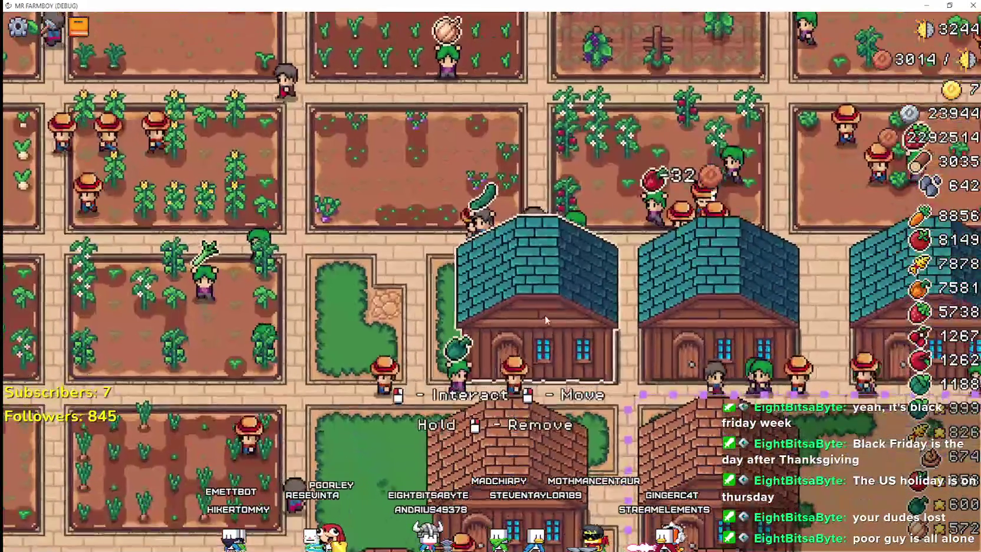
pyautogui.click(544, 320)
pyautogui.press('Escape')
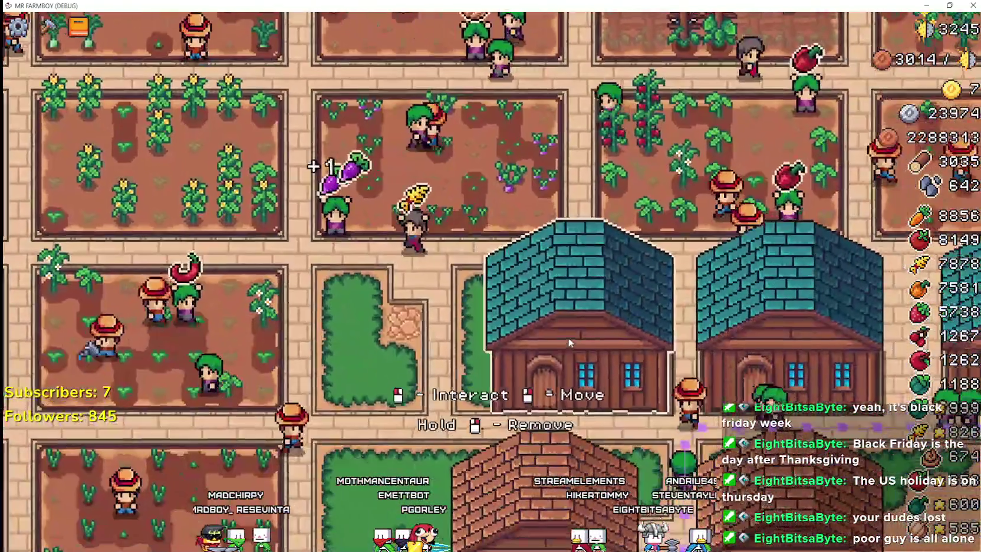
pyautogui.press('e')
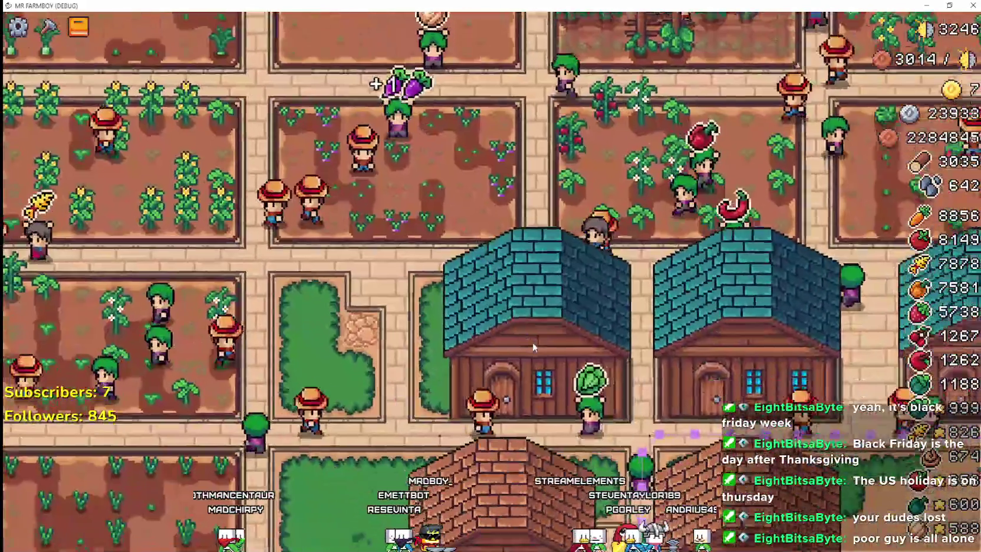
pyautogui.click(533, 343)
pyautogui.press('Escape')
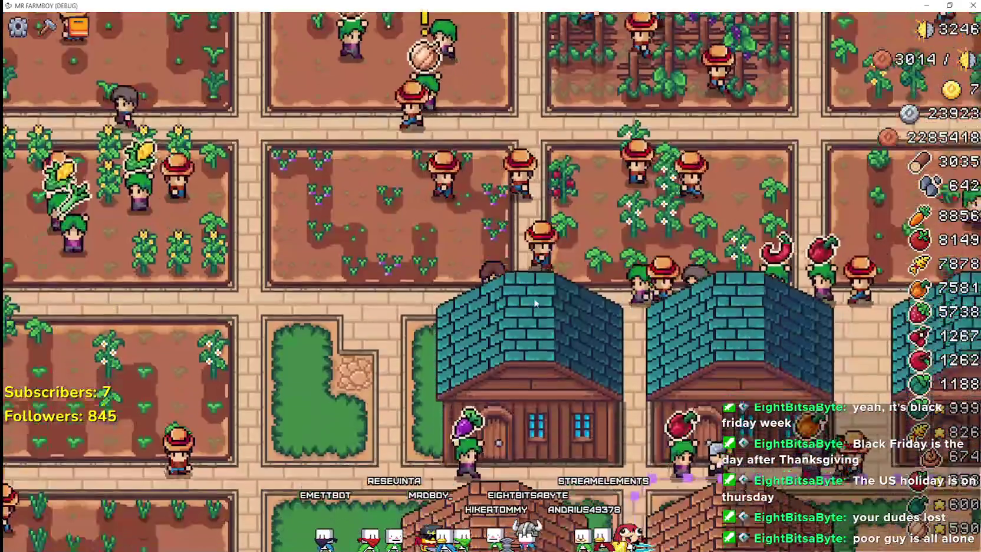
pyautogui.click(541, 305)
pyautogui.press('Escape')
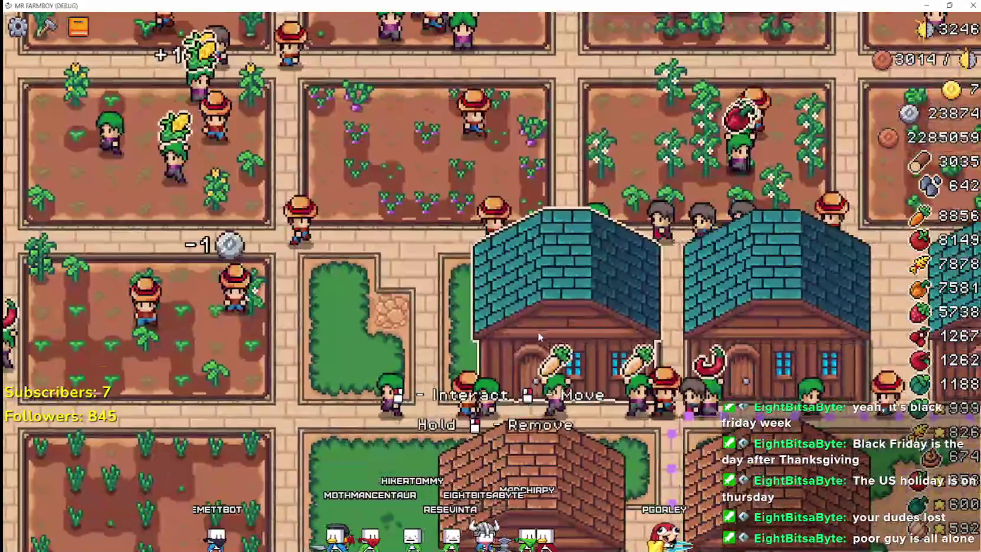
pyautogui.click(538, 331)
pyautogui.scroll(5, 576, 305)
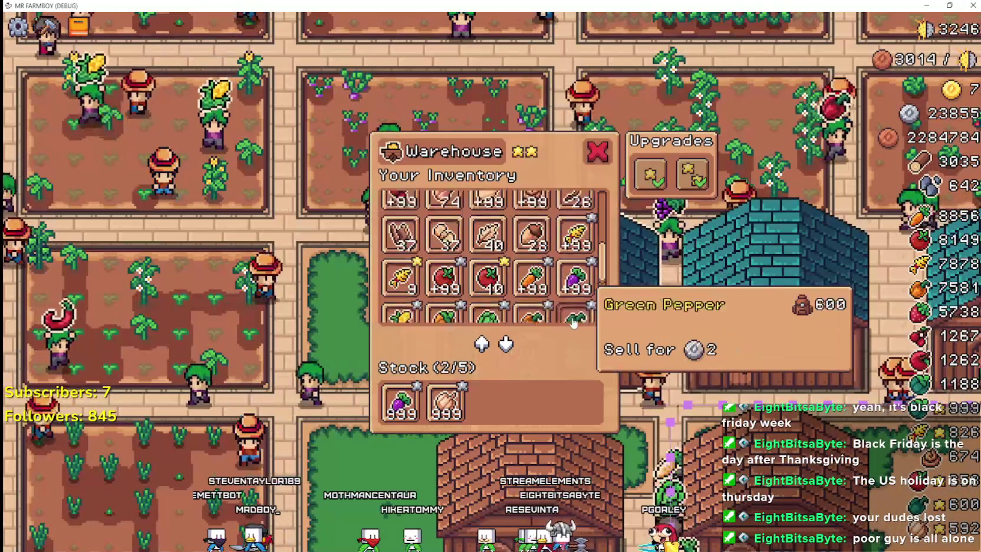
pyautogui.scroll(4, 603, 246)
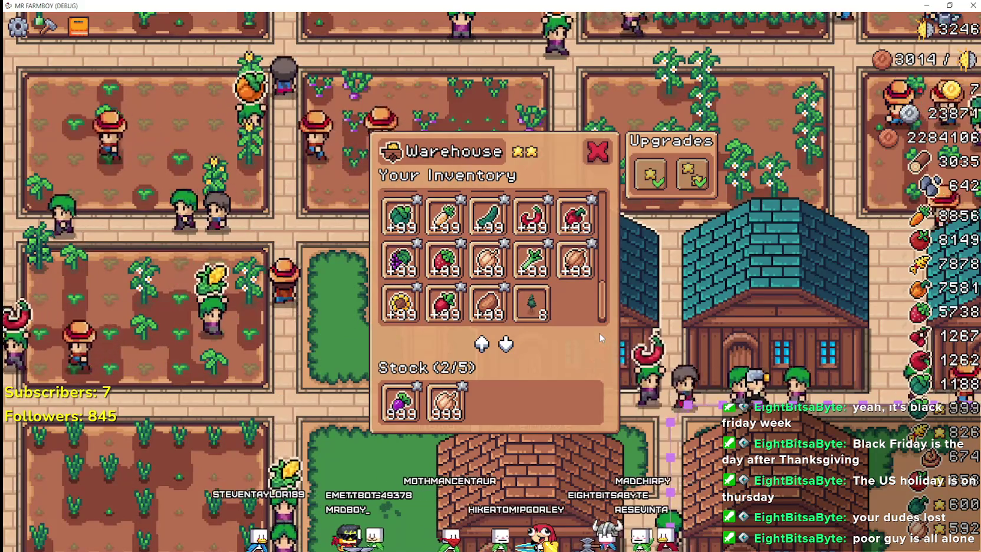
pyautogui.press('Escape')
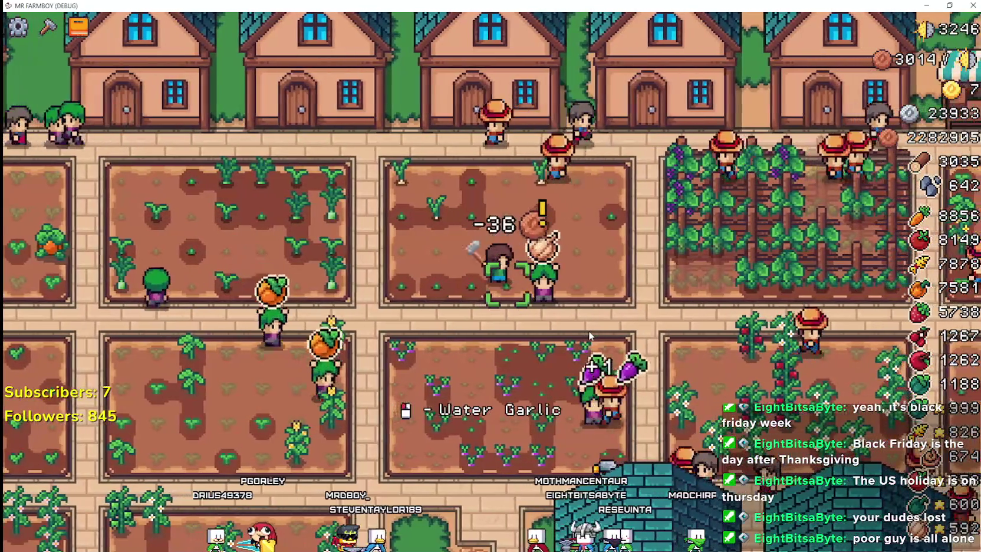
pyautogui.scroll(3, 561, 347)
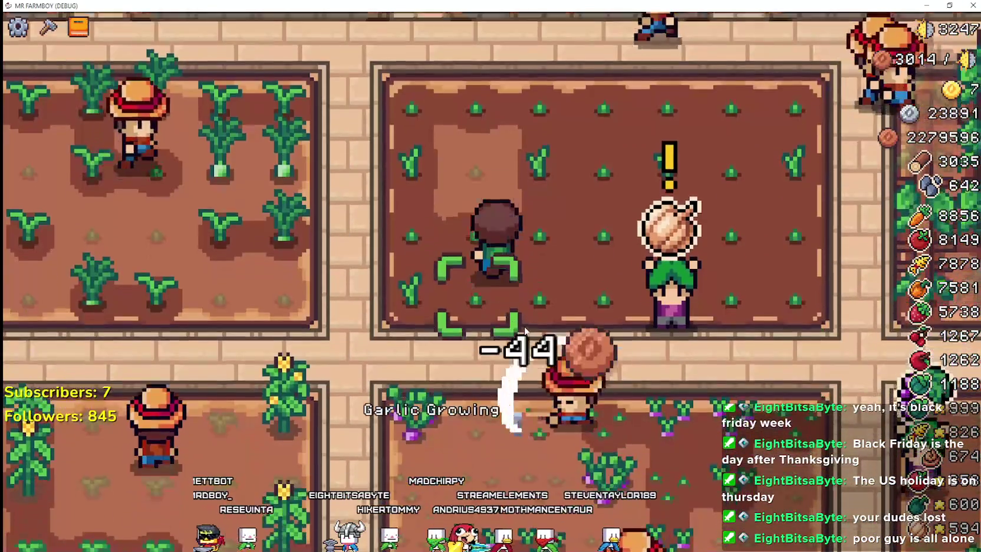
pyautogui.scroll(-3, 518, 324)
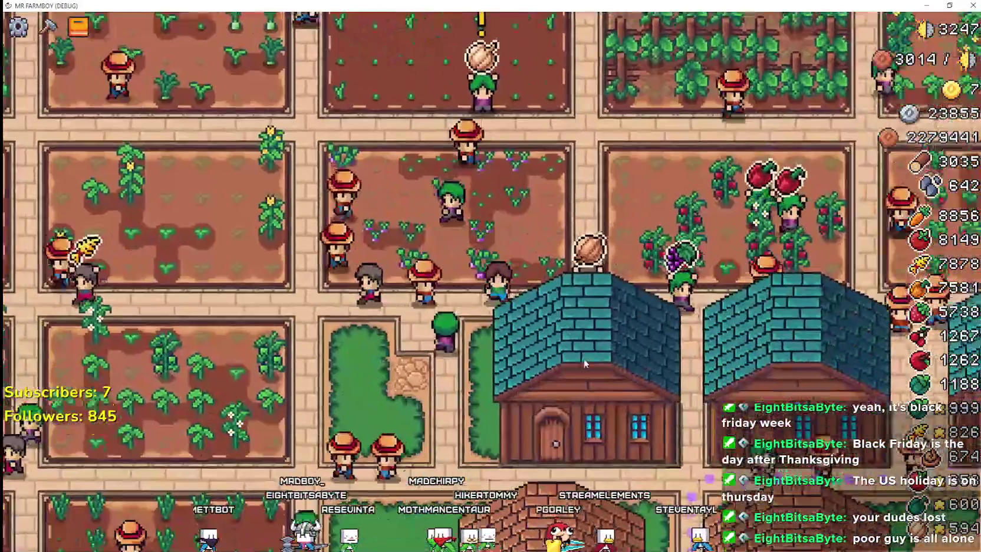
# Open the teal-roofed warehouse's inventory and pan right toward the neighbouring warehouses
pyautogui.click(585, 364)
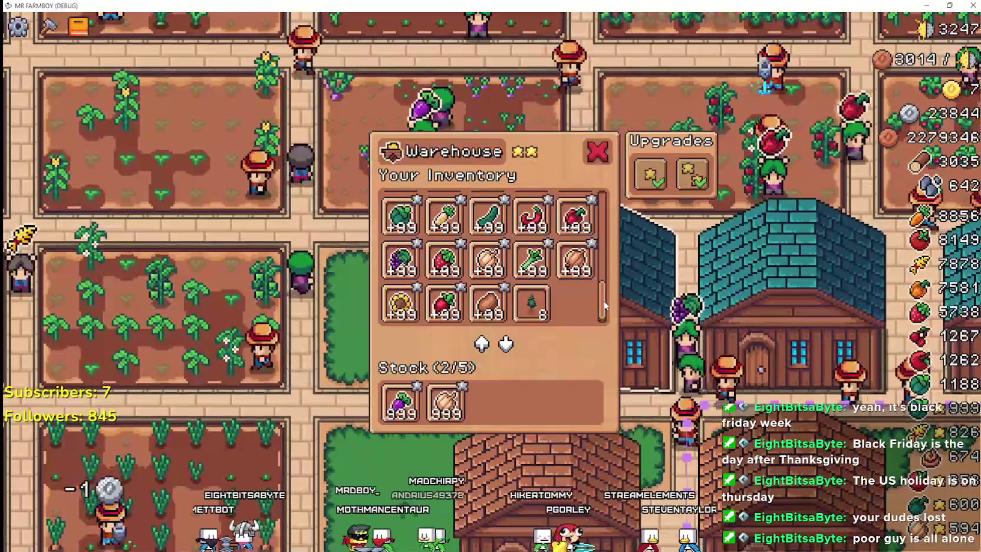
pyautogui.scroll(1, 608, 260)
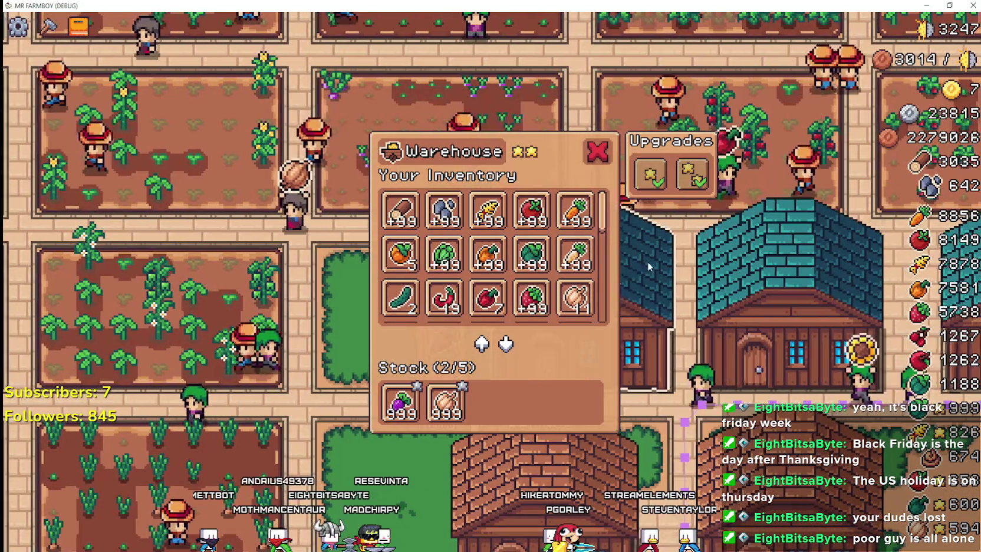
pyautogui.press('Right')
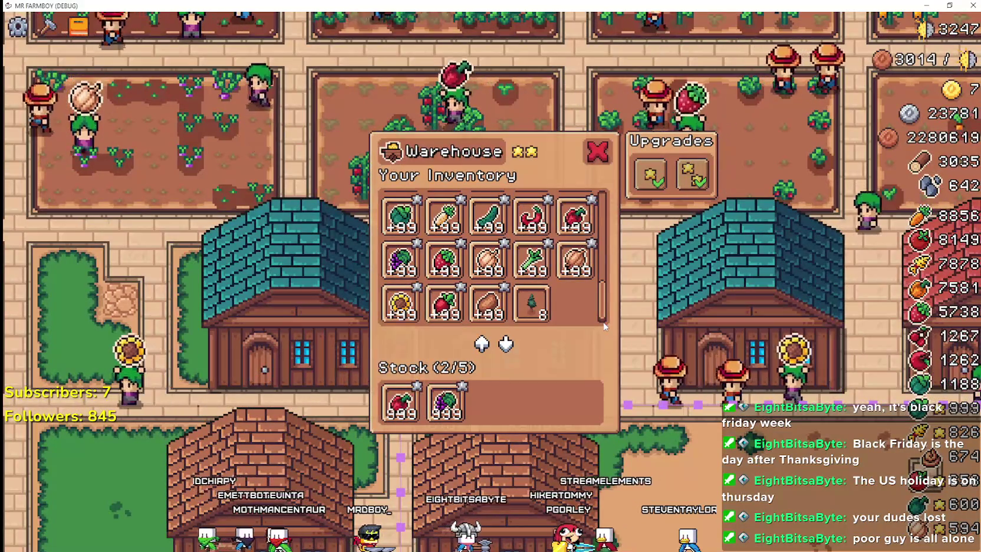
pyautogui.click(669, 301)
pyautogui.press('Right')
# Browse the pumpkin-and-cucumber warehouse's stock, then switch to the one-star warehouse
pyautogui.click(613, 308)
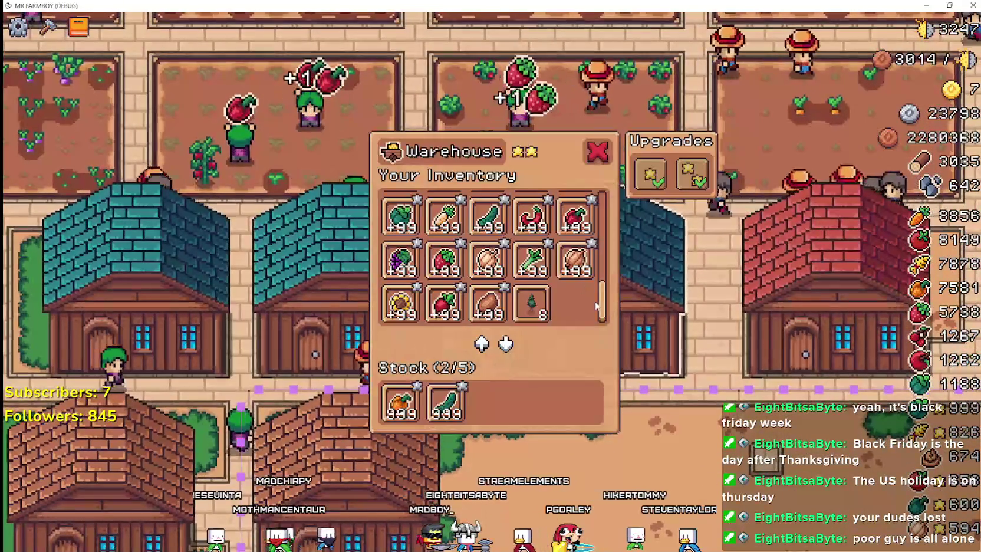
pyautogui.scroll(3, 608, 273)
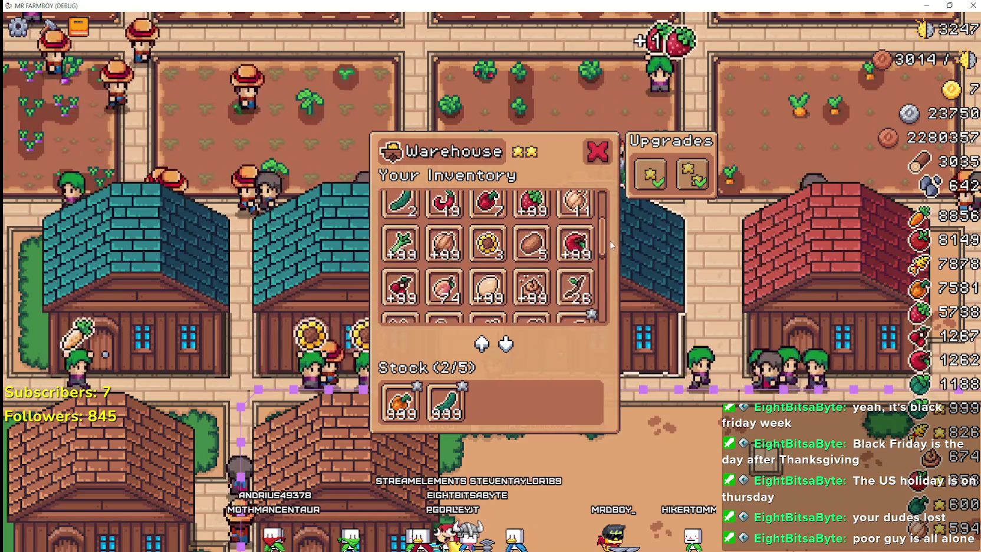
pyautogui.scroll(-1, 617, 261)
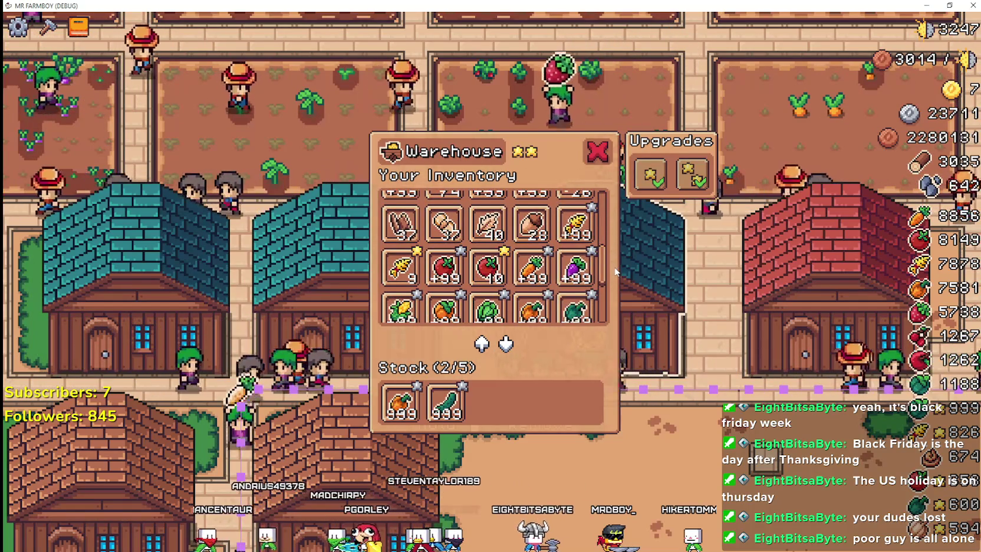
pyautogui.scroll(-1, 612, 281)
pyautogui.scroll(-1, 613, 289)
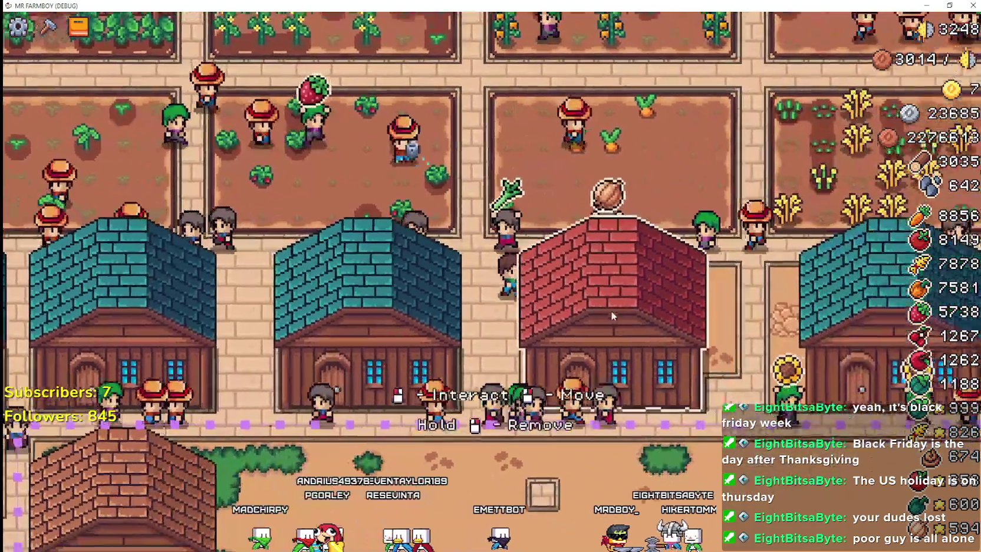
pyautogui.click(611, 310)
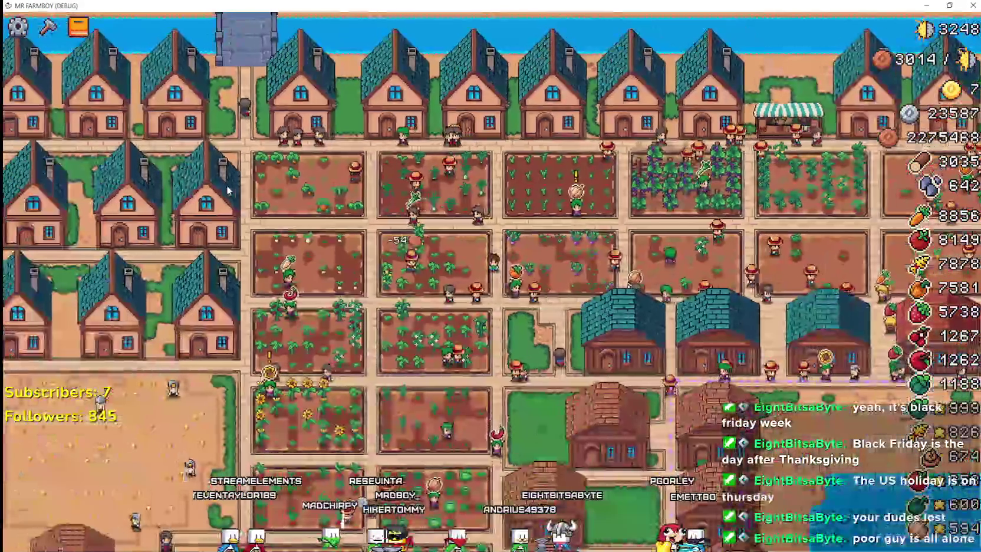
# Zoom out to the whole-map overview, then zoom back in on the crop fields
pyautogui.scroll(-5, 548, 408)
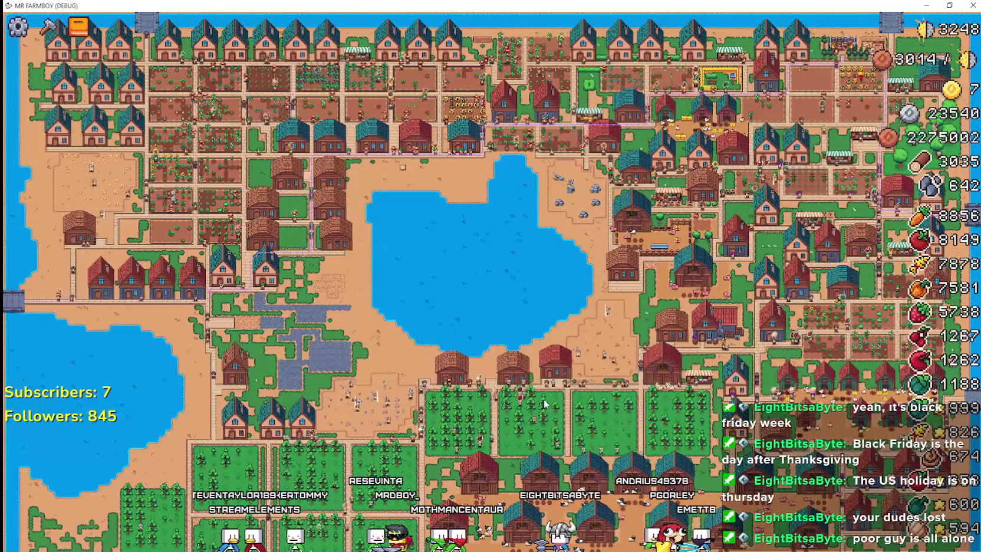
pyautogui.scroll(10, 537, 368)
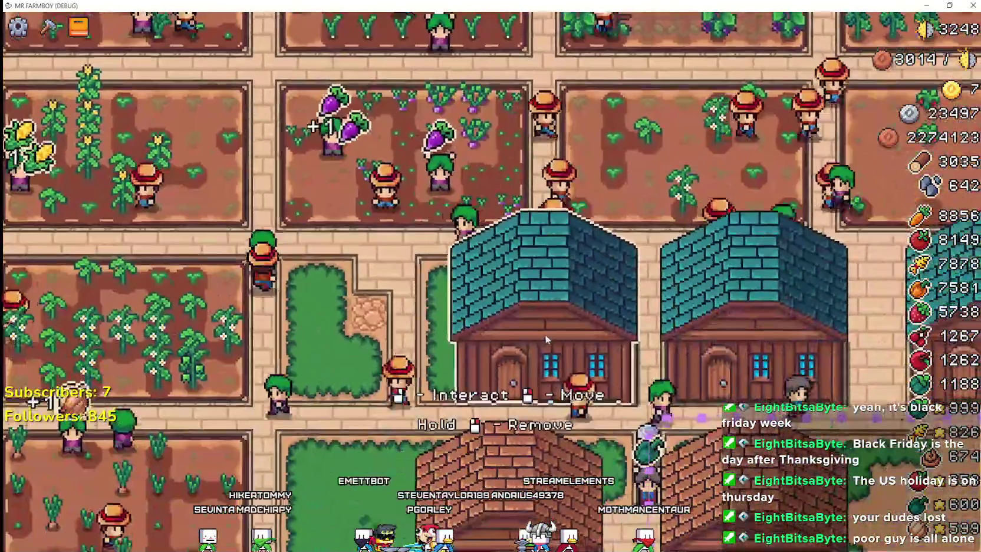
pyautogui.click(545, 334)
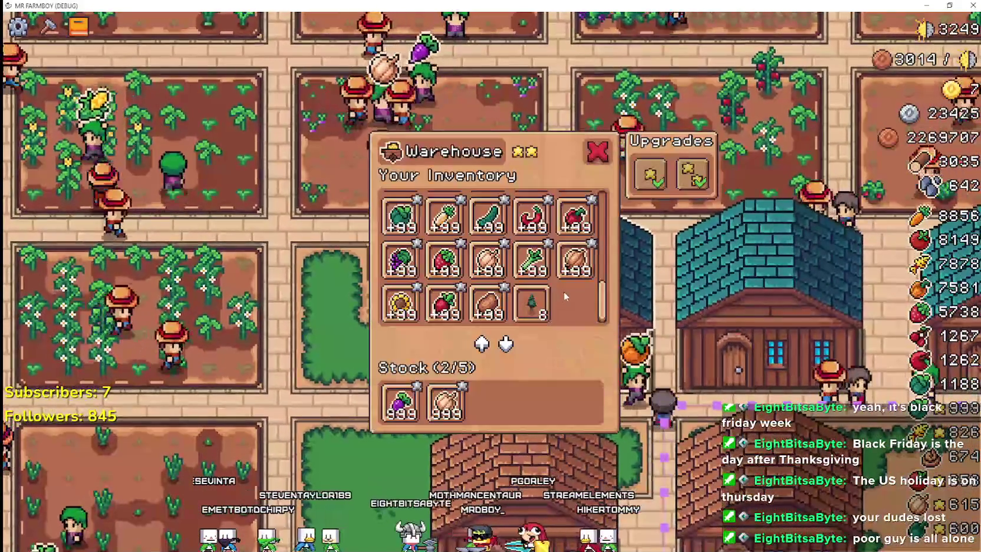
# Scroll the two-star warehouse's Your Inventory grid, then close the panel with Escape
pyautogui.scroll(1, 602, 305)
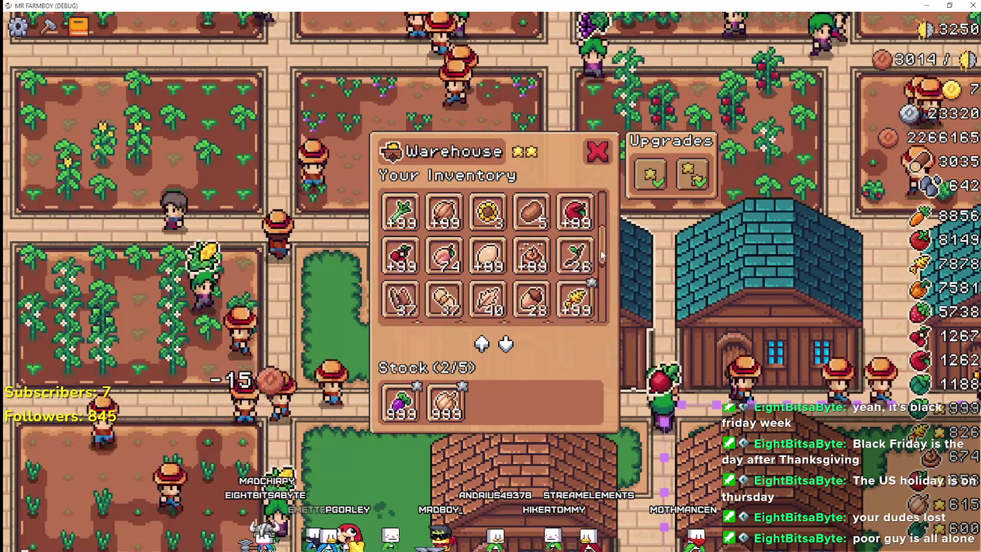
pyautogui.press('Escape')
pyautogui.press('w')
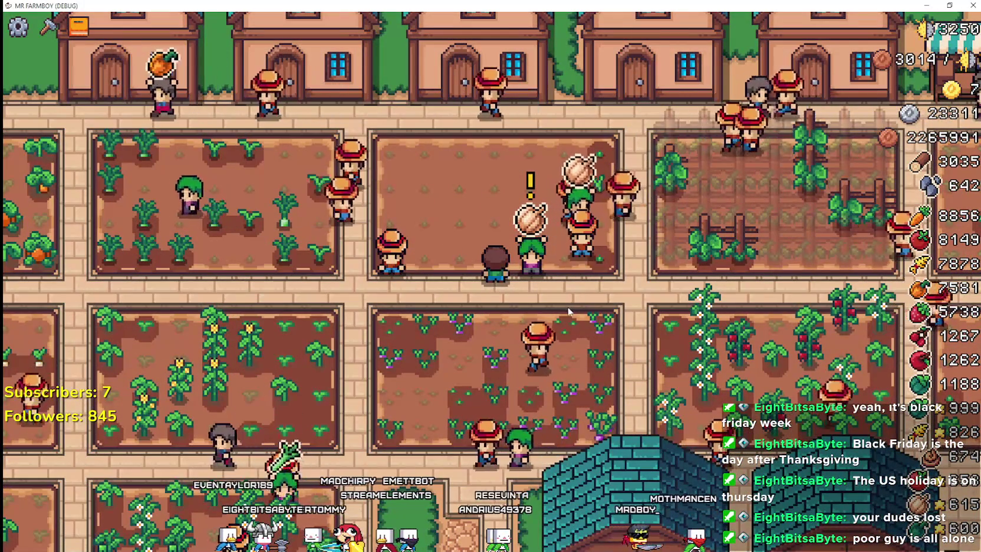
# Pan the farm view slightly down over the crop plots
pyautogui.press('s')
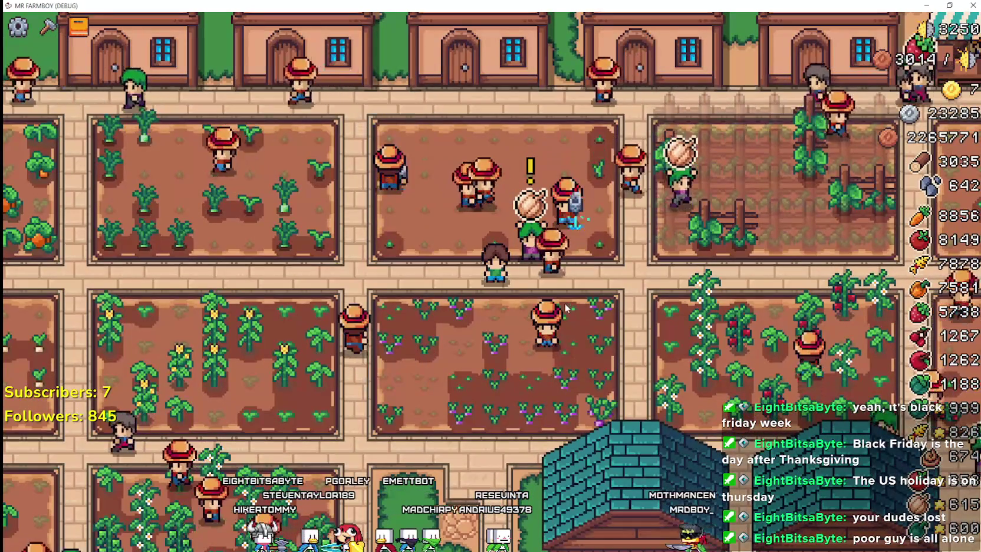
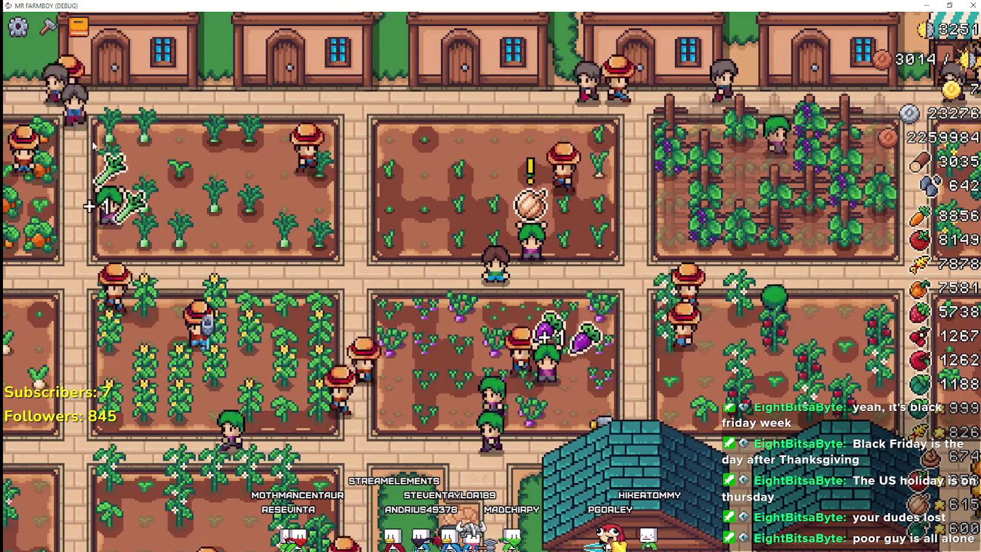
# Open the warehouse inventory and scroll through its stored crops
pyautogui.scroll(1, 503, 232)
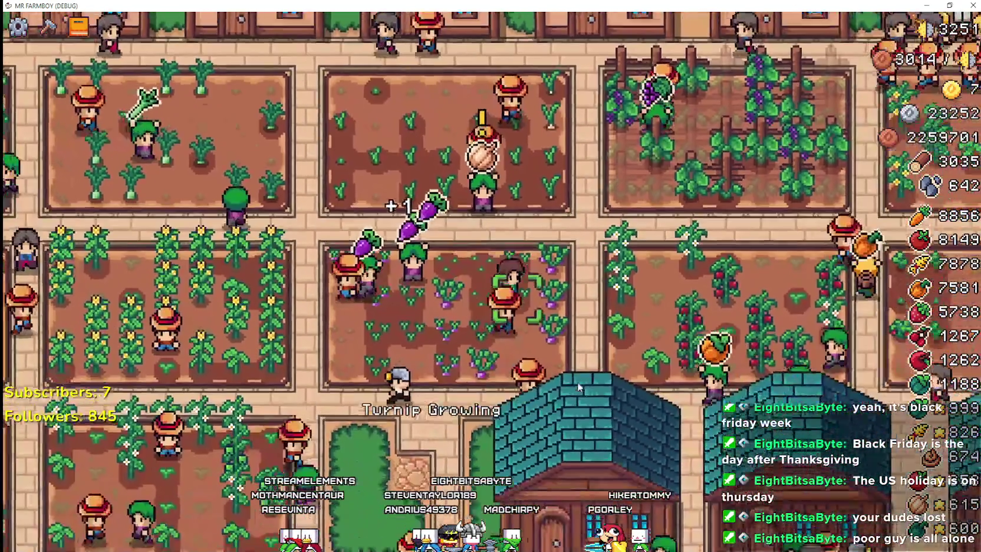
pyautogui.click(578, 387)
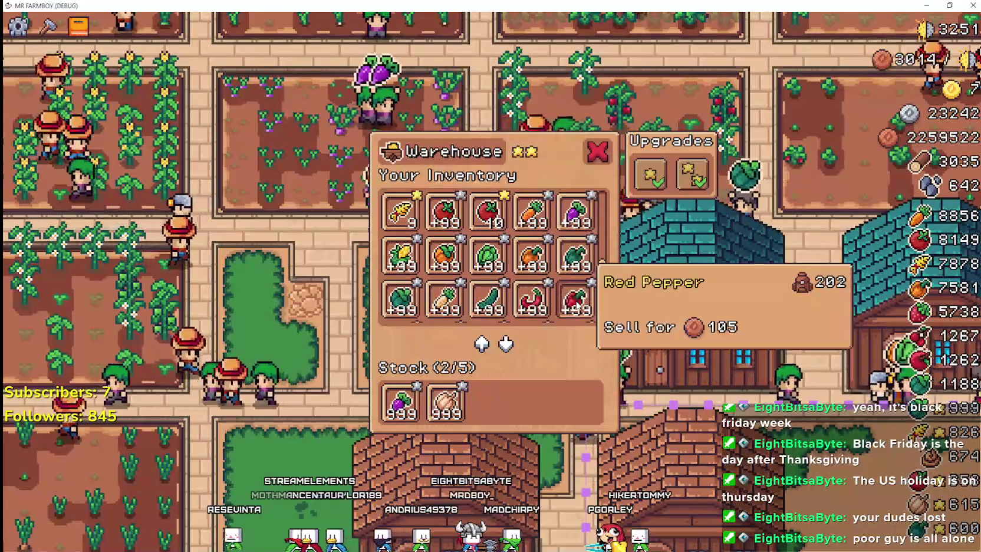
pyautogui.scroll(3, 592, 291)
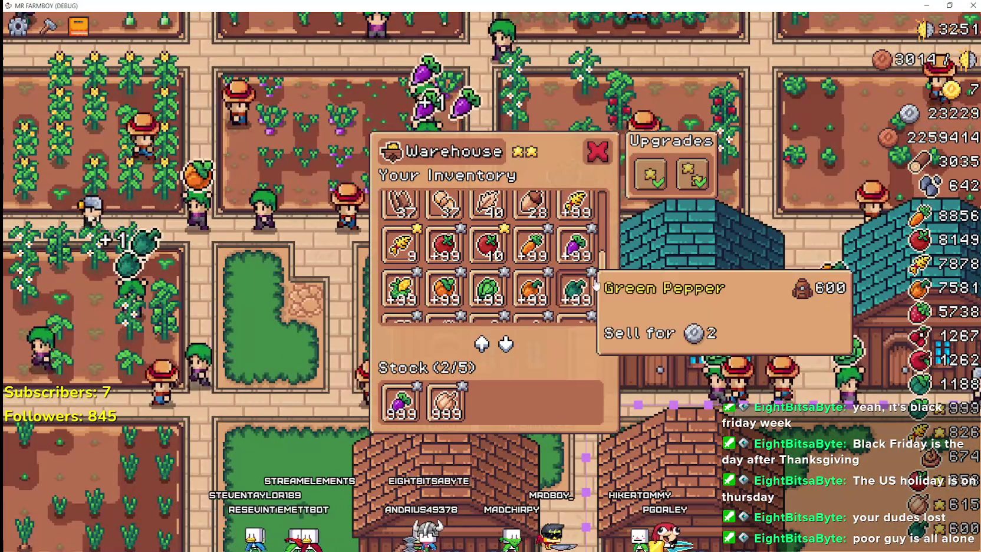
pyautogui.scroll(5, 595, 265)
pyautogui.scroll(-1, 611, 242)
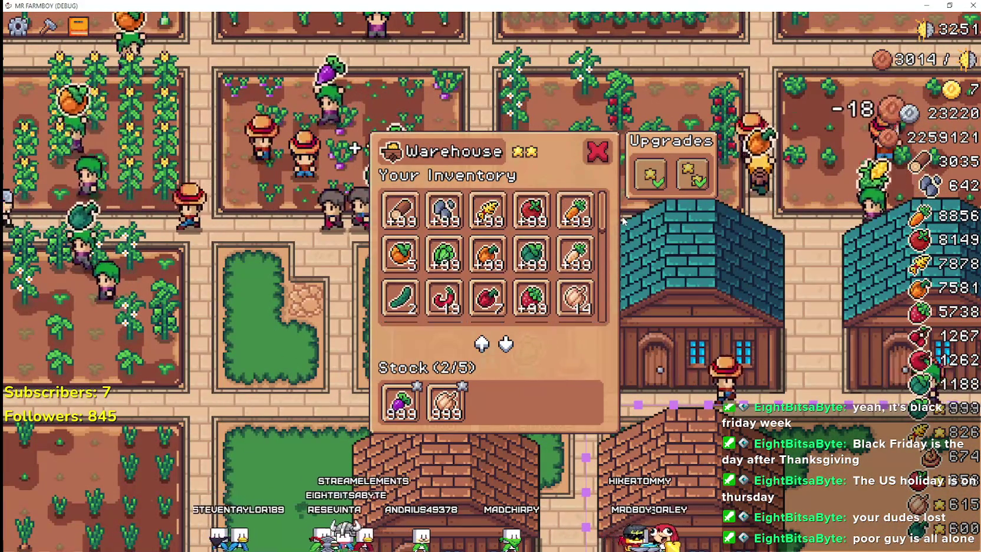
pyautogui.scroll(-5, 610, 258)
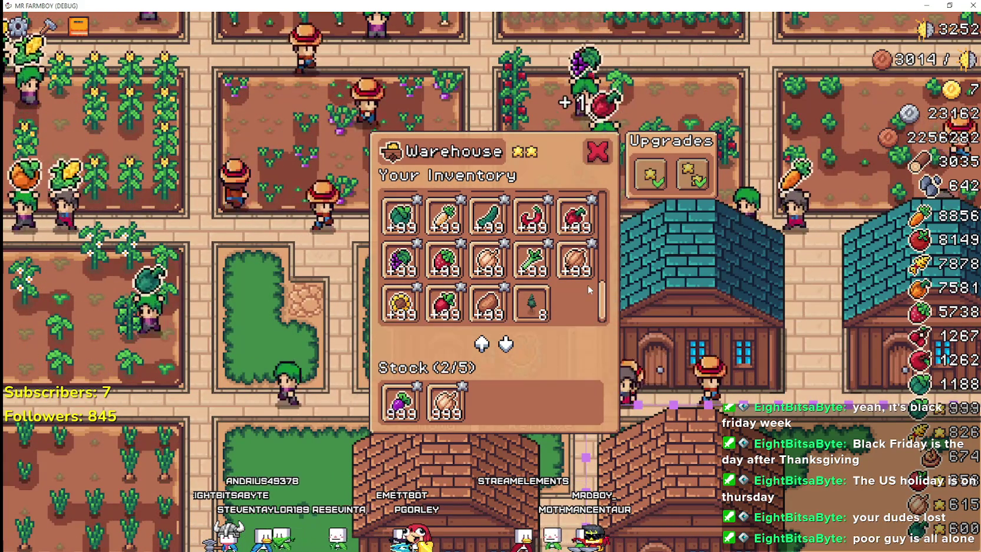
# Check item details, including the two 999-count stock slots, then close the warehouse panel
pyautogui.moveTo(588, 291)
pyautogui.scroll(-5, 601, 280)
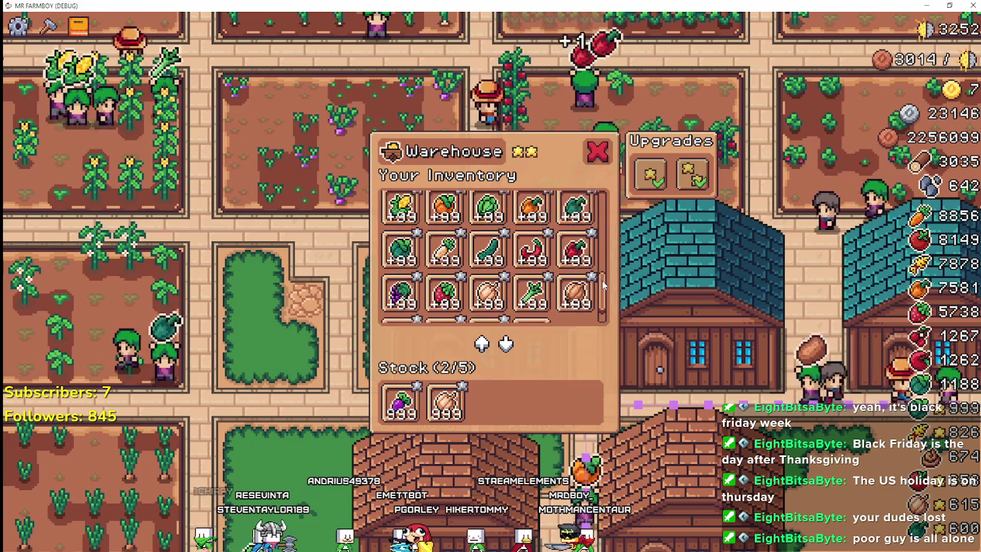
pyautogui.scroll(8, 601, 285)
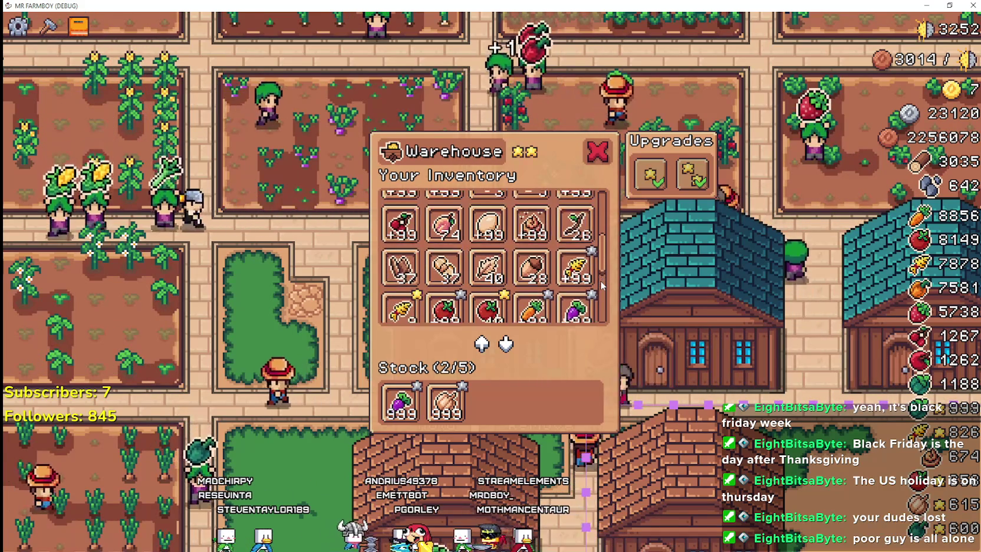
pyautogui.scroll(-5, 601, 284)
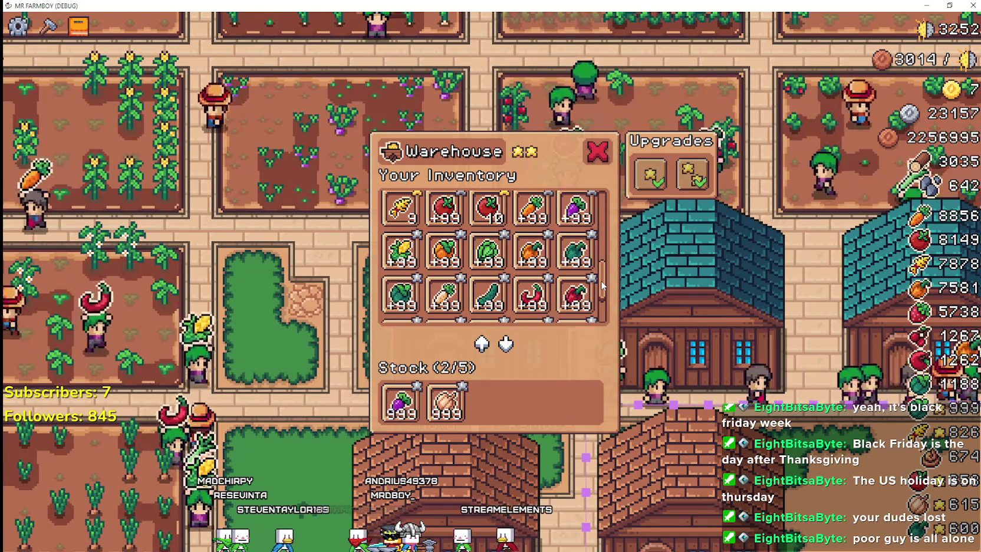
pyautogui.scroll(-3, 601, 286)
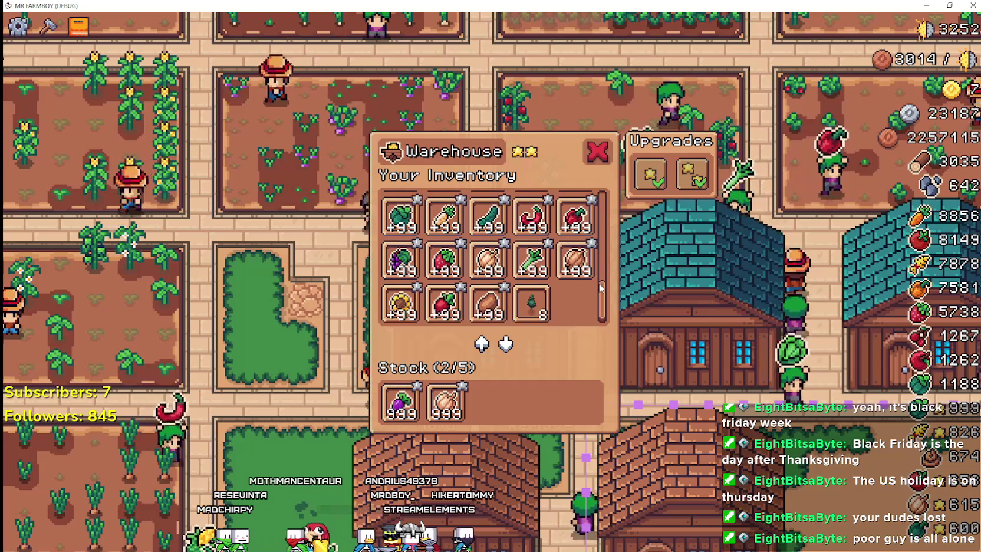
pyautogui.moveTo(494, 303)
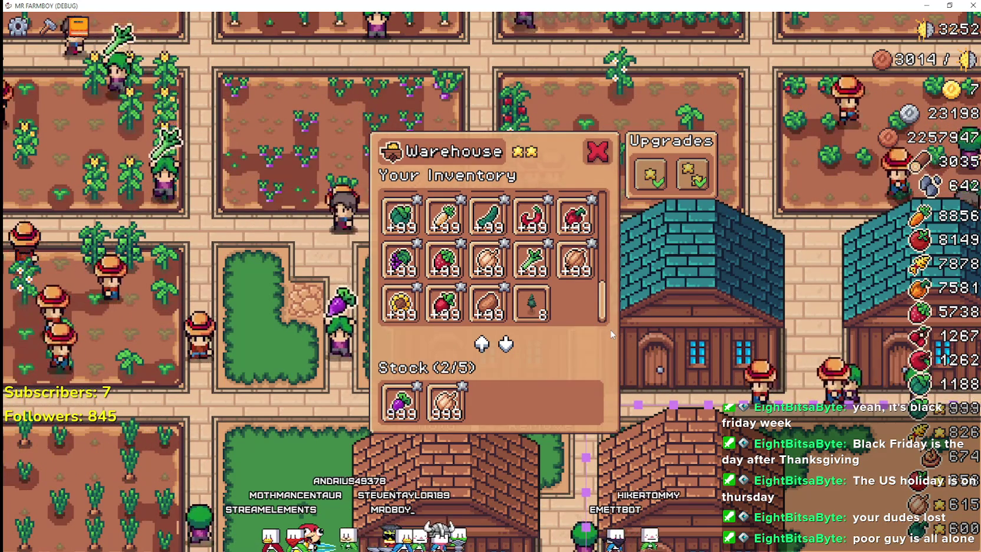
pyautogui.press('Escape')
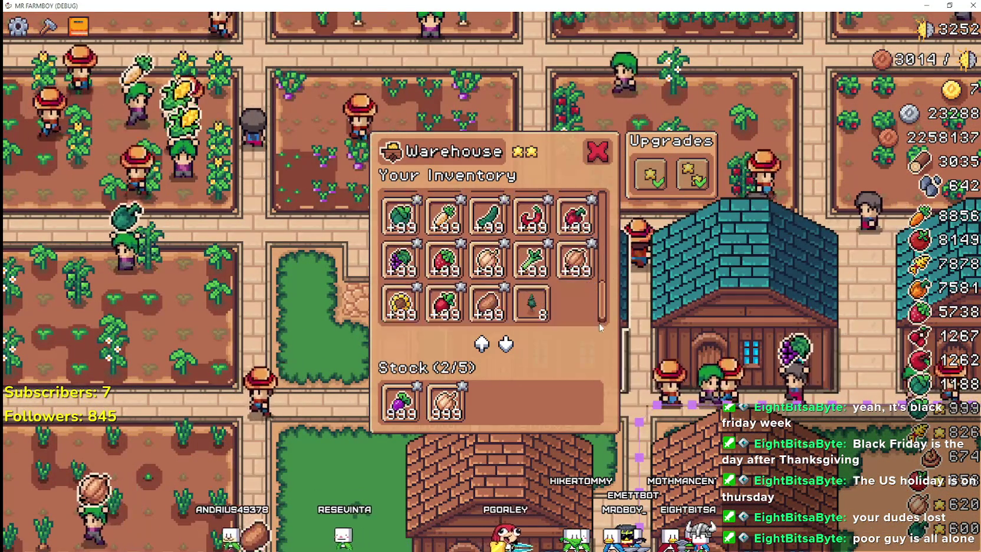
# Scroll the warehouse grid once more and close the panel
pyautogui.scroll(3, 602, 294)
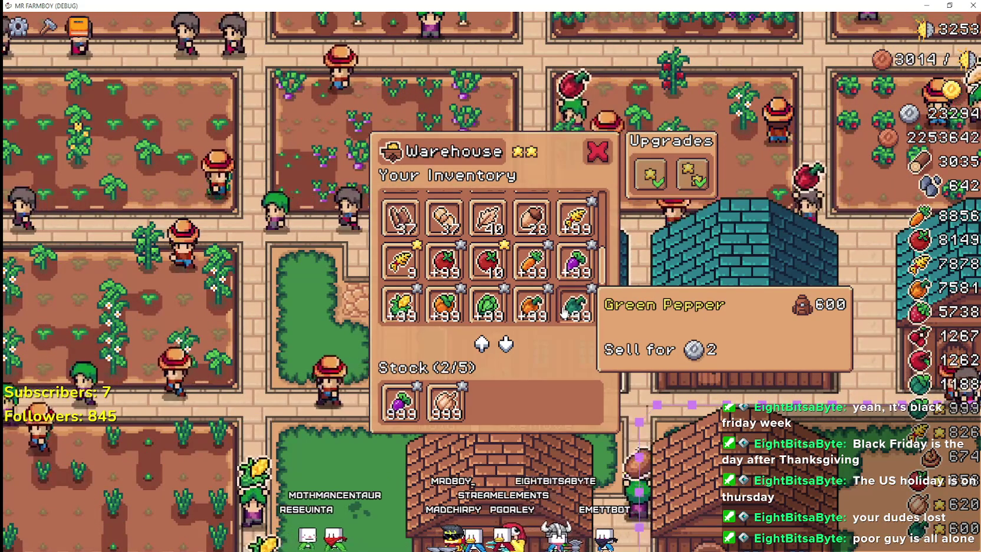
pyautogui.scroll(-2, 575, 289)
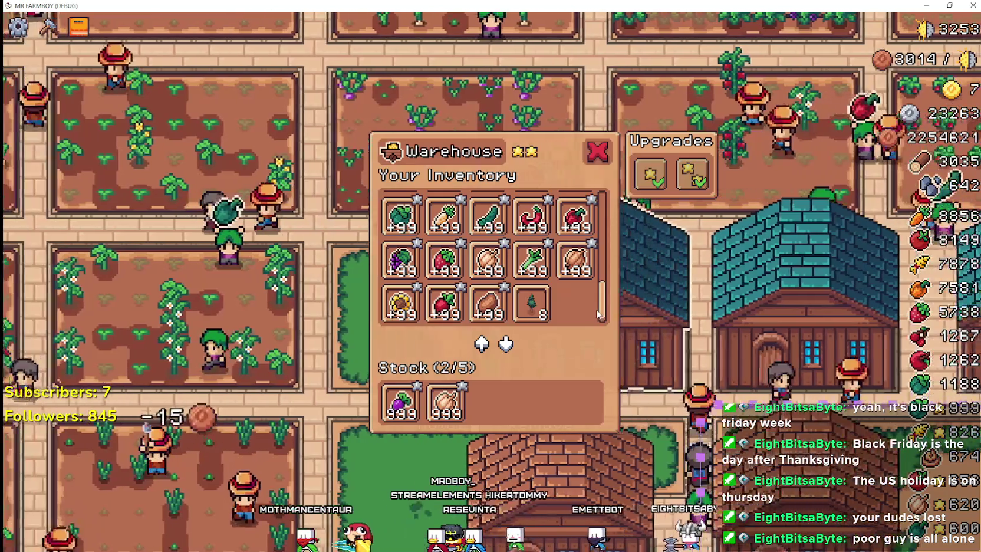
pyautogui.press('Escape')
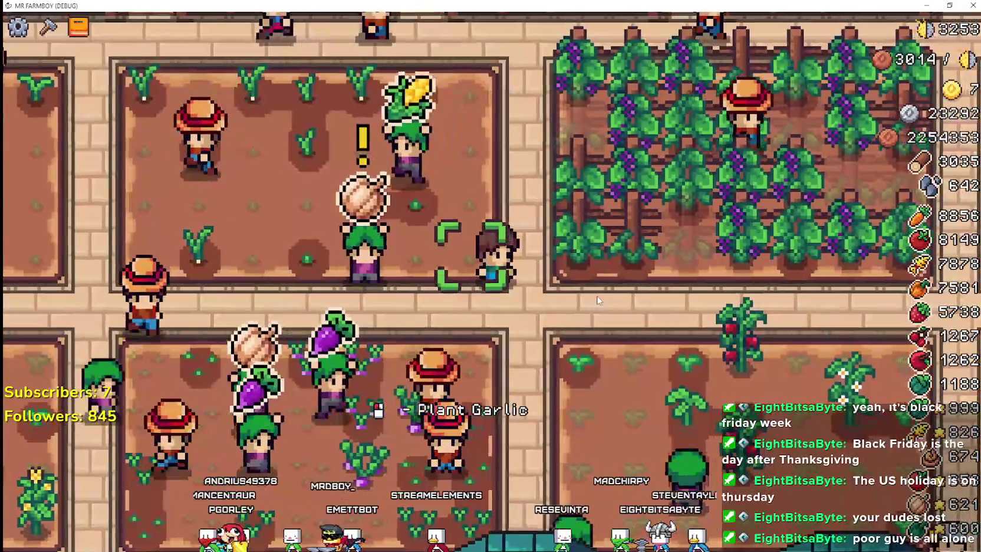
# Reopen and close the warehouse, then return to the Godot editor's gather_npc.gd script
pyautogui.scroll(-2, 597, 300)
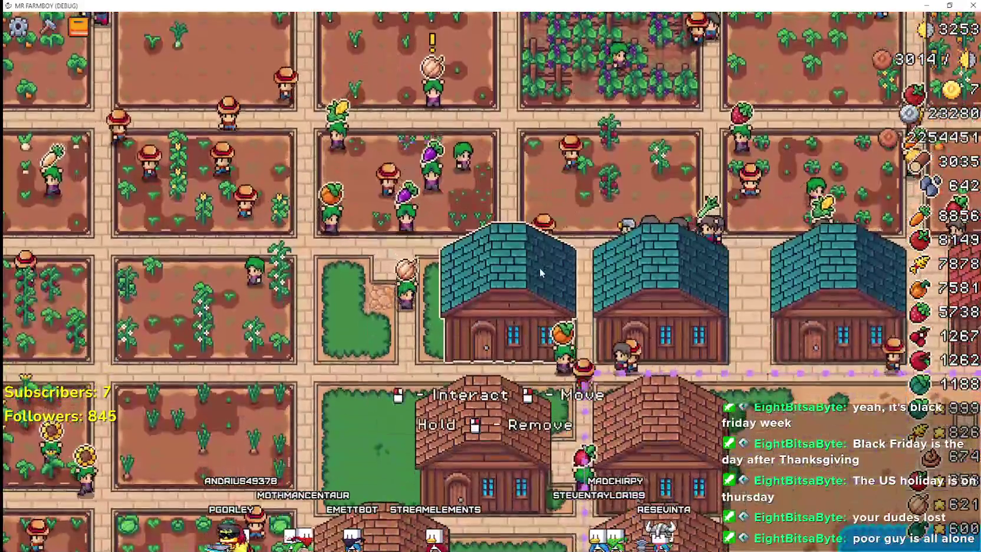
pyautogui.click(540, 268)
pyautogui.press('Escape')
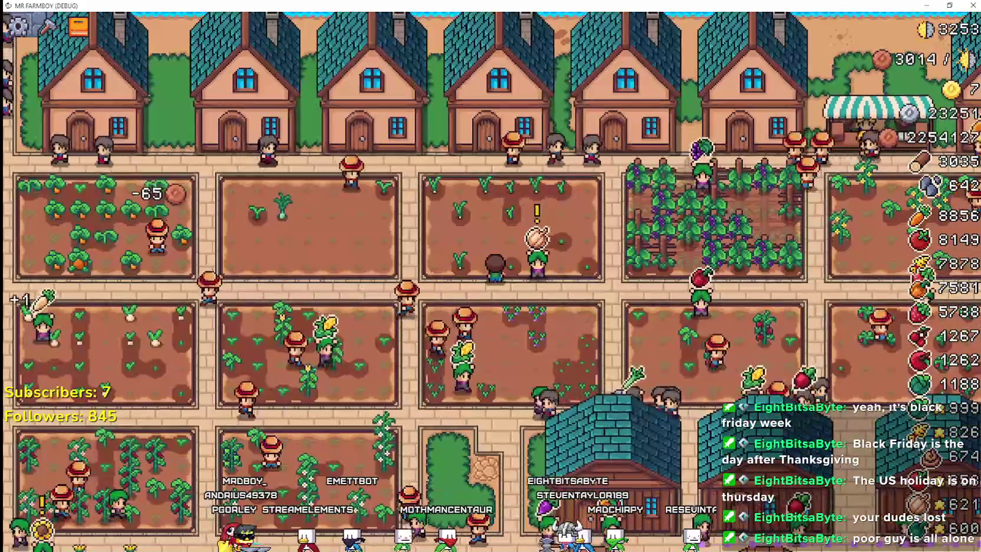
pyautogui.hotkey('alt', 'Tab')
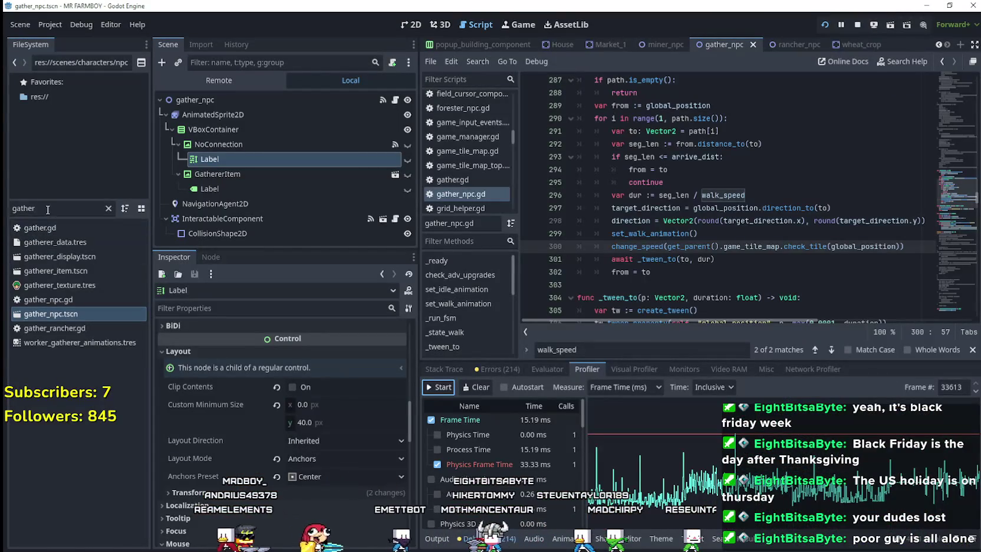
# Filter files for 'cro', open base_crop_crop.tscn and its script, and highlight enchanced_crops on line 195
pyautogui.write('cro')
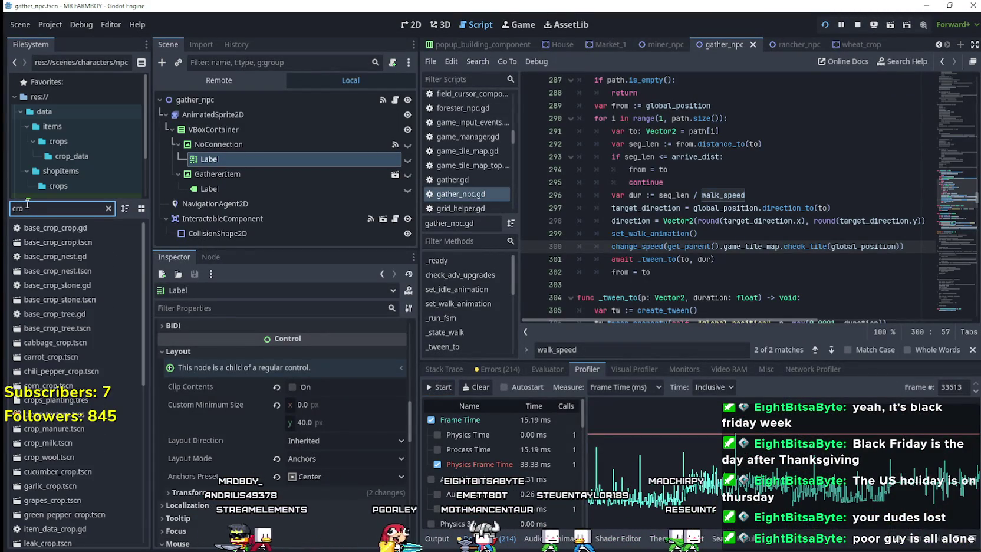
pyautogui.doubleClick(61, 244)
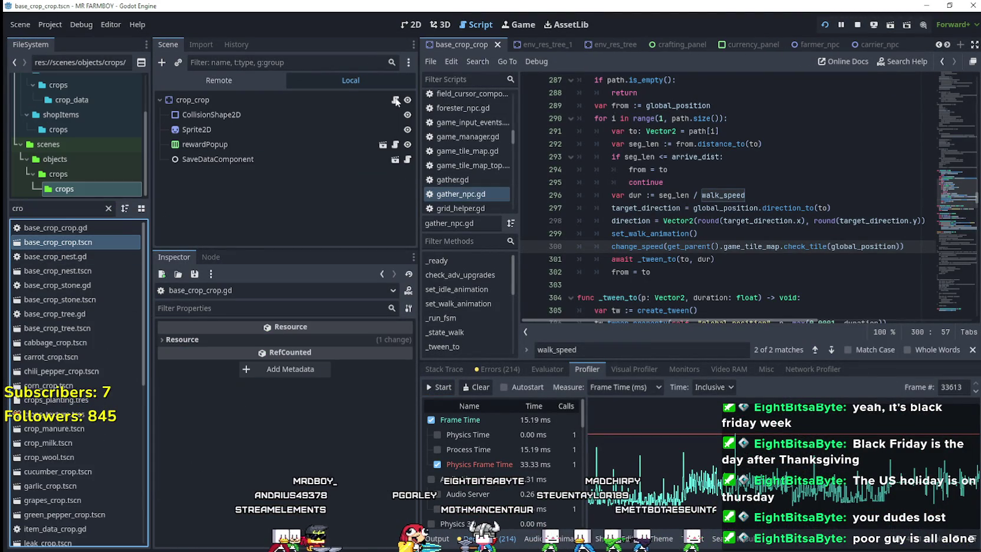
pyautogui.click(395, 100)
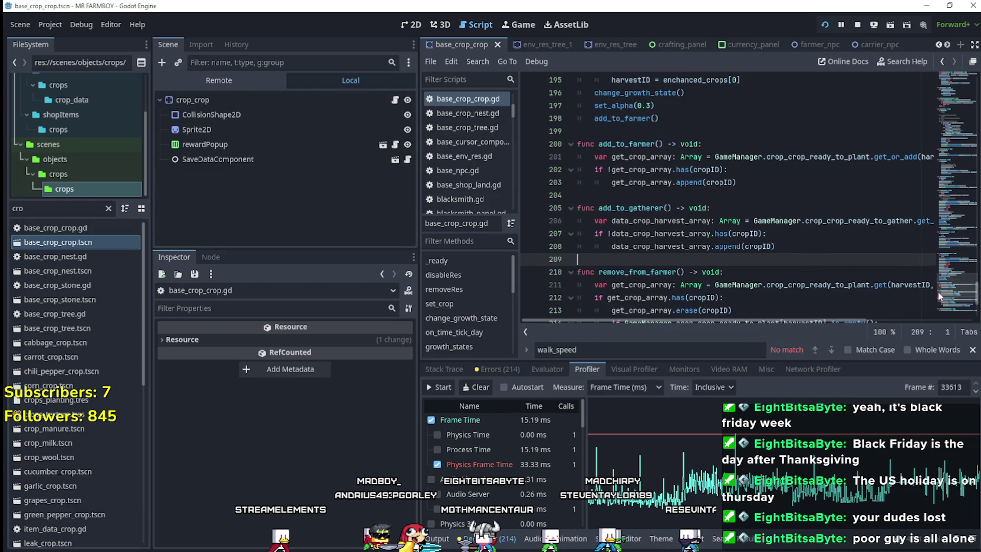
pyautogui.scroll(5, 938, 291)
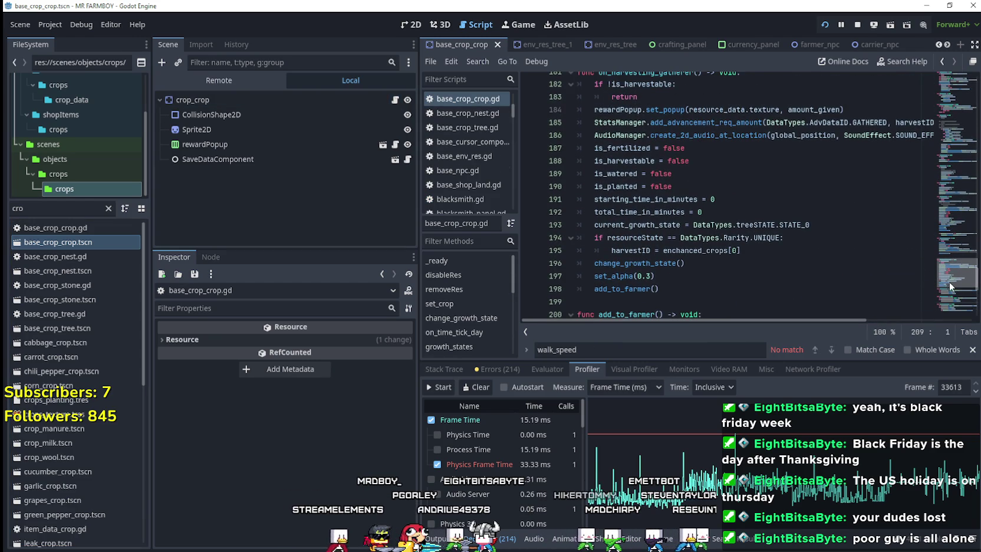
pyautogui.doubleClick(716, 247)
# Filter for 'oni', open onion_crop.tscn and show crop_crop's four onion variants in Enchanced Crops
pyautogui.doubleClick(34, 208)
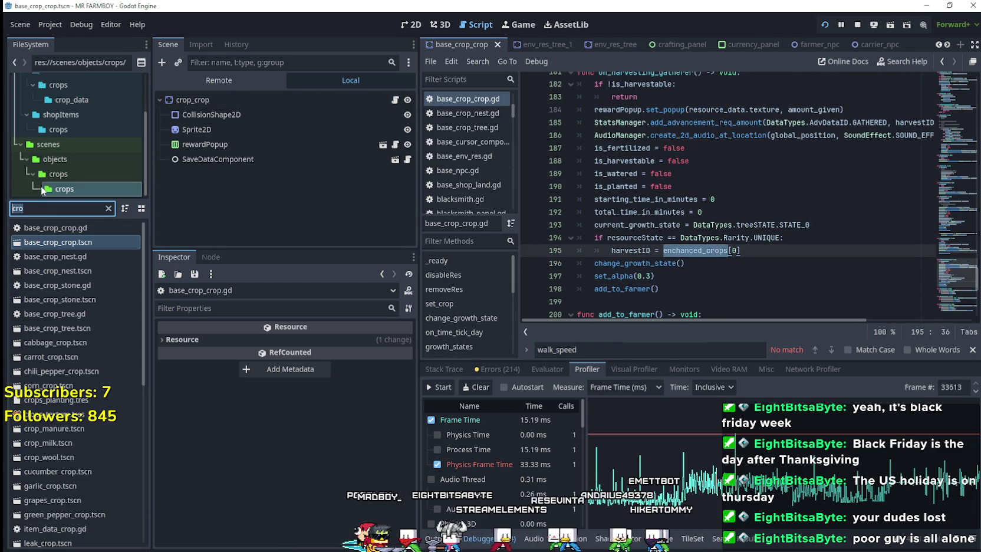
pyautogui.write('oni')
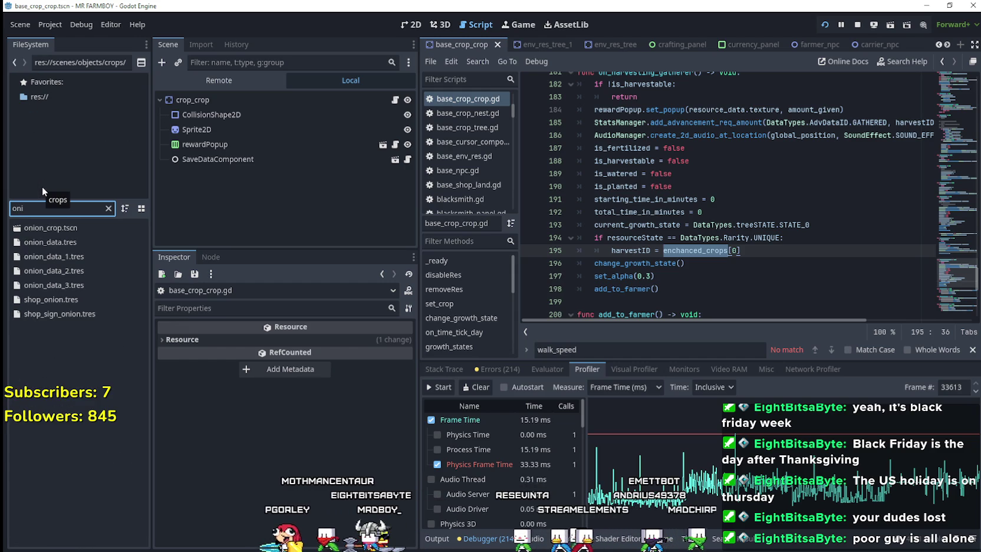
pyautogui.doubleClick(46, 228)
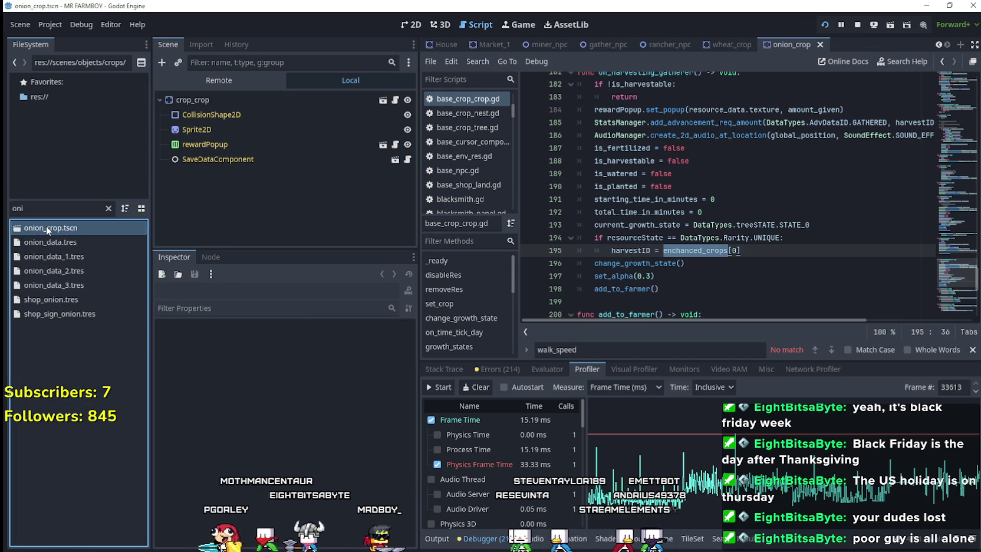
pyautogui.click(294, 99)
pyautogui.click(337, 342)
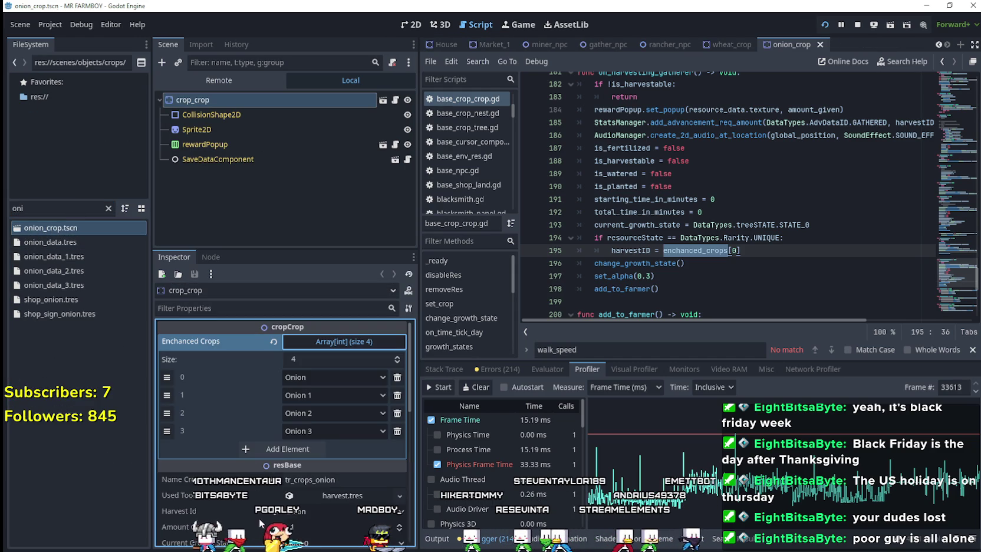
pyautogui.scroll(5, 629, 236)
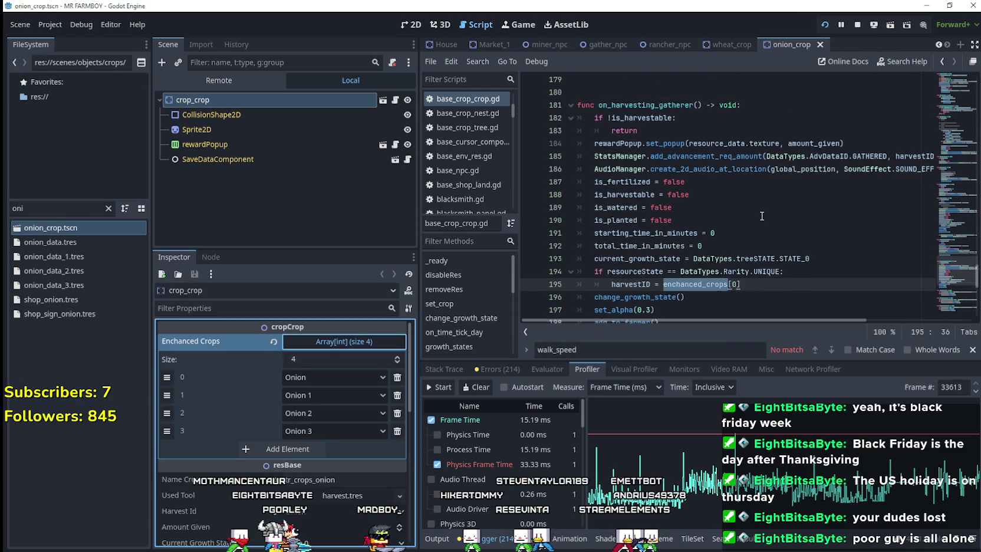
pyautogui.scroll(-5, 629, 236)
pyautogui.click(629, 236)
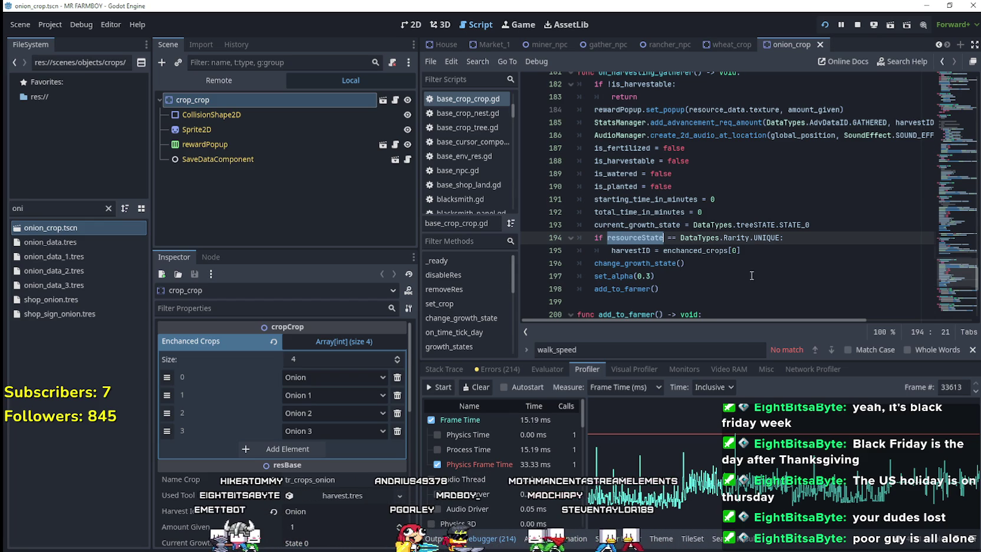
# Select the rarity check on lines 194–195 of base_crop_crop.gd
pyautogui.scroll(4, 752, 275)
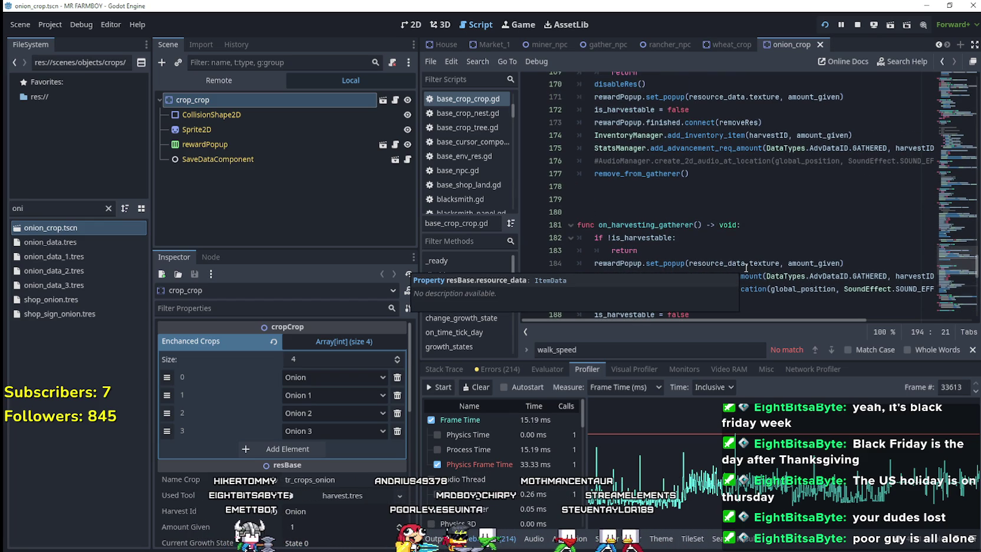
pyautogui.scroll(-4, 749, 262)
pyautogui.moveTo(779, 252)
pyautogui.mouseDown()
pyautogui.moveTo(562, 226)
pyautogui.moveTo(556, 239)
pyautogui.mouseUp()
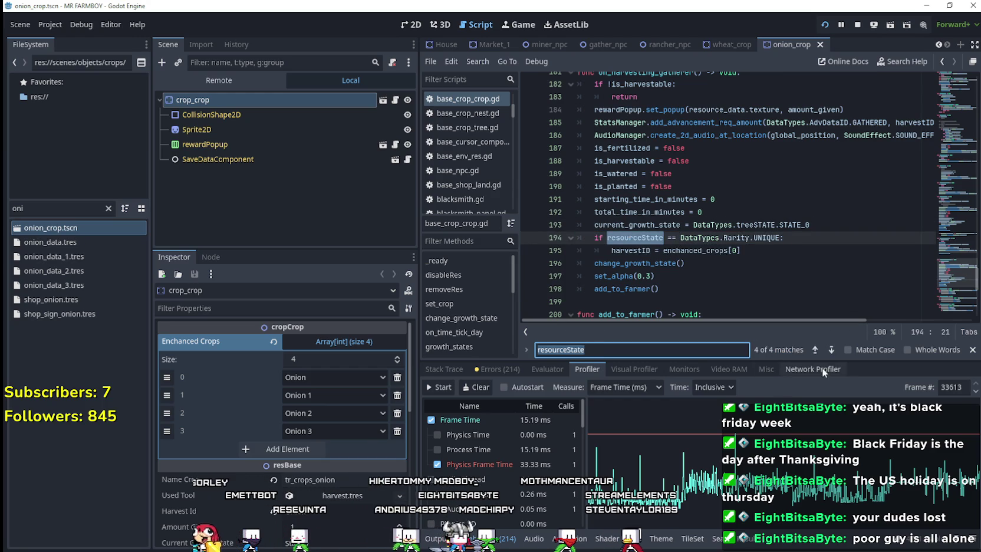
pyautogui.scroll(2, 679, 159)
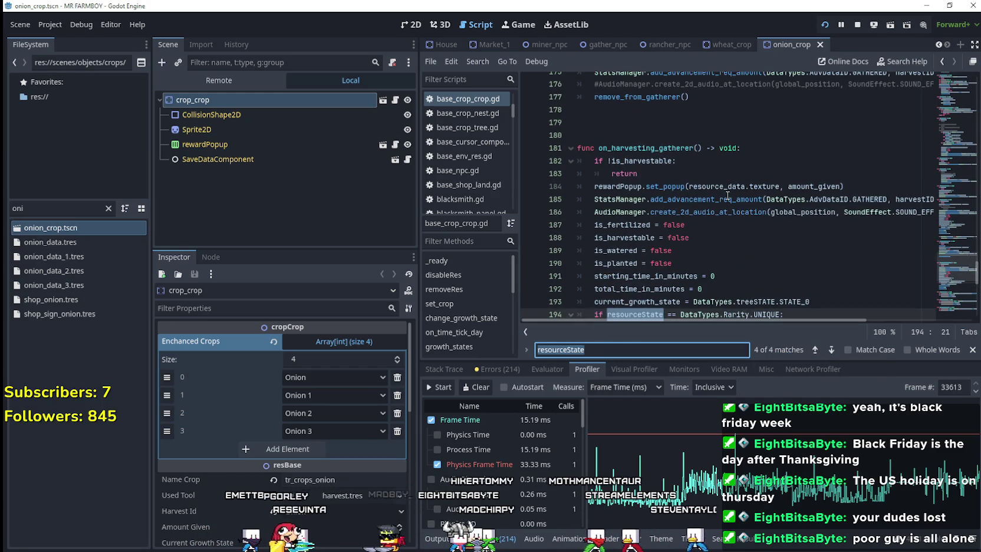
pyautogui.scroll(-2, 679, 159)
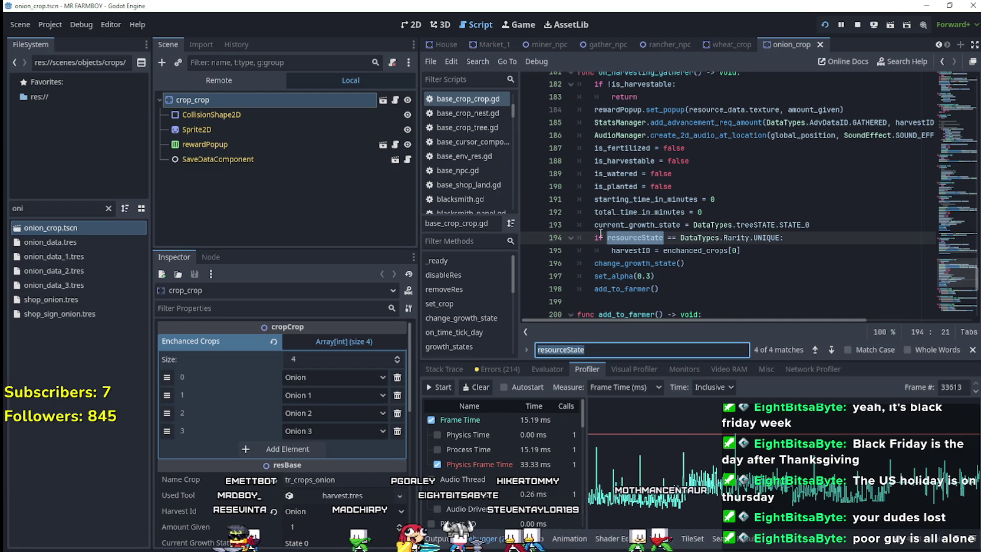
# Step back through the resourceState matches to the first one
pyautogui.click(811, 351)
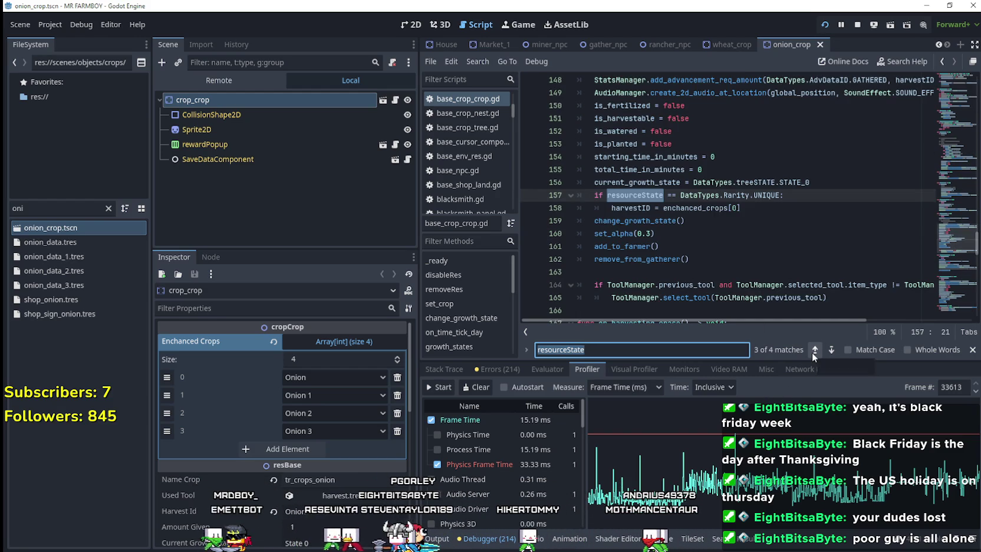
pyautogui.scroll(2, 749, 267)
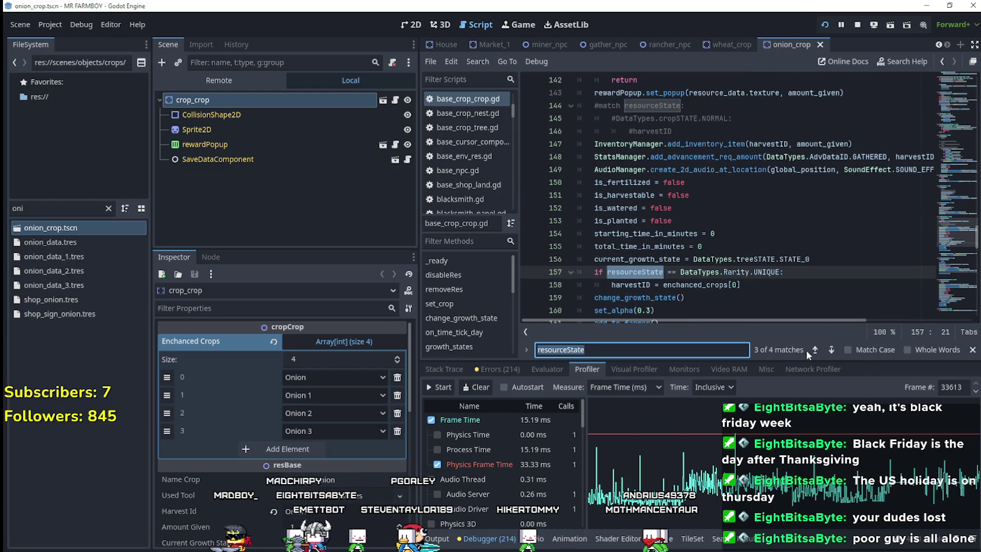
pyautogui.click(814, 349)
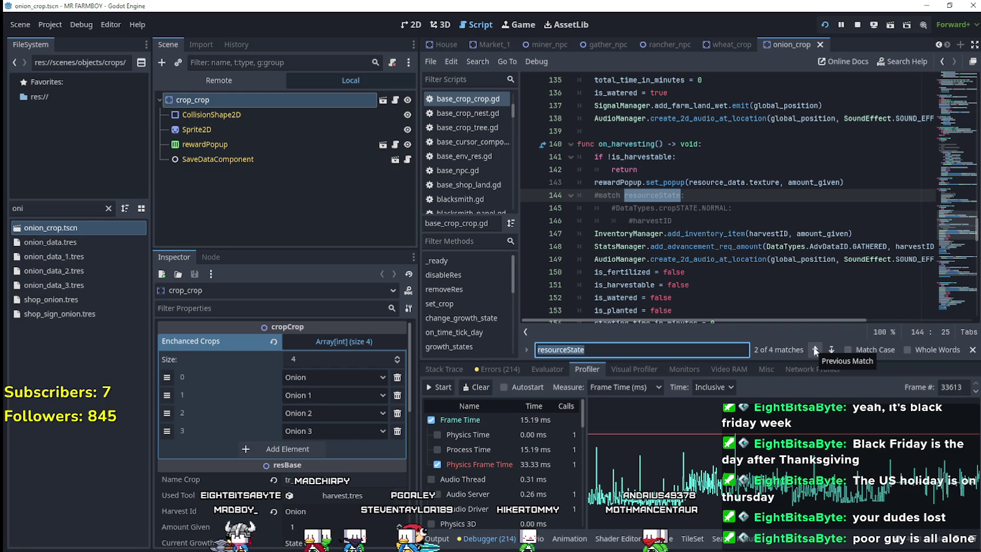
pyautogui.click(815, 350)
pyautogui.scroll(2, 672, 247)
# Select the 1% chance condition on line 99, then return to the running farm game
pyautogui.moveTo(625, 161)
pyautogui.mouseDown()
pyautogui.moveTo(754, 283)
pyautogui.moveTo(757, 247)
pyautogui.mouseUp()
pyautogui.click(758, 248)
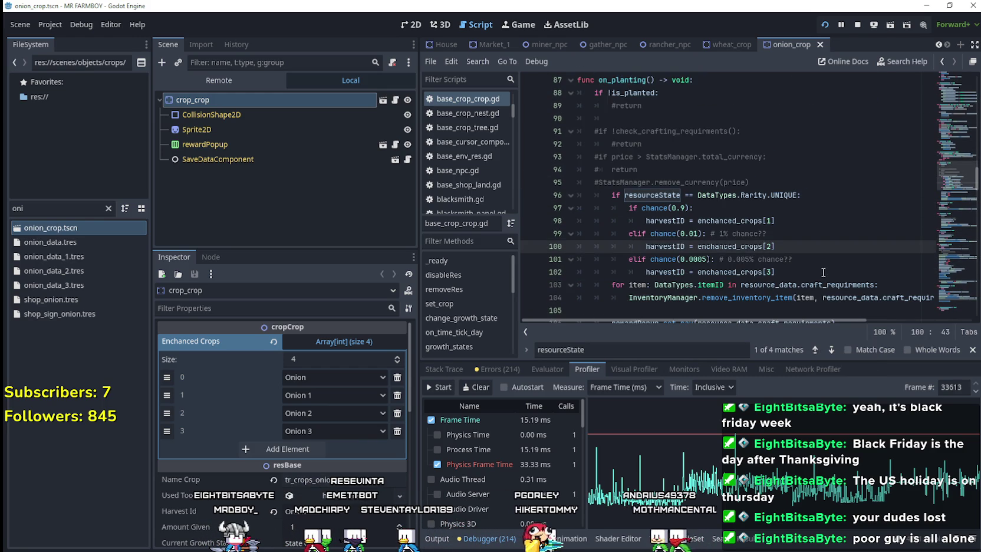
pyautogui.scroll(-1, 823, 272)
pyautogui.moveTo(776, 195); pyautogui.dragTo(633, 195)
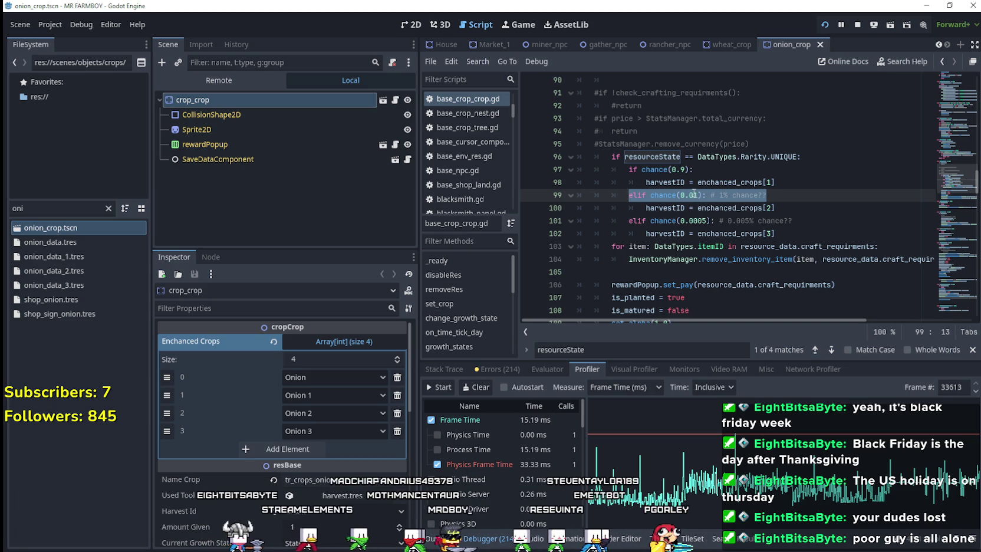
pyautogui.hotkey('alt', 'Tab')
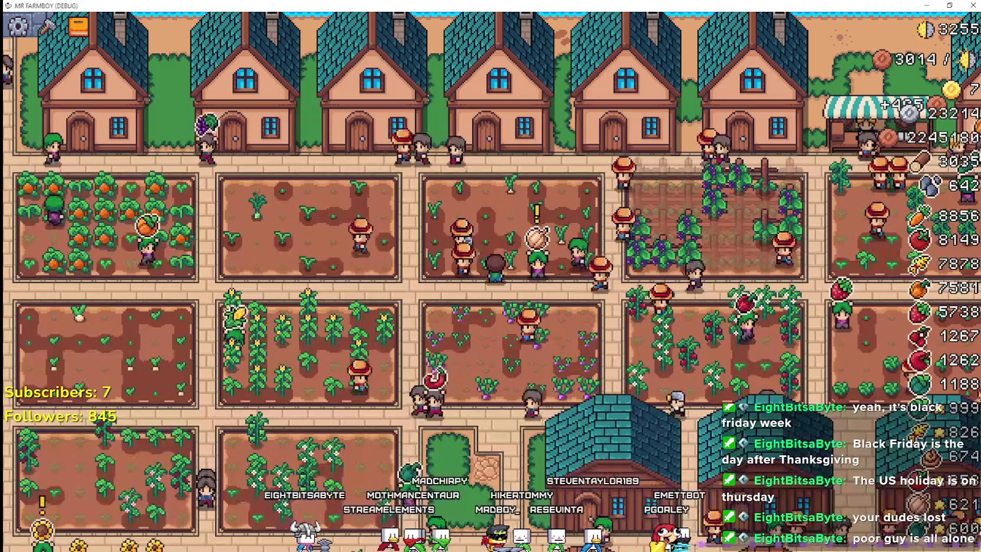
# Change line 99's chance(0.01) to chance(0.1) and break at line 100 while planting
pyautogui.scroll(3, 385, 201)
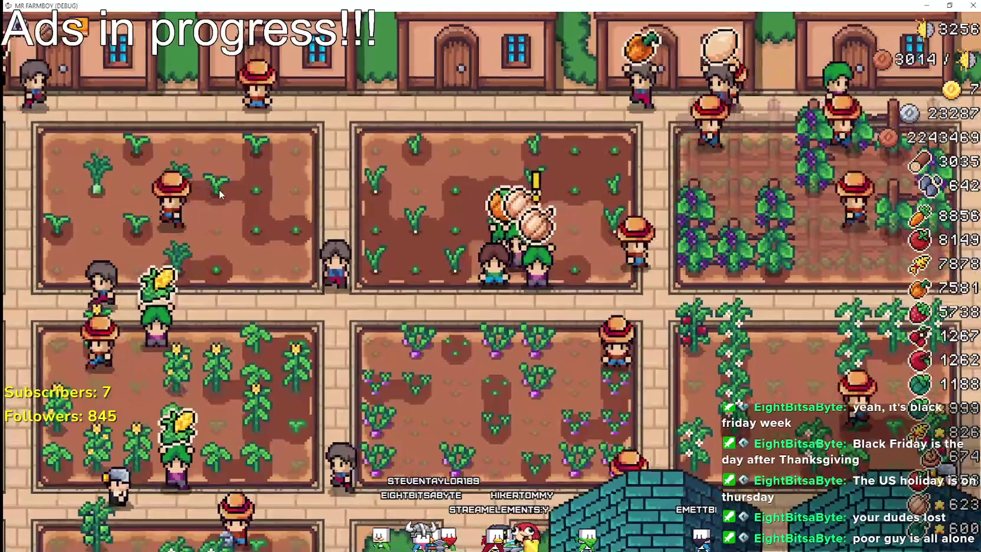
pyautogui.press('F8')
pyautogui.hotkey('alt', 'Tab')
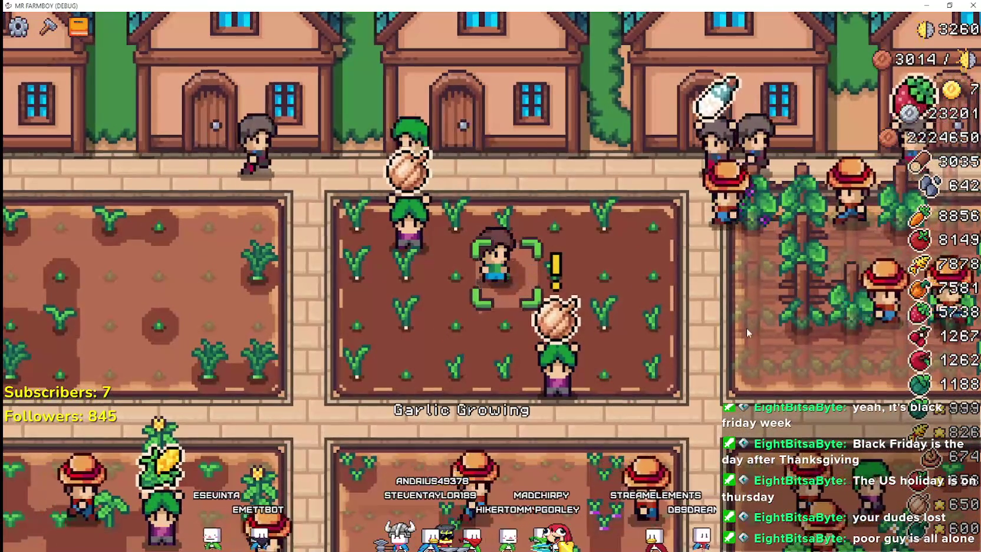
pyautogui.hotkey('alt', 'Tab')
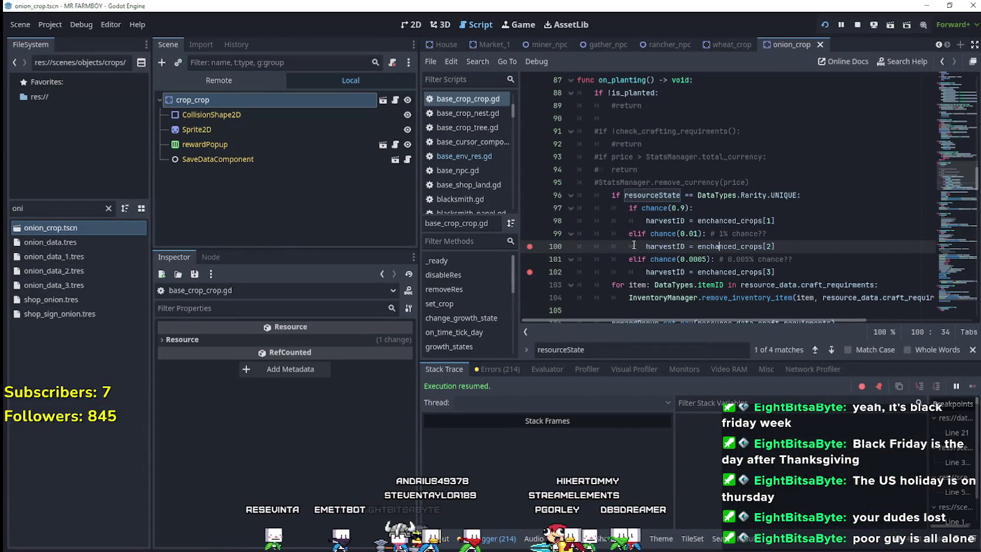
pyautogui.click(698, 233)
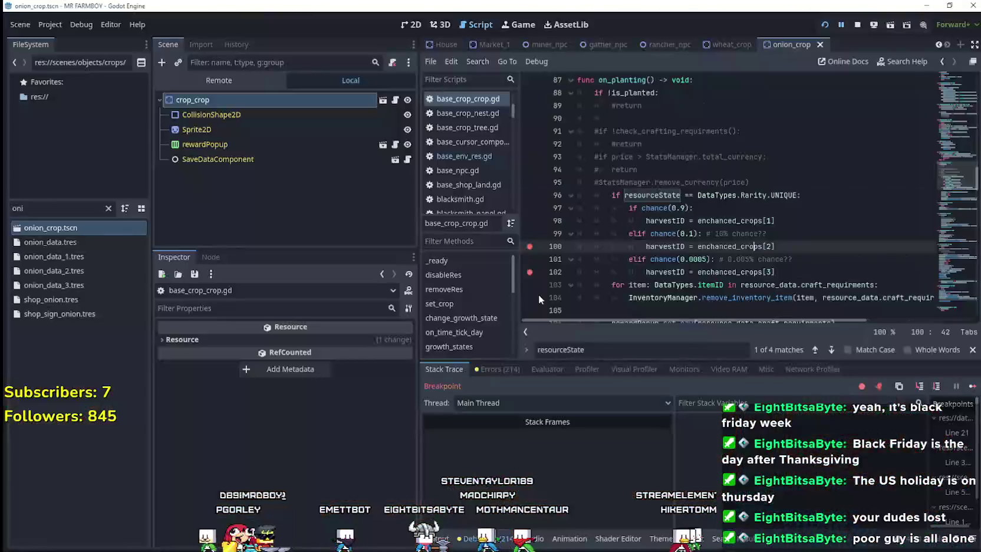
pyautogui.write('w')
pyautogui.click(788, 197)
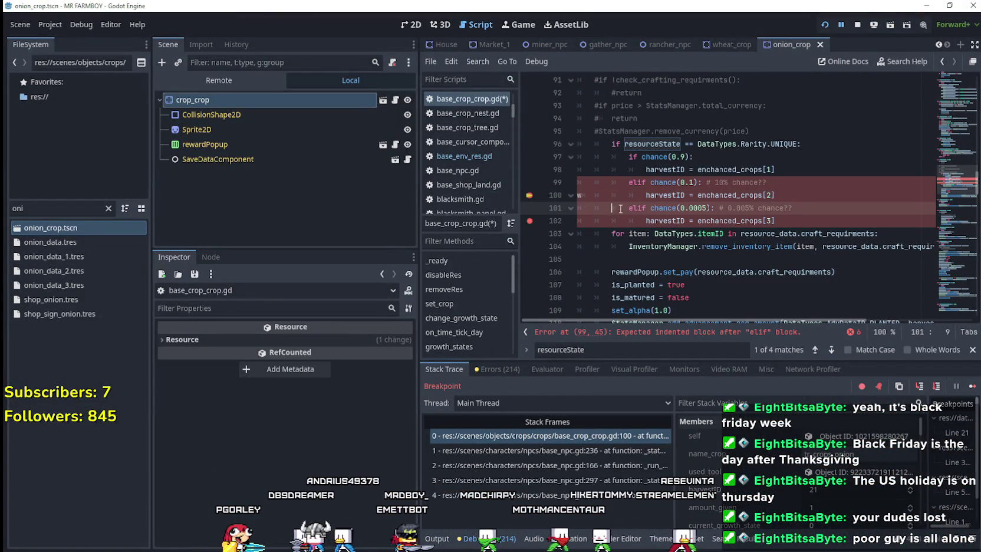
# Press the debugger's Continue three times until the line-100 breakpoint hits again
pyautogui.click(971, 386)
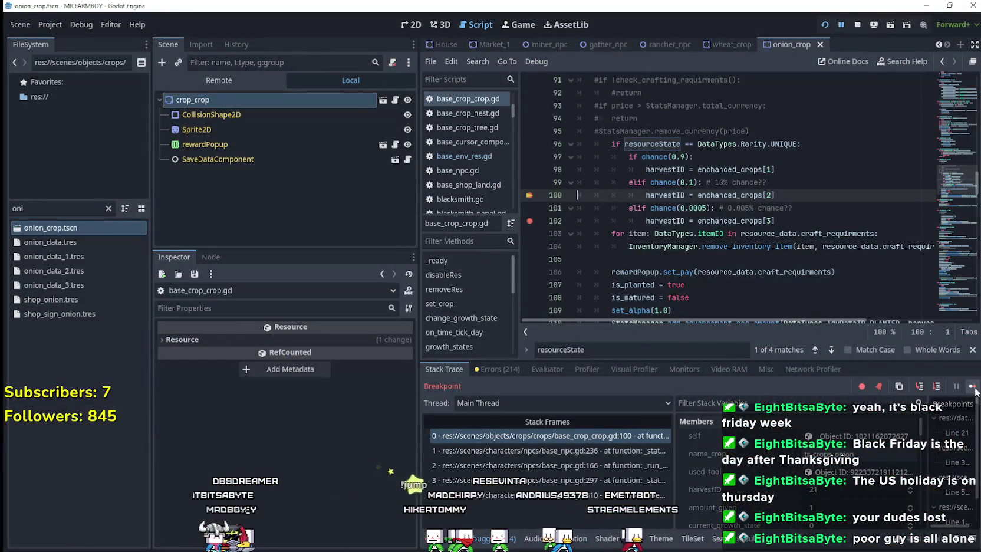
pyautogui.click(972, 386)
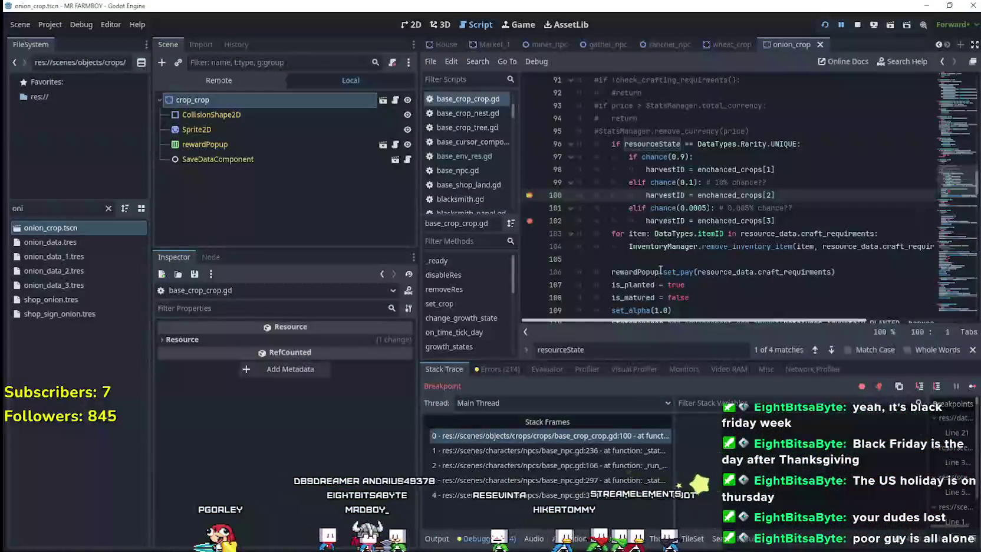
pyautogui.click(973, 387)
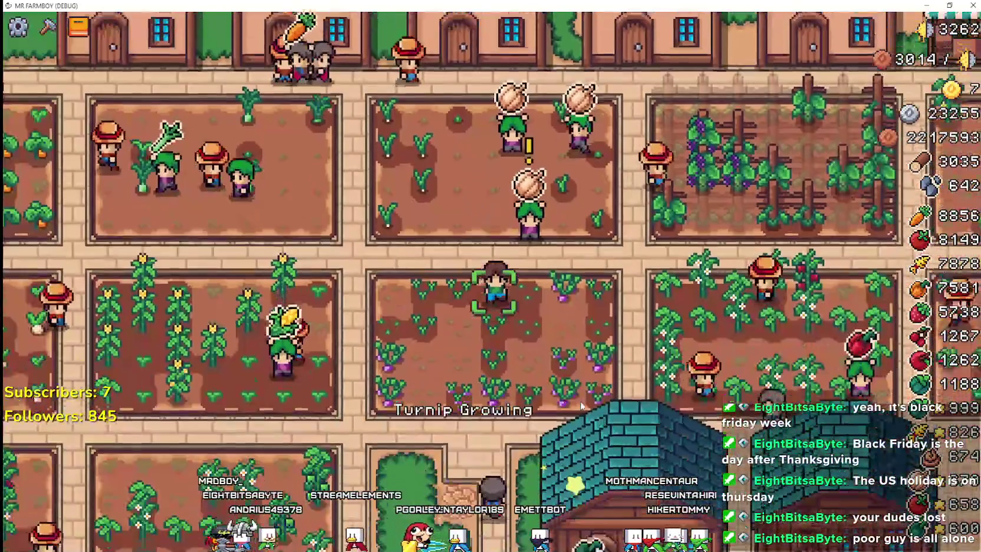
# Open and close the warehouse panels in game, then pan the camera toward the workers
pyautogui.click(548, 314)
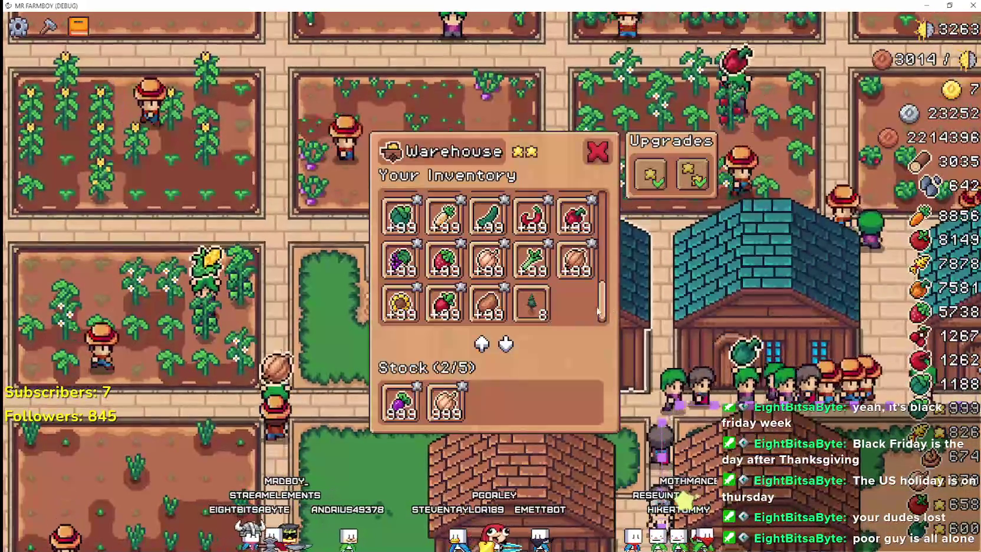
pyautogui.moveTo(602, 303)
pyautogui.mouseDown()
pyautogui.moveTo(605, 262)
pyautogui.moveTo(606, 303)
pyautogui.moveTo(617, 298)
pyautogui.mouseUp()
pyautogui.press('a')
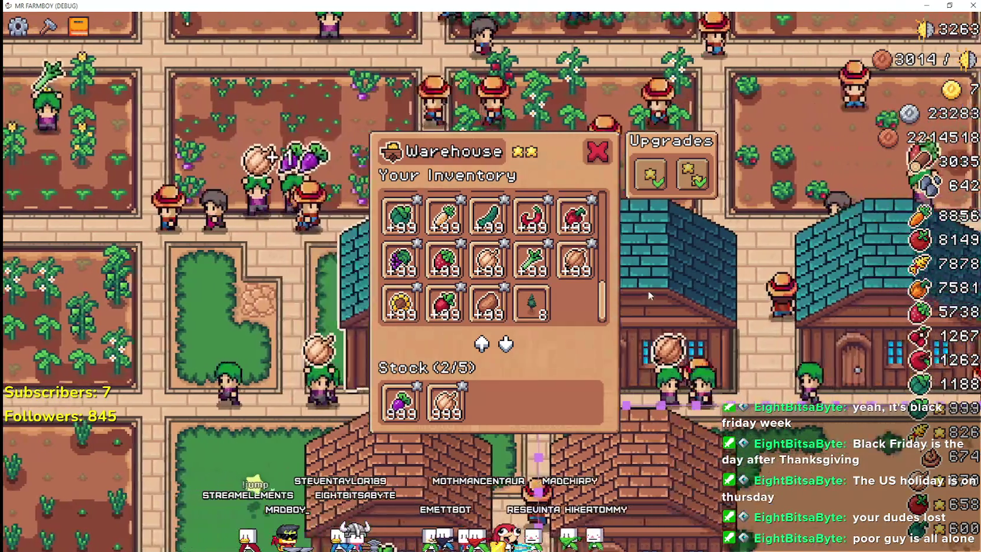
pyautogui.click(647, 289)
pyautogui.click(577, 289)
pyautogui.press('Escape')
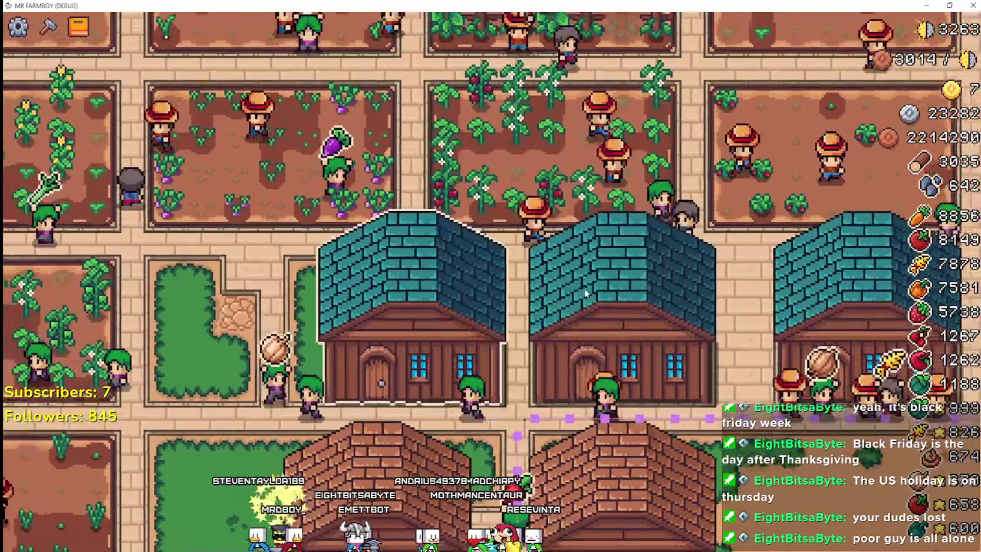
pyautogui.press('w')
pyautogui.press('a')
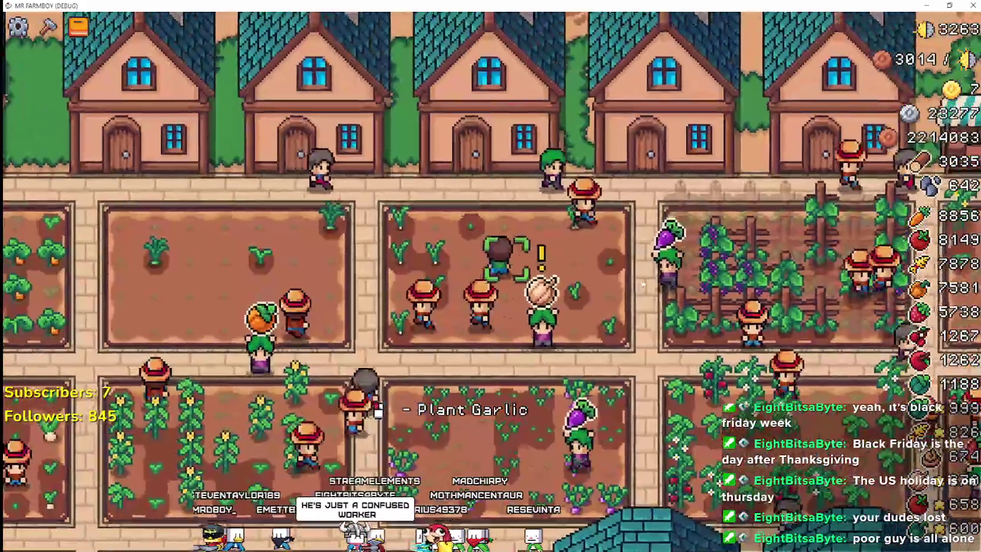
pyautogui.scroll(2, 631, 268)
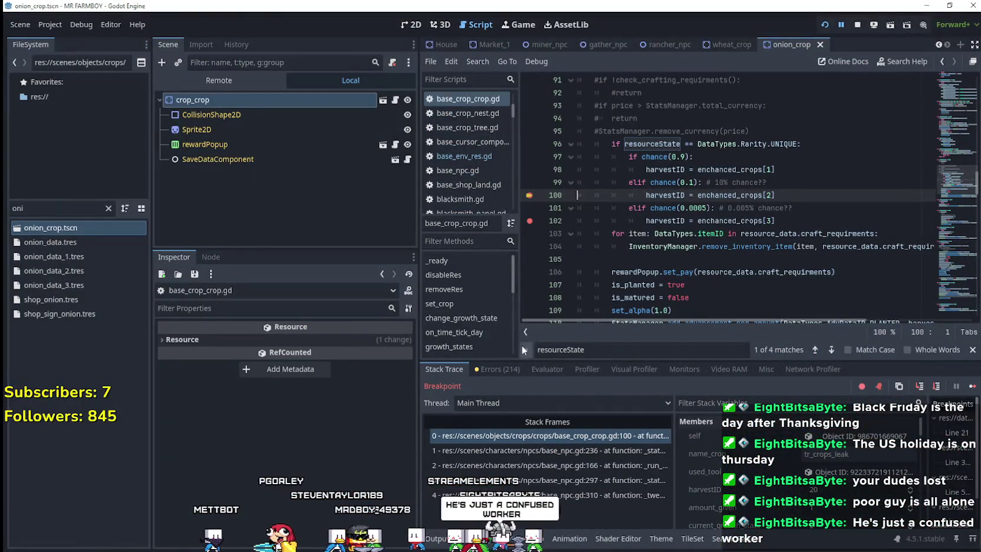
# Resume from the breakpoint, review the warehouse inventory and stock, and return to the editor
pyautogui.click(970, 387)
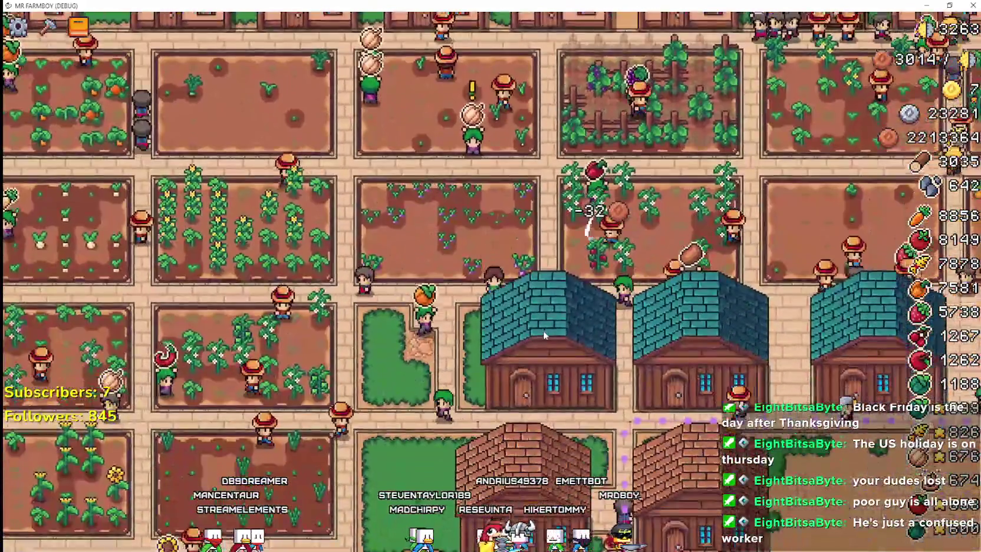
pyautogui.click(543, 334)
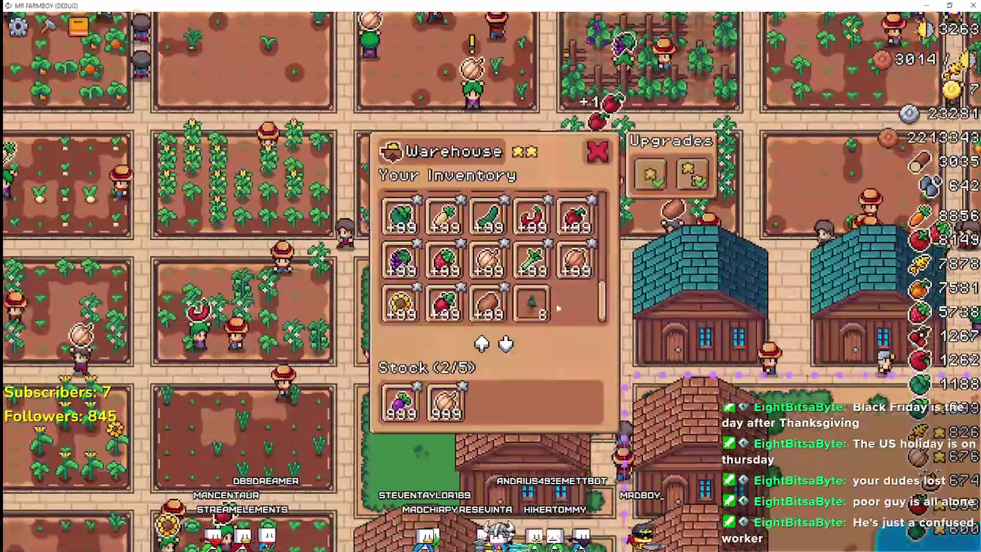
pyautogui.moveTo(605, 300)
pyautogui.mouseDown()
pyautogui.moveTo(607, 215)
pyautogui.moveTo(598, 242)
pyautogui.moveTo(605, 321)
pyautogui.mouseUp()
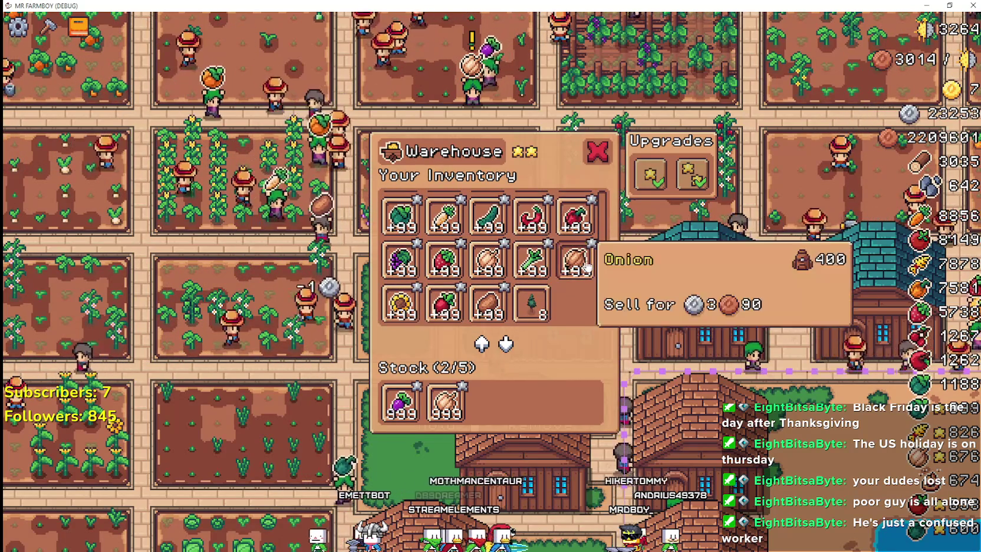
pyautogui.moveTo(448, 420)
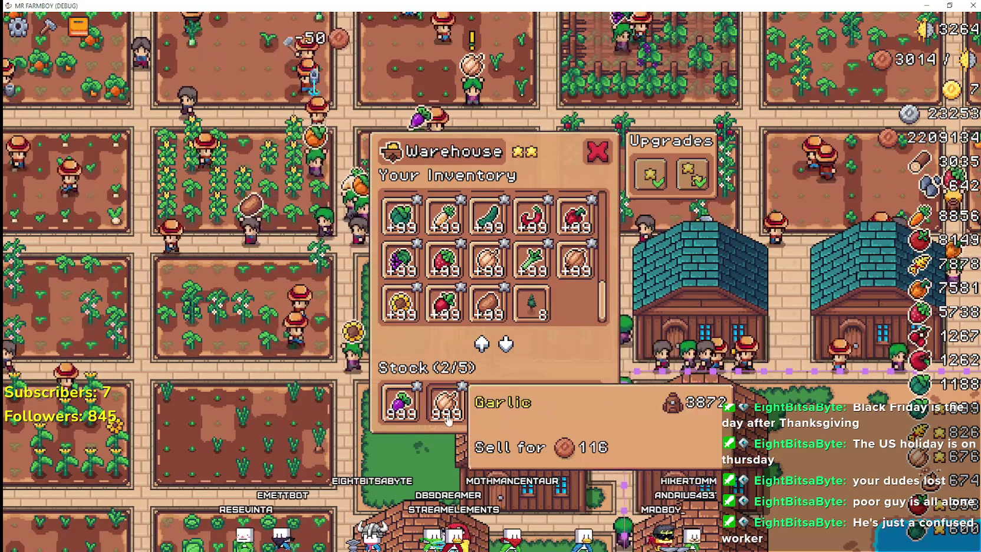
pyautogui.scroll(5, 561, 259)
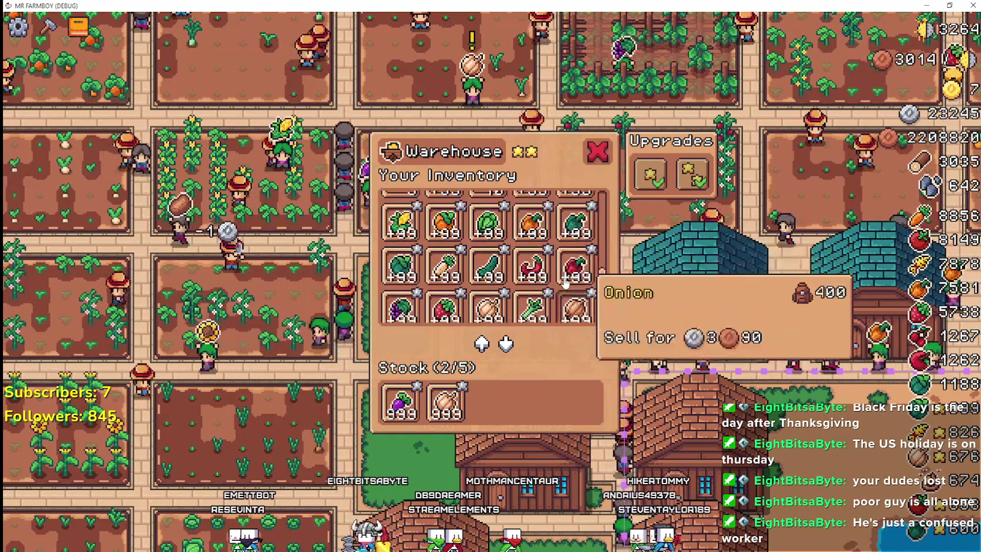
pyautogui.scroll(1, 567, 289)
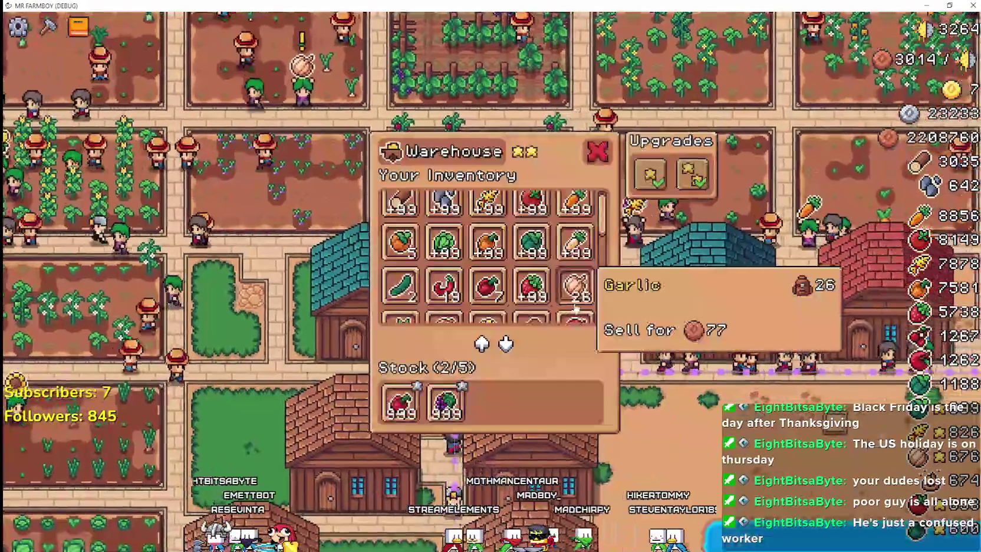
pyautogui.scroll(-5, 602, 277)
pyautogui.scroll(4, 605, 290)
pyautogui.press('Escape')
pyautogui.scroll(2, 508, 292)
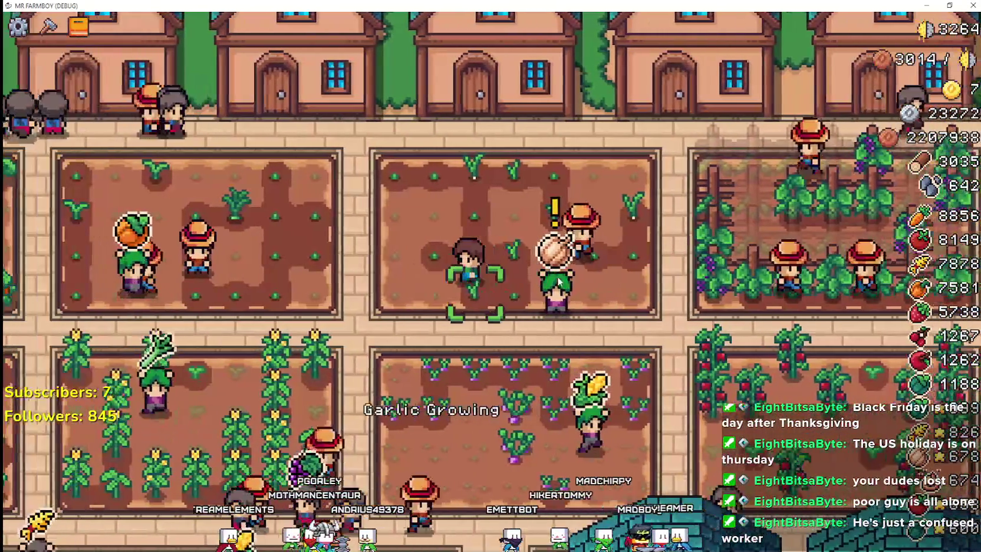
pyautogui.hotkey('alt', 'Tab')
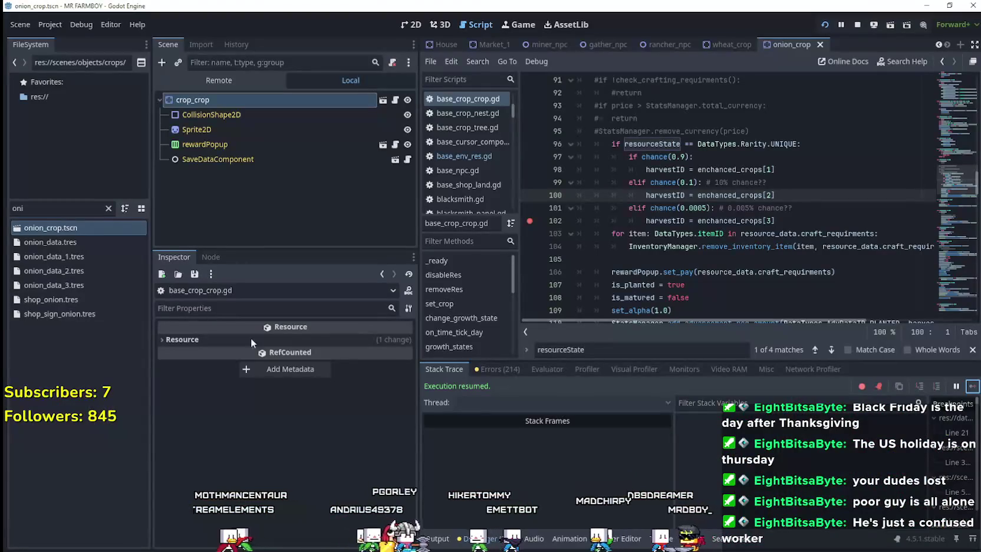
# Compare onion_data_1, onion_data_2 and onion_data_3 .tres item data in the Inspector
pyautogui.click(63, 256)
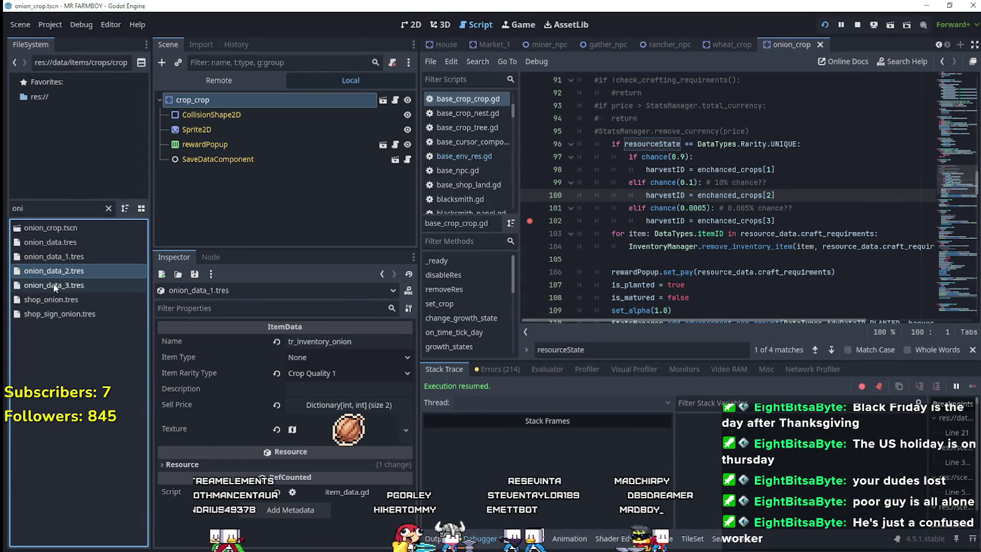
pyautogui.click(55, 286)
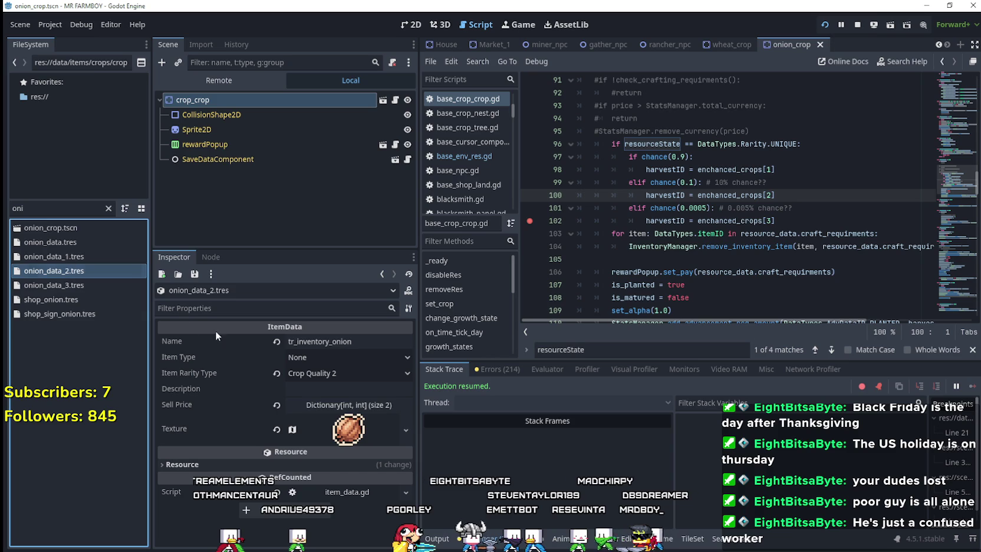
pyautogui.click(76, 257)
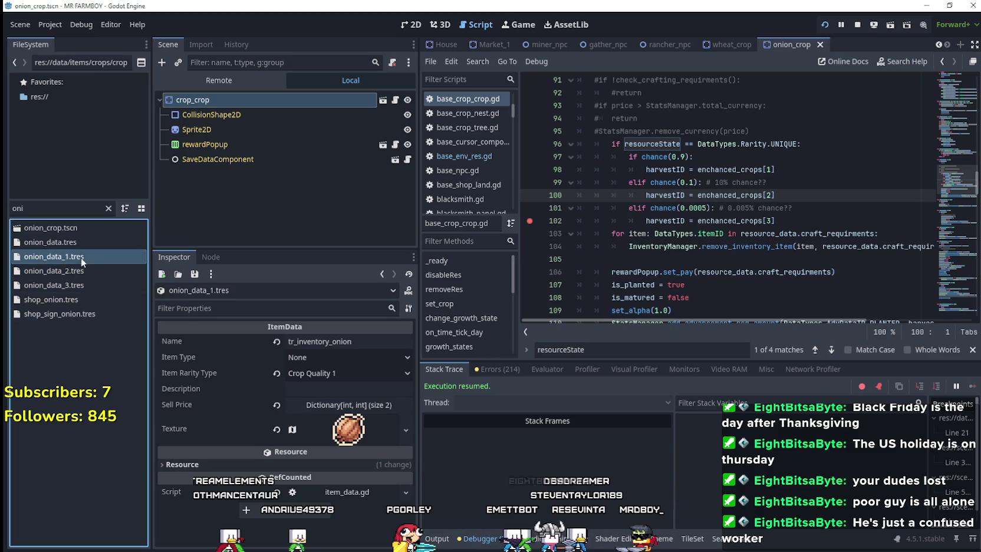
pyautogui.click(76, 273)
pyautogui.click(78, 286)
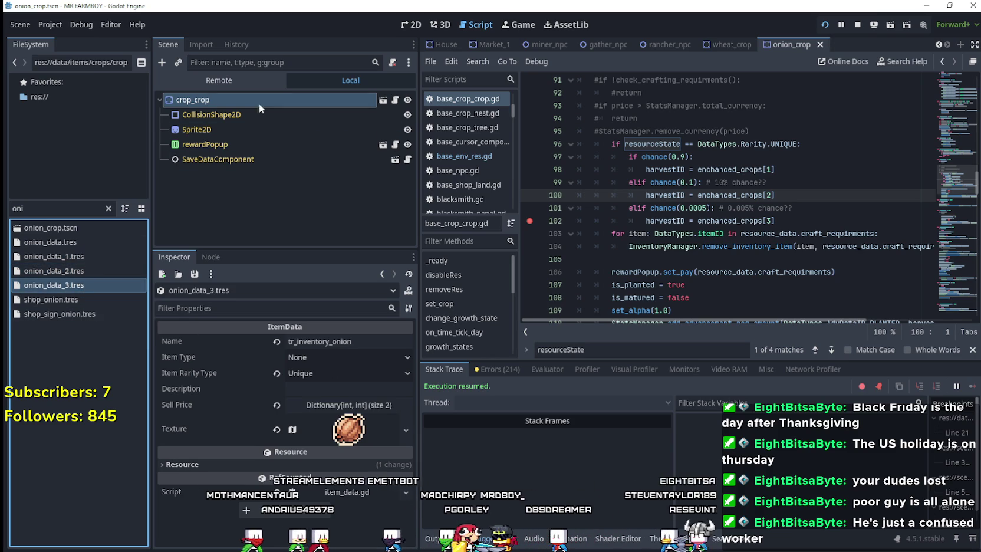
# View crop_crop's enchanted crops list and re-inspect the onion resources, ending on onion_data_3 (Unique)
pyautogui.click(382, 274)
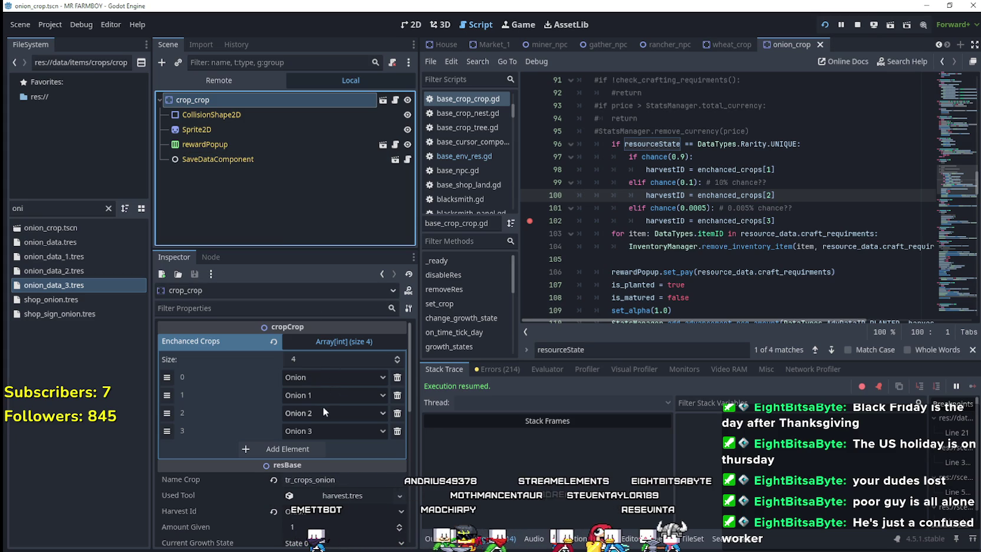
pyautogui.click(79, 273)
pyautogui.click(82, 255)
pyautogui.click(73, 242)
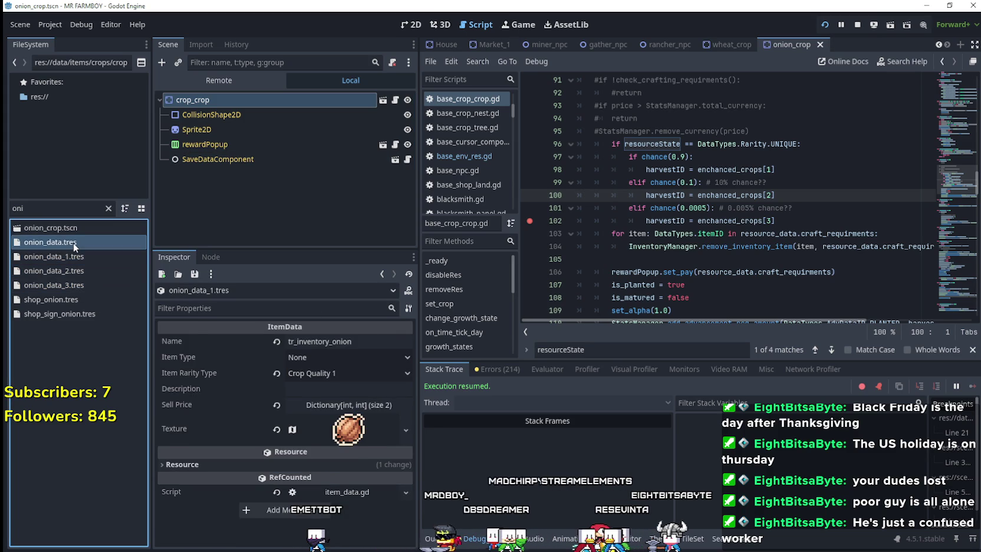
pyautogui.click(74, 258)
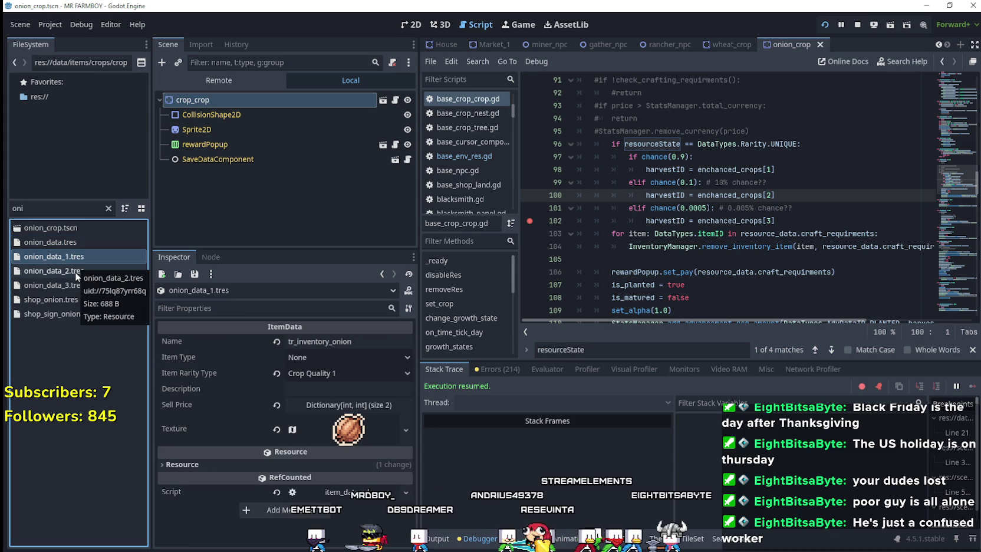
pyautogui.click(82, 287)
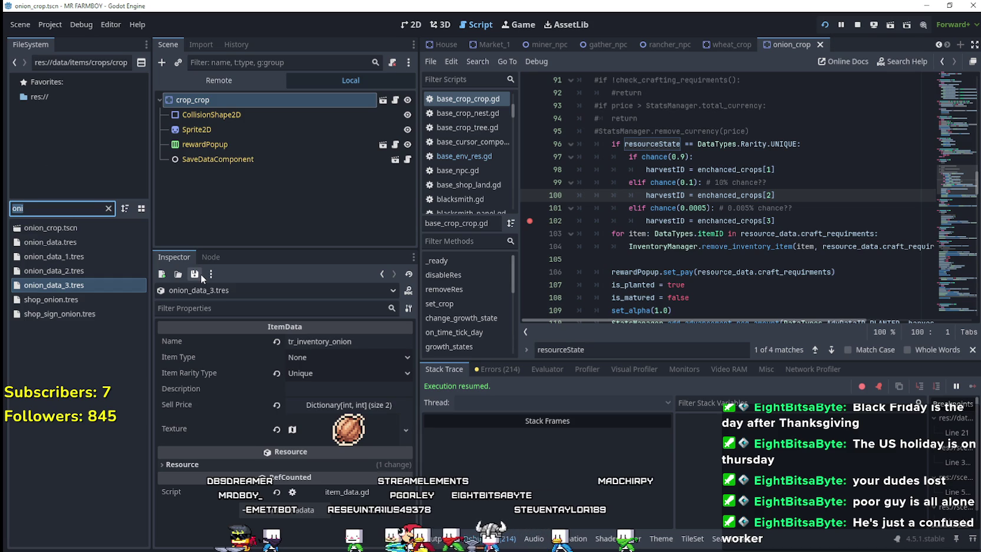
# Clear the FileSystem filter and start a new search
pyautogui.hotkey('ctrl', 'a')
pyautogui.write('p')
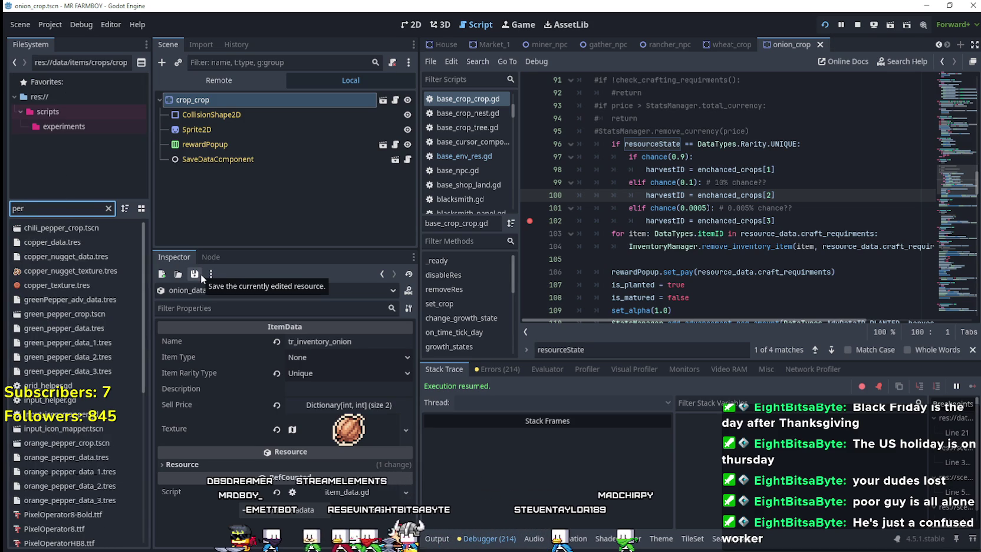
pyautogui.press('BackSpace')
pyautogui.press('BackSpace')
# Filter for 'prelo', open preloader_manager.tscn and browse the ItemPreloader's preloaded item resources
pyautogui.write('relo')
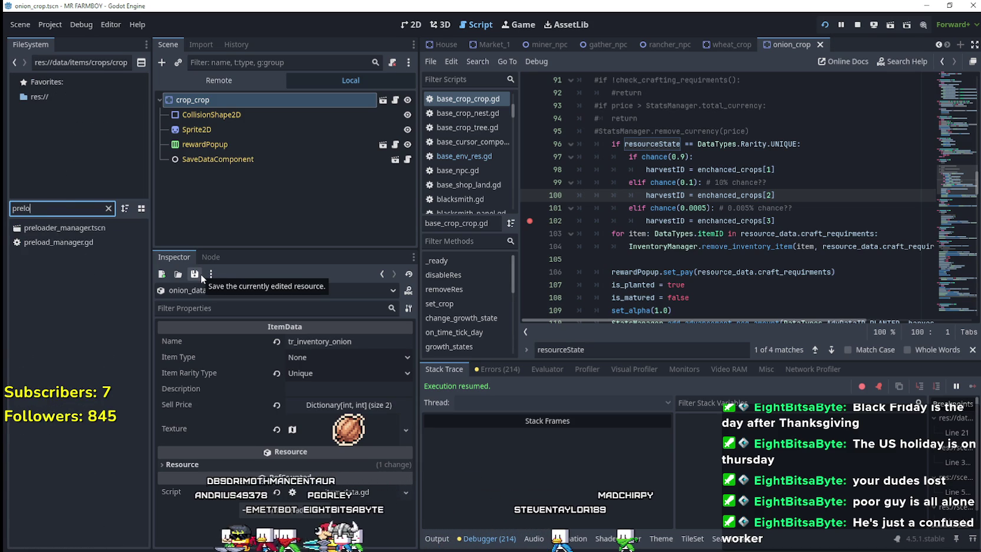
pyautogui.doubleClick(64, 228)
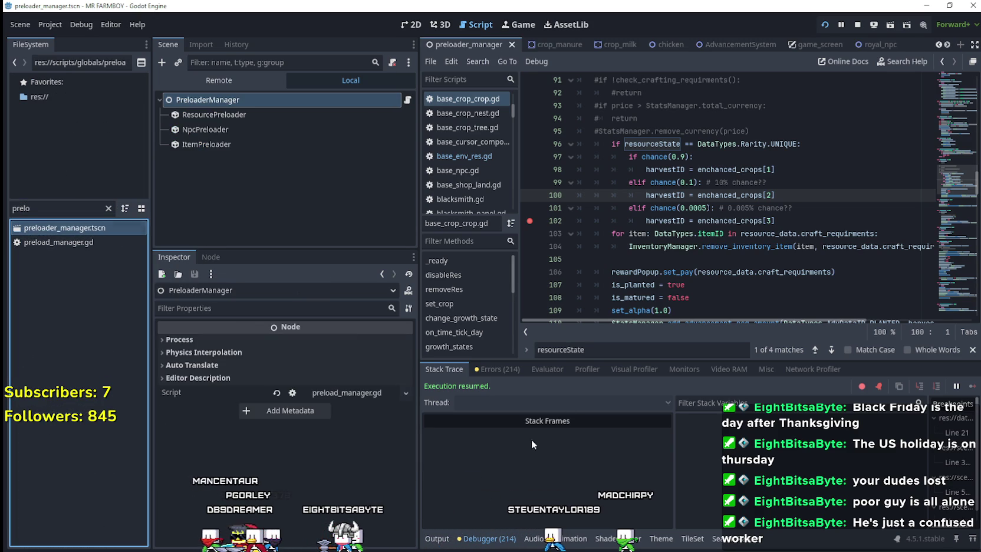
pyautogui.click(248, 144)
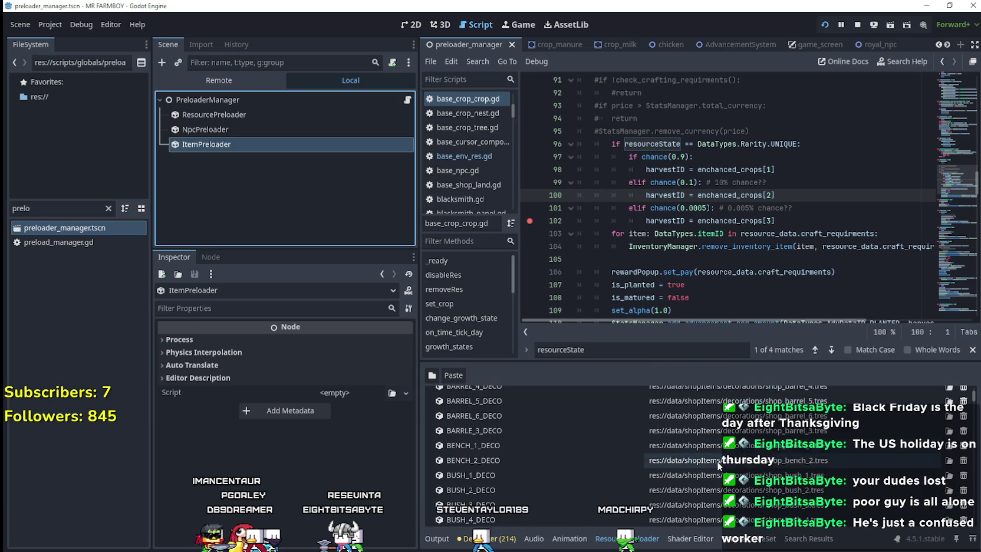
pyautogui.scroll(-10, 972, 406)
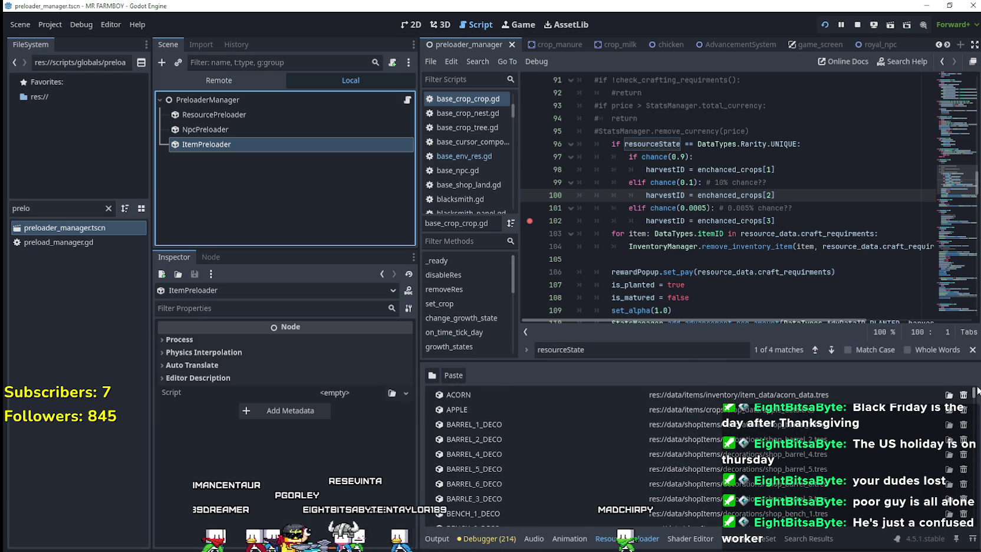
pyautogui.scroll(-10, 973, 407)
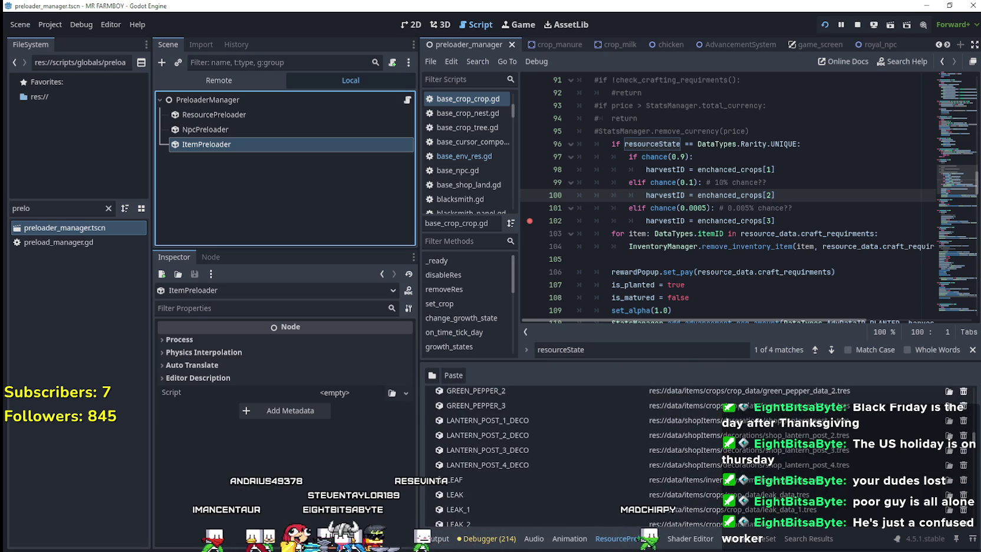
pyautogui.scroll(1, 696, 454)
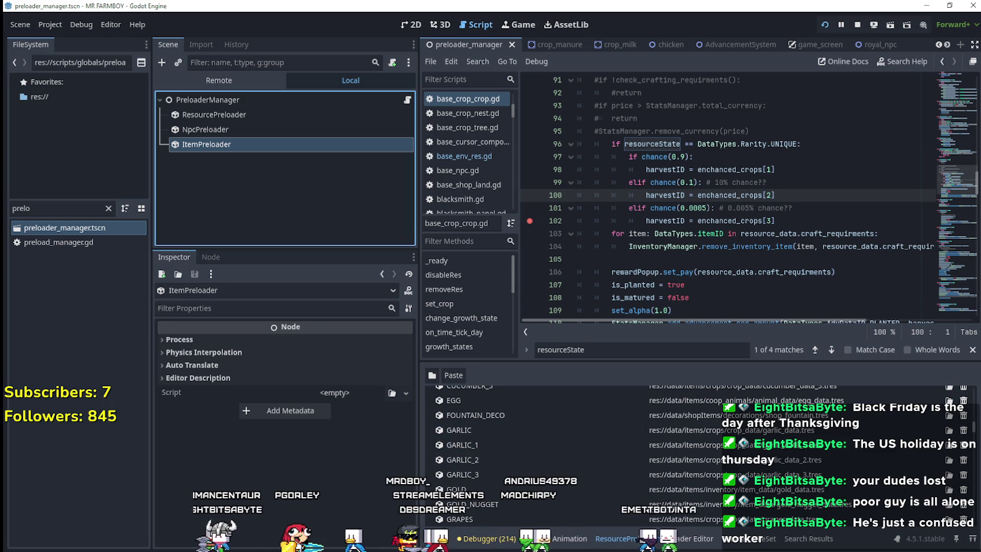
pyautogui.hotkey('alt', 'Tab')
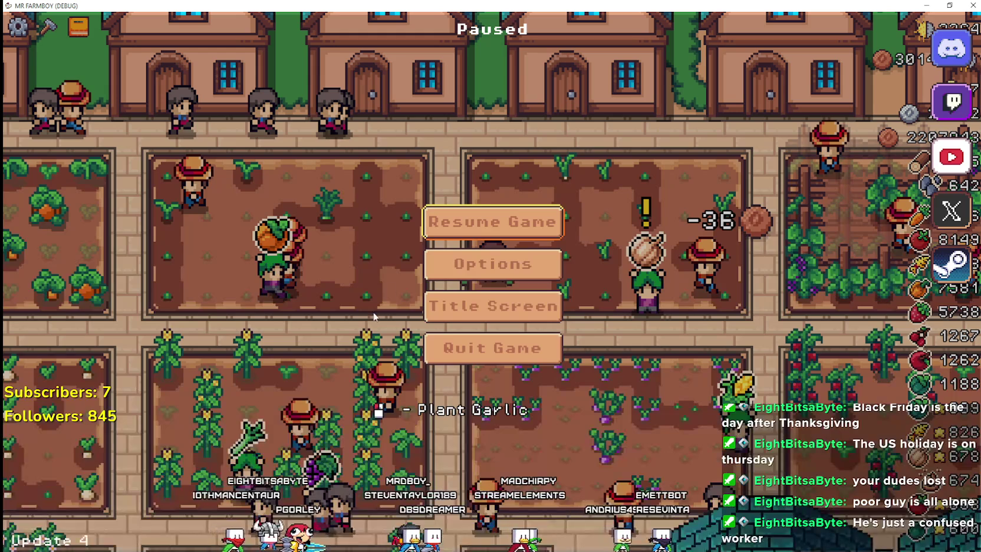
# Resume the paused game and look through the warehouse inventory
pyautogui.click(474, 227)
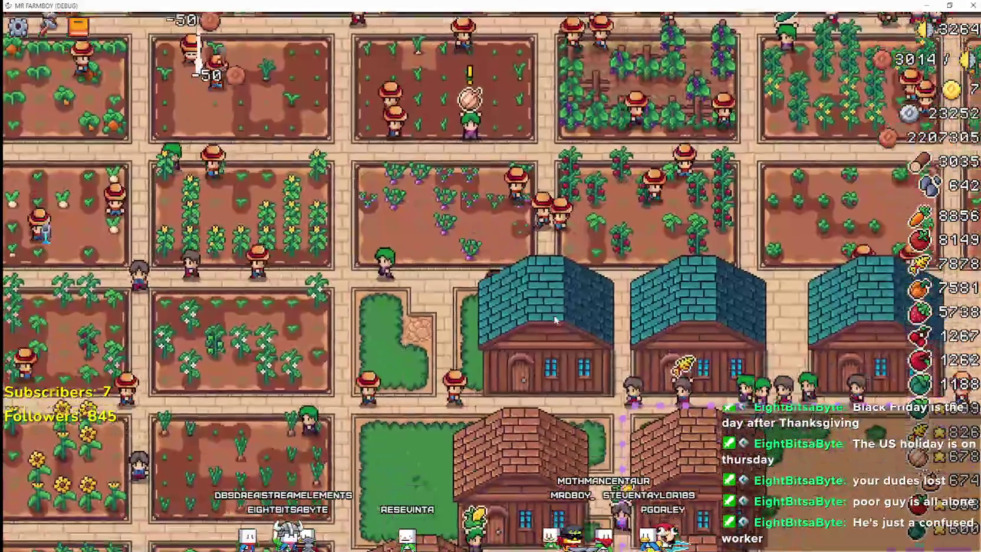
pyautogui.click(559, 288)
pyautogui.moveTo(602, 313); pyautogui.dragTo(602, 212)
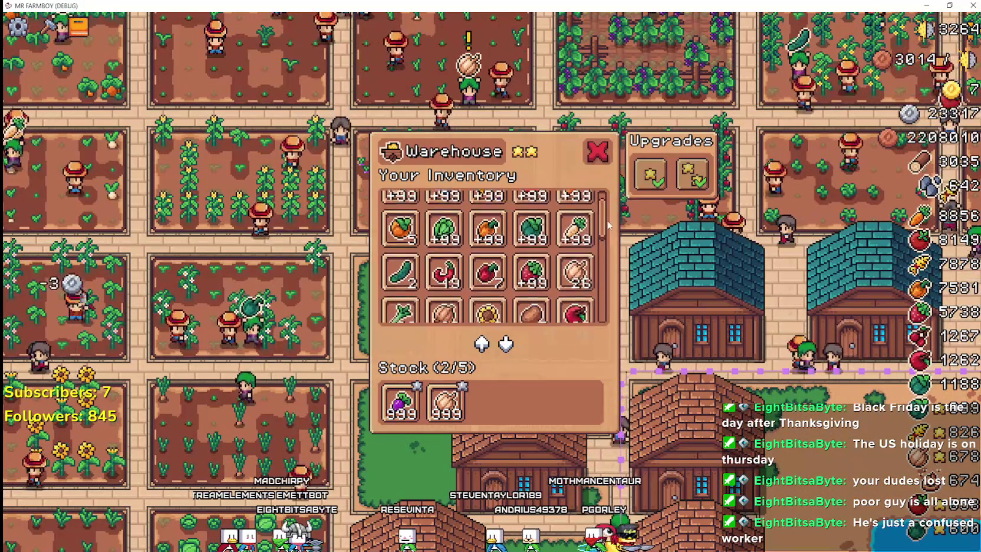
pyautogui.press('Escape')
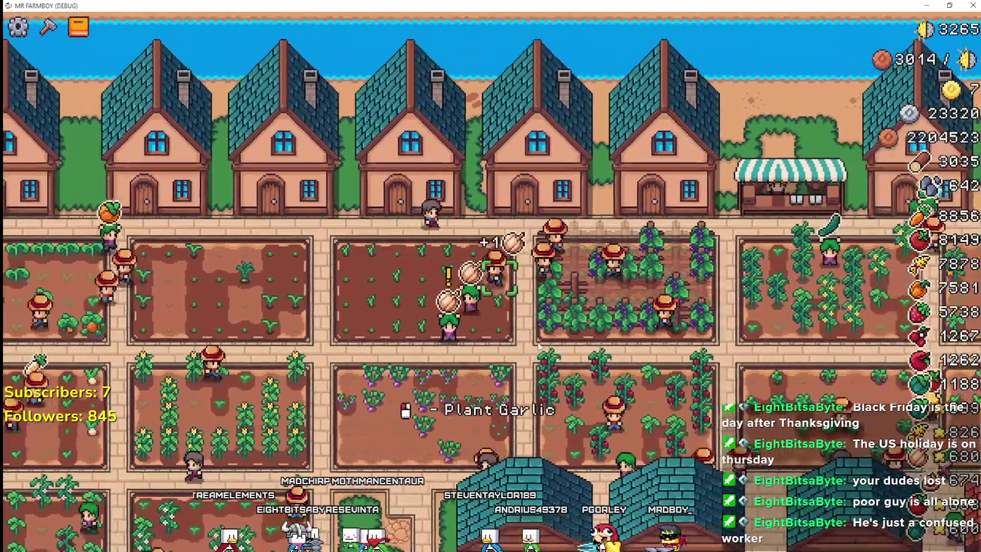
# Recheck the warehouse stock, close it, and return to the Godot editor
pyautogui.click(604, 232)
pyautogui.moveTo(604, 232); pyautogui.dragTo(607, 310)
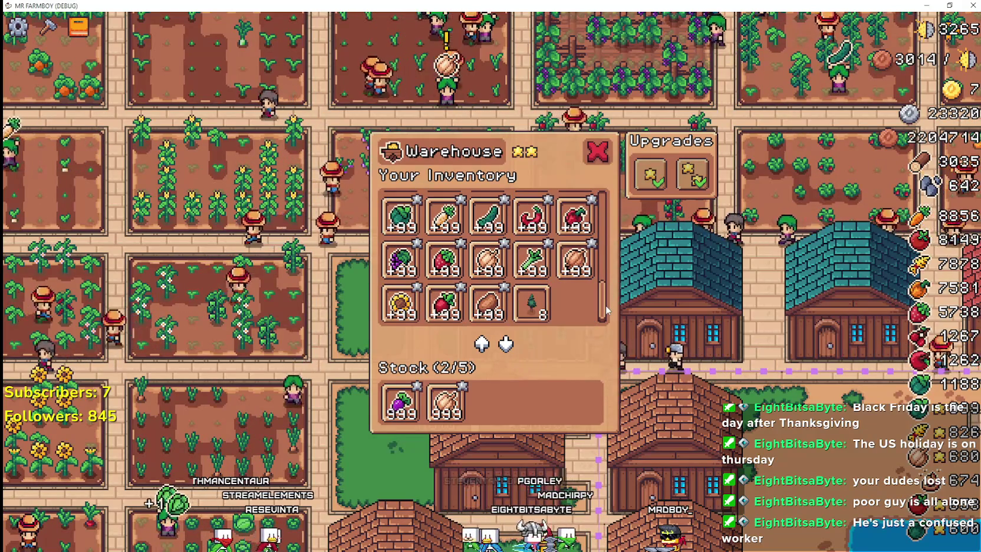
pyautogui.press('Escape')
pyautogui.press('w')
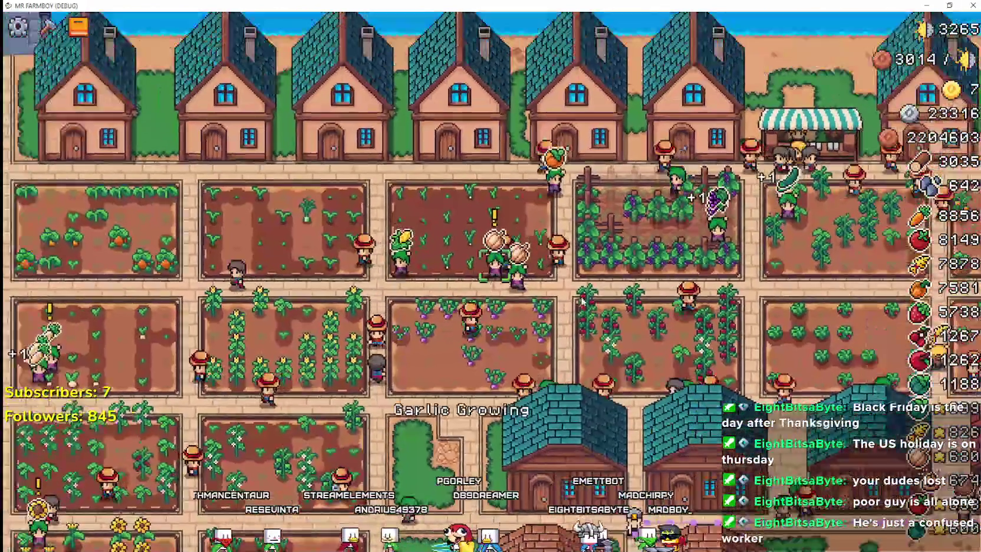
pyautogui.press('s')
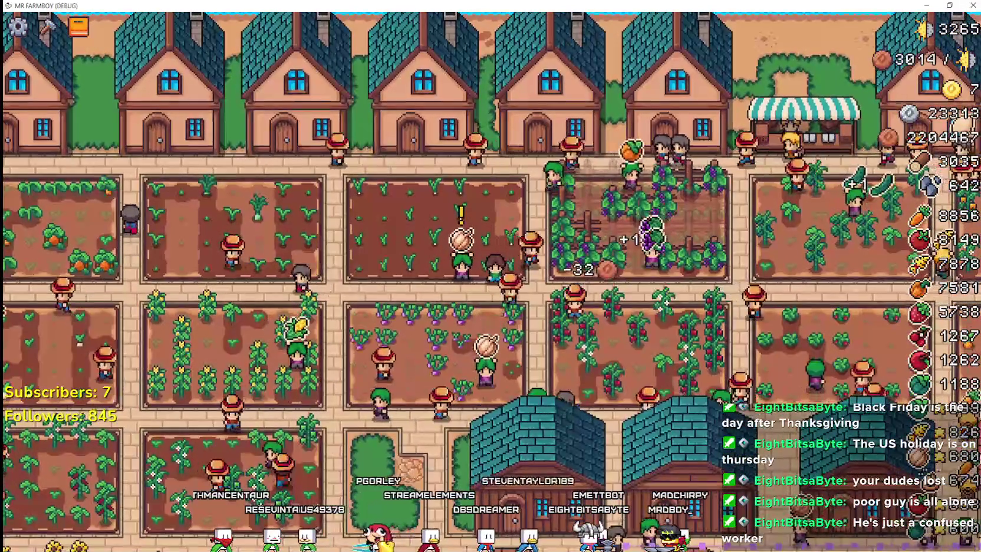
pyautogui.press('F8')
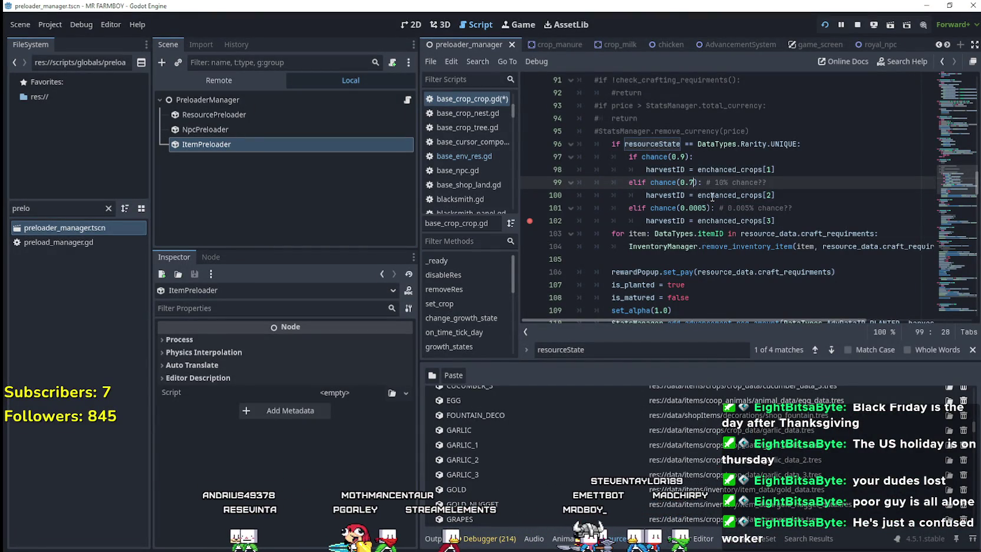
# Save the crop script and open the Warehouse inventory in the game, showing Stock (2/5)
pyautogui.hotkey('ctrl', 's')
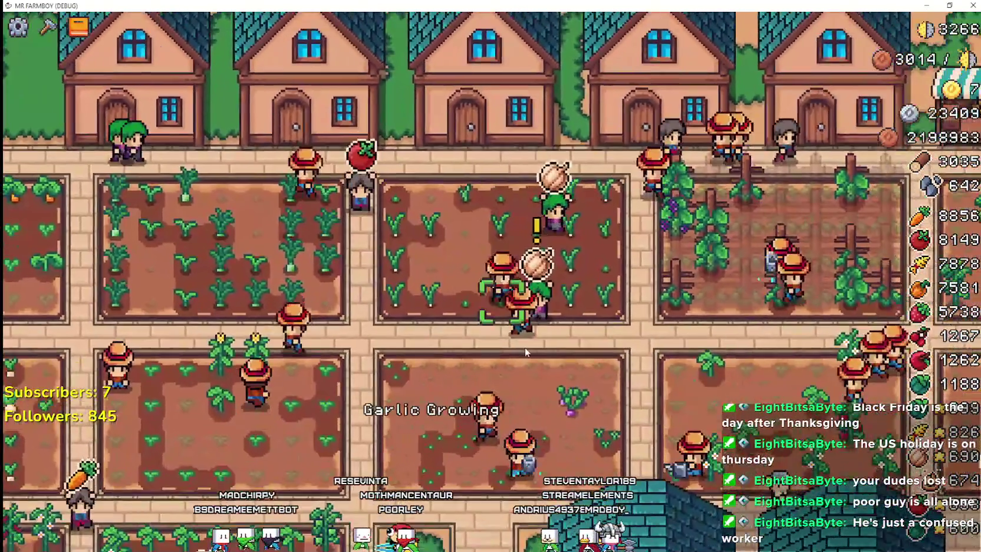
pyautogui.scroll(-3, 524, 347)
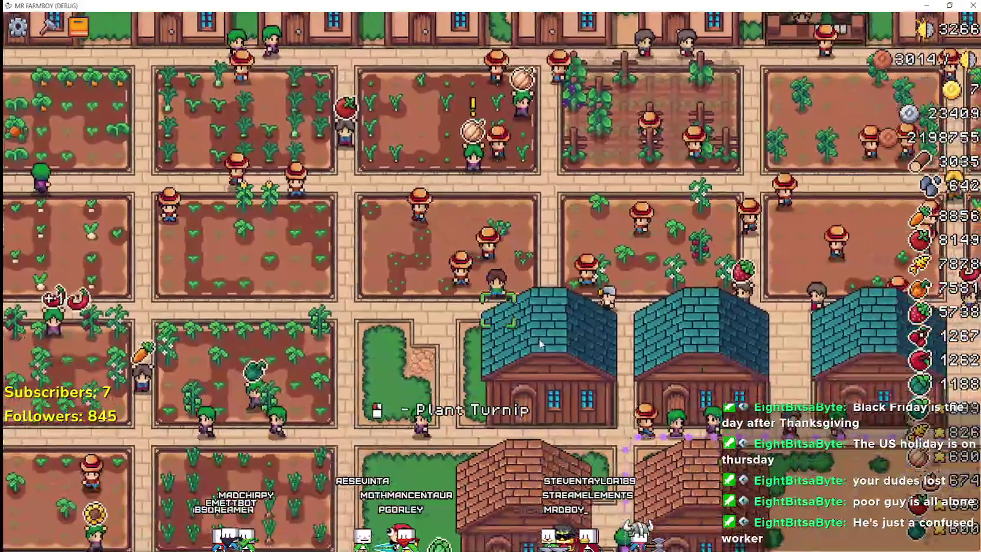
pyautogui.click(536, 298)
pyautogui.click(420, 396)
pyautogui.scroll(-4, 601, 282)
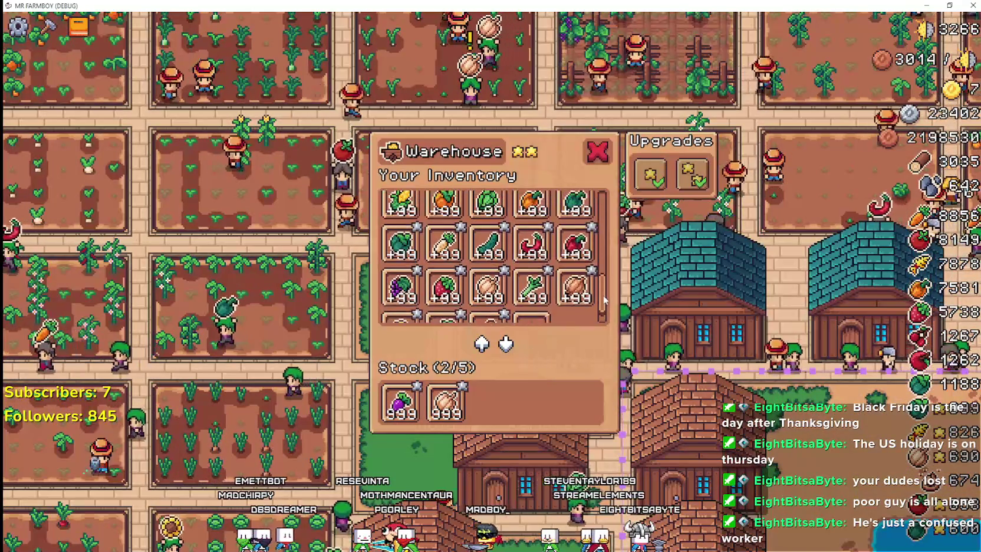
# Browse the Warehouse inventory, close it, pause the game and return to base_crop_crop.gd in Godot
pyautogui.scroll(-3, 601, 282)
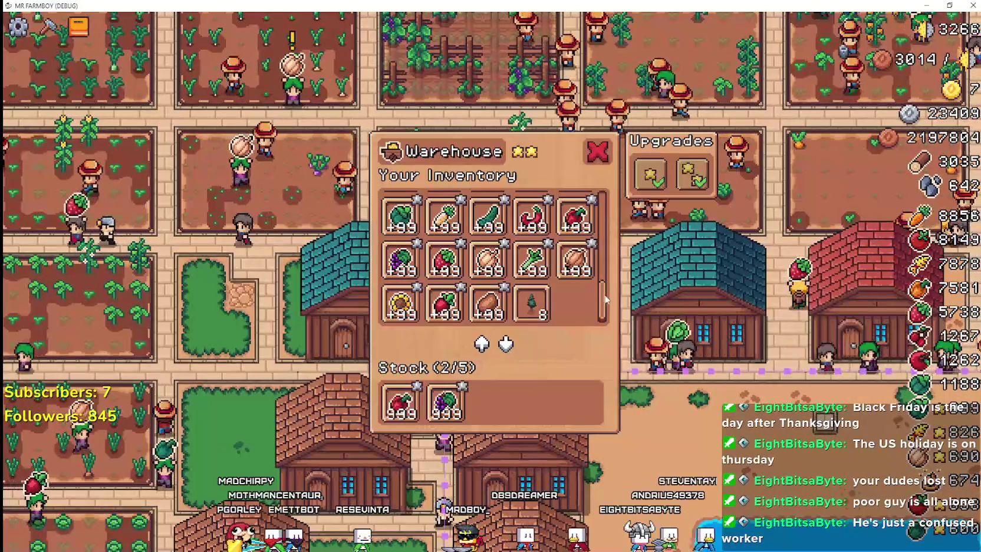
pyautogui.scroll(3, 600, 267)
pyautogui.scroll(-5, 599, 267)
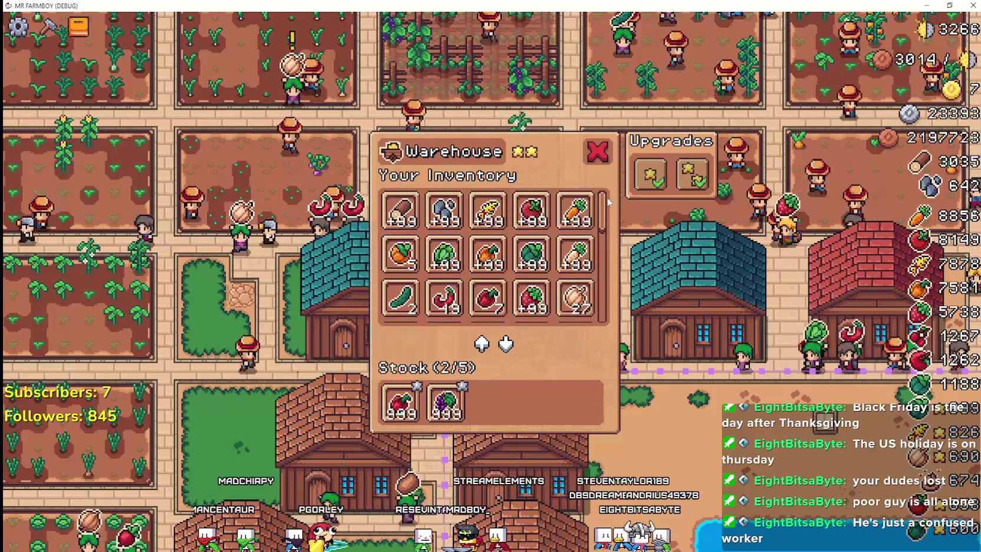
pyautogui.click(677, 333)
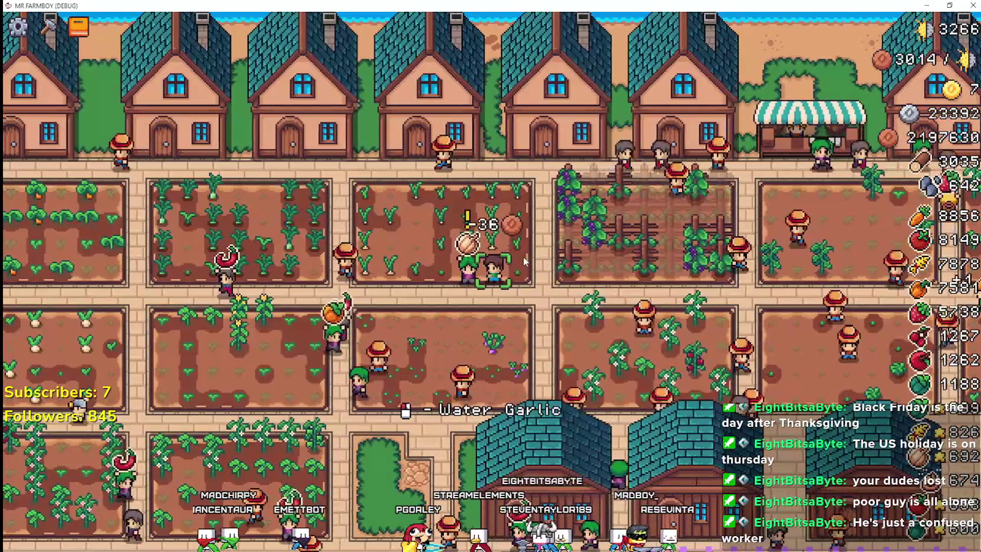
pyautogui.press('Escape')
pyautogui.hotkey('alt', 'Tab')
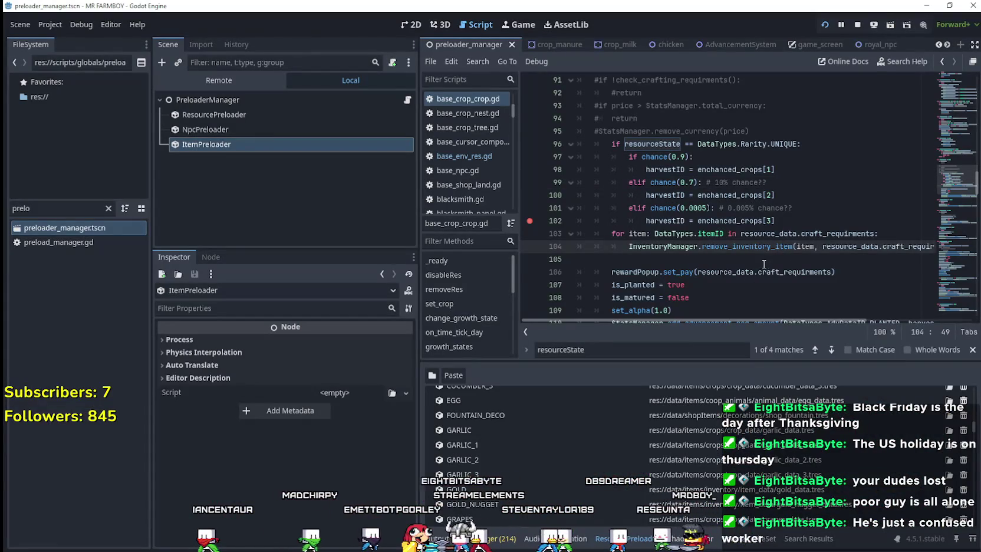
# Review on_harvesting and its add_inventory_item call on line 147 in base_crop_crop.gd
pyautogui.click(810, 219)
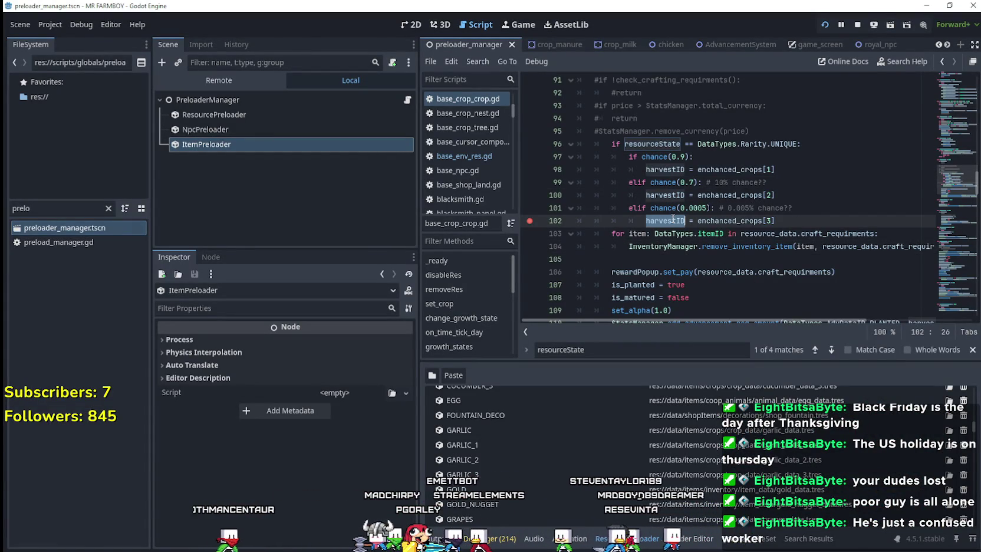
pyautogui.scroll(-12, 730, 238)
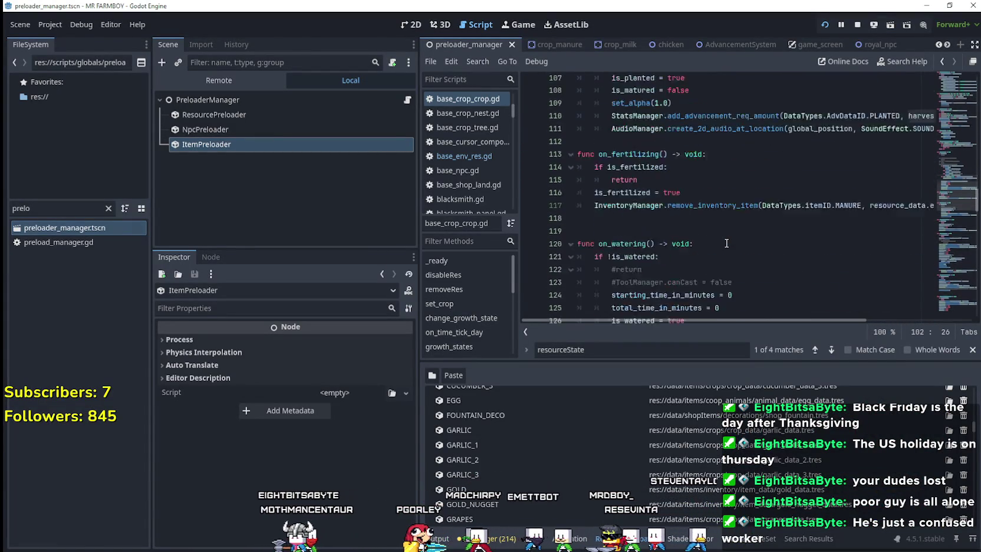
pyautogui.scroll(-3, 725, 207)
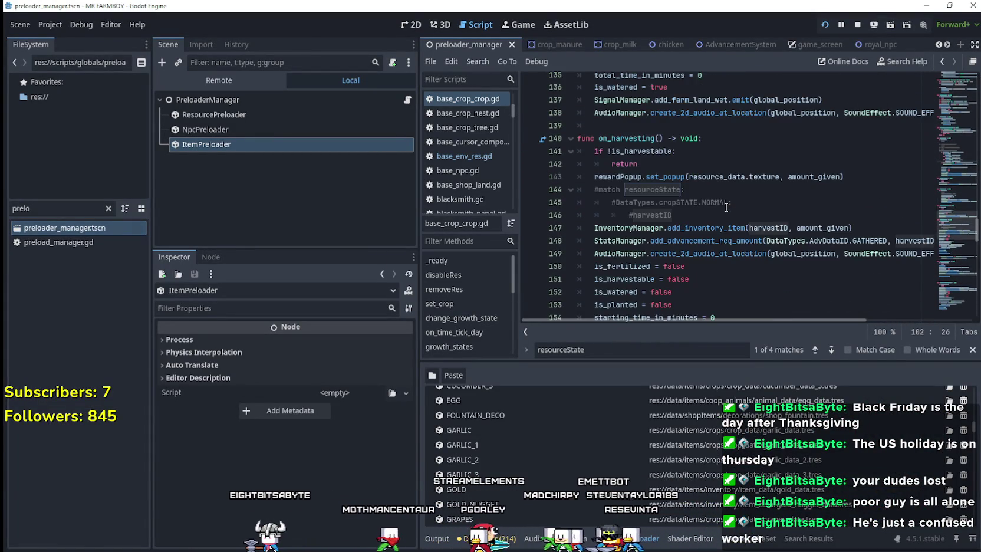
pyautogui.scroll(-4, 725, 206)
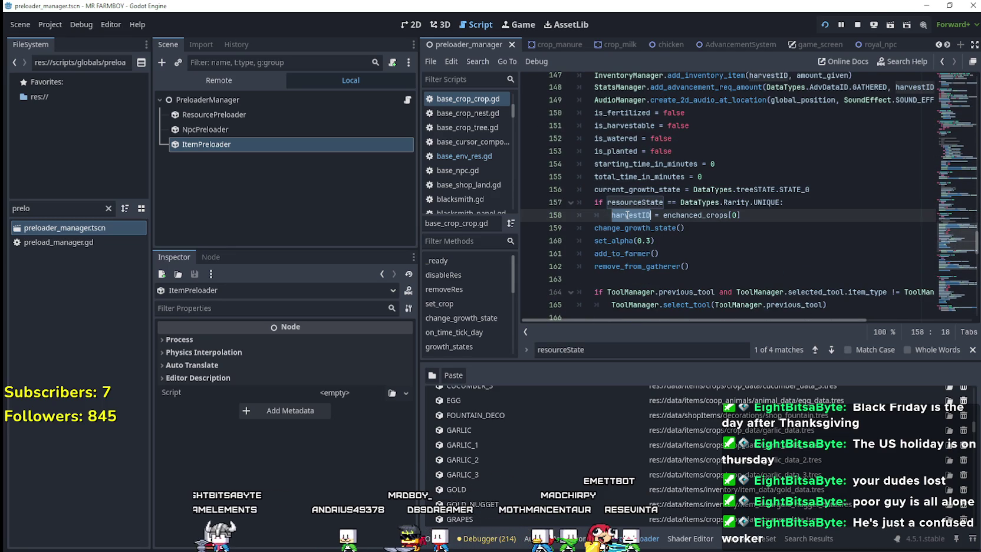
pyautogui.scroll(3, 627, 215)
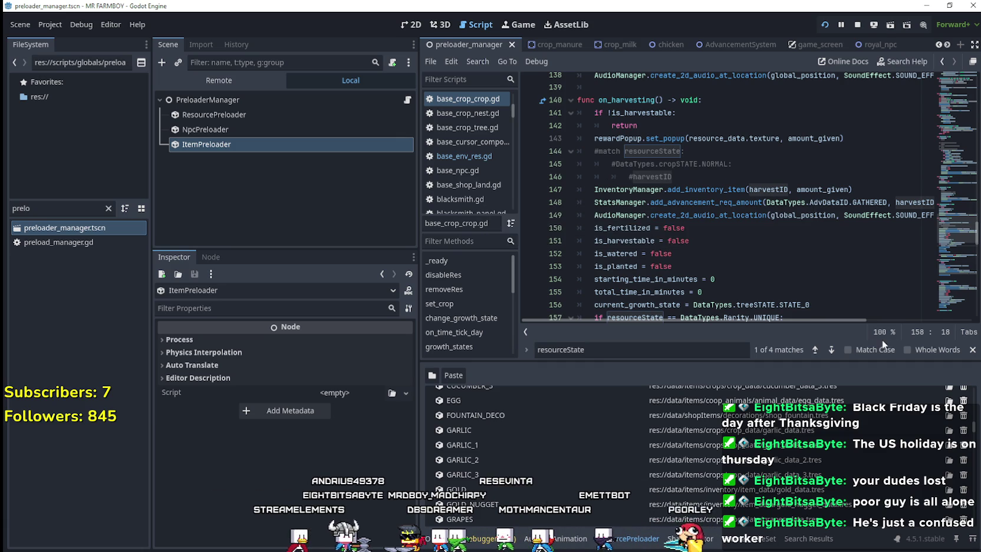
pyautogui.moveTo(860, 186); pyautogui.dragTo(789, 202)
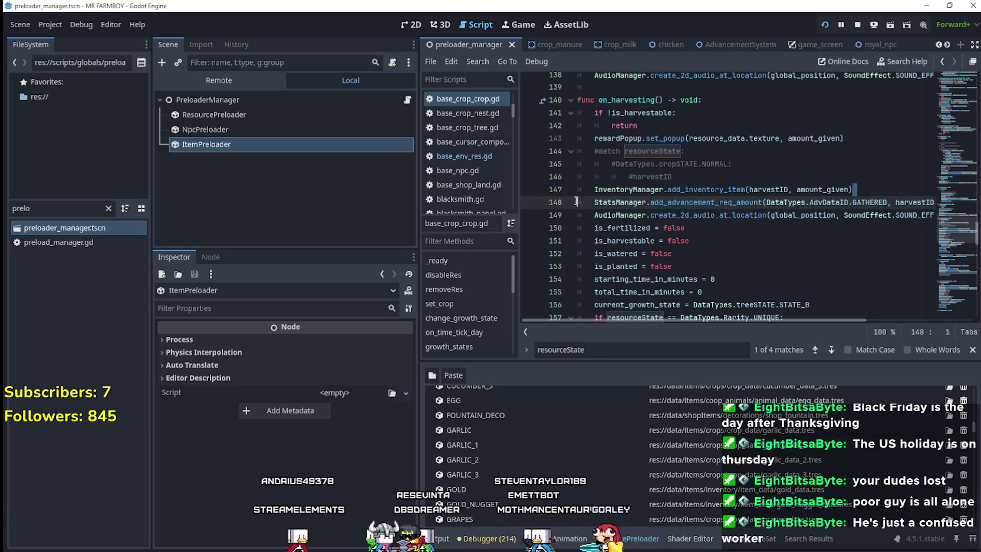
pyautogui.moveTo(577, 201); pyautogui.dragTo(576, 194)
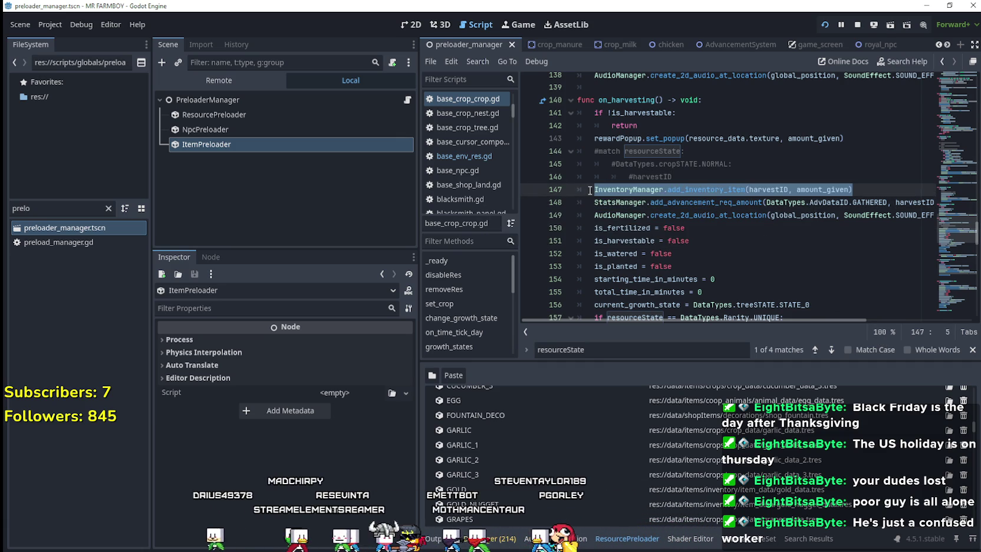
pyautogui.scroll(-4, 589, 190)
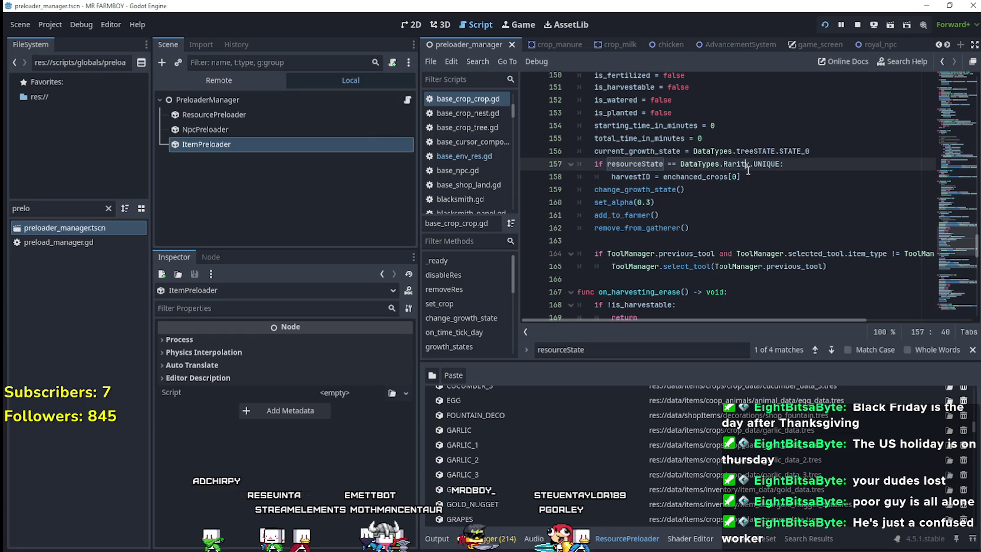
# Inspect the UNIQUE rarity check and harvestID assignment on lines 157–158
pyautogui.click(785, 183)
pyautogui.scroll(1, 772, 189)
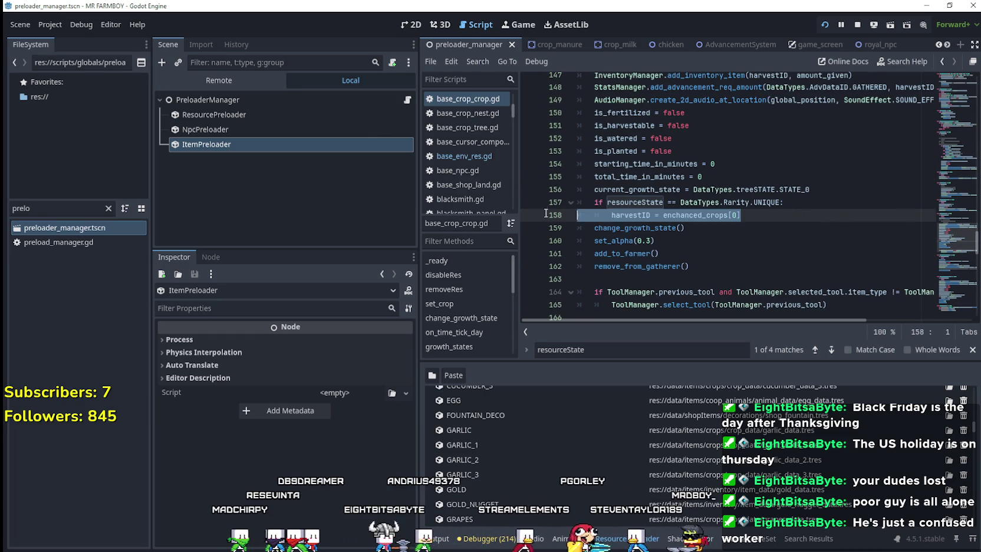
pyautogui.moveTo(546, 213); pyautogui.dragTo(546, 202)
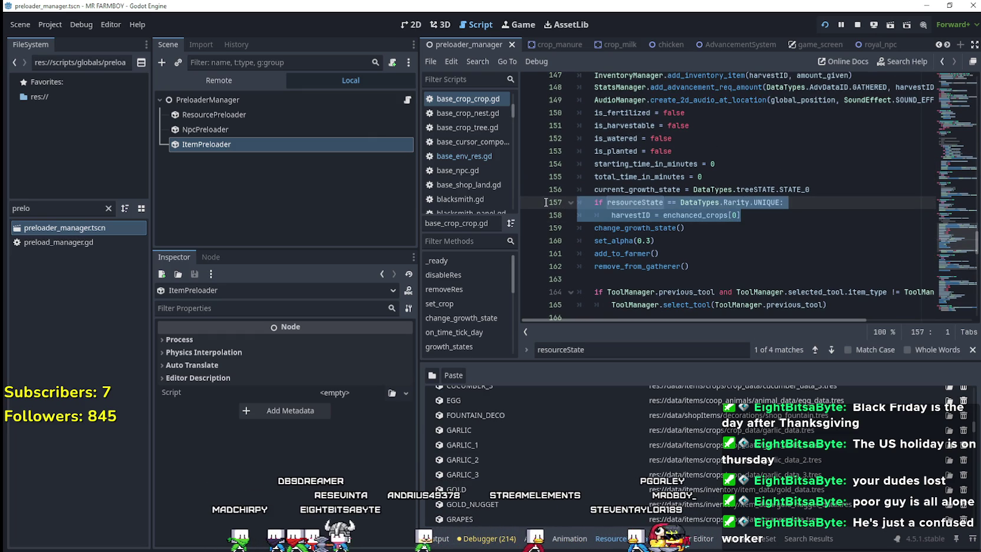
pyautogui.click(767, 220)
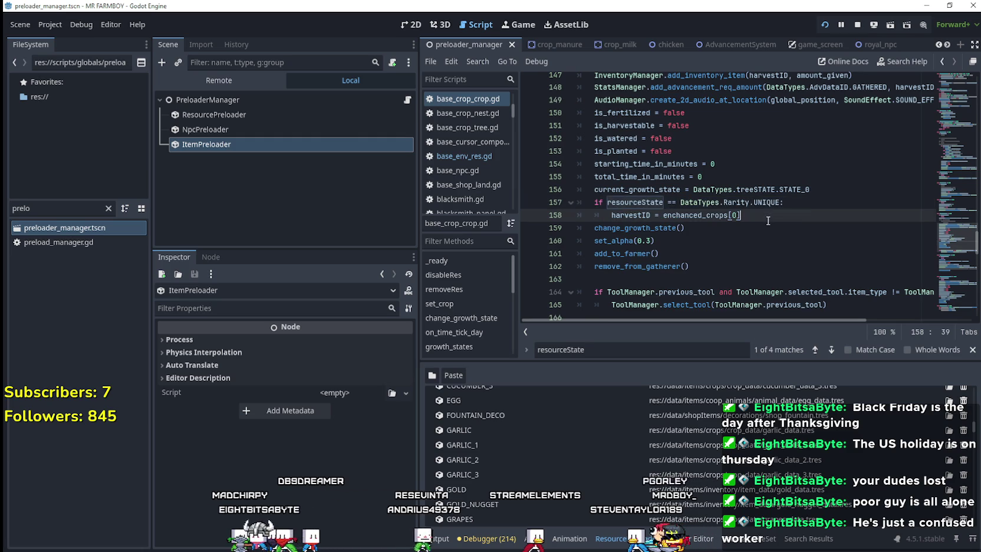
pyautogui.scroll(2, 783, 250)
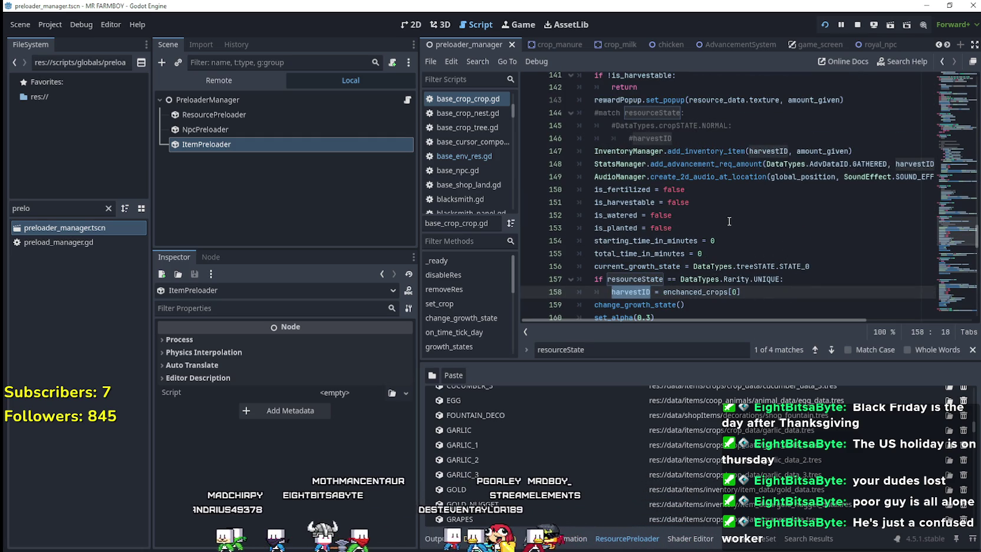
pyautogui.scroll(-1, 726, 217)
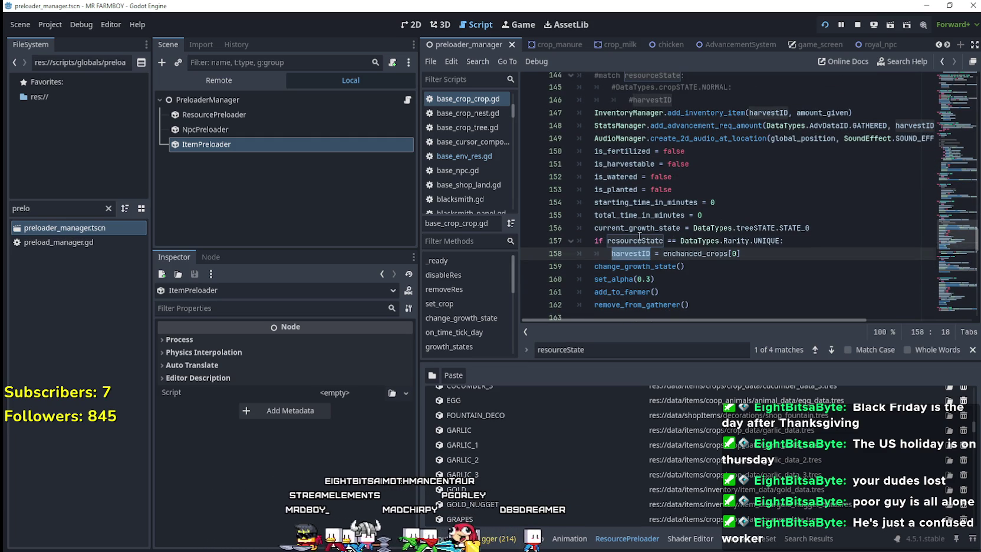
pyautogui.click(639, 240)
pyautogui.scroll(-1, 771, 248)
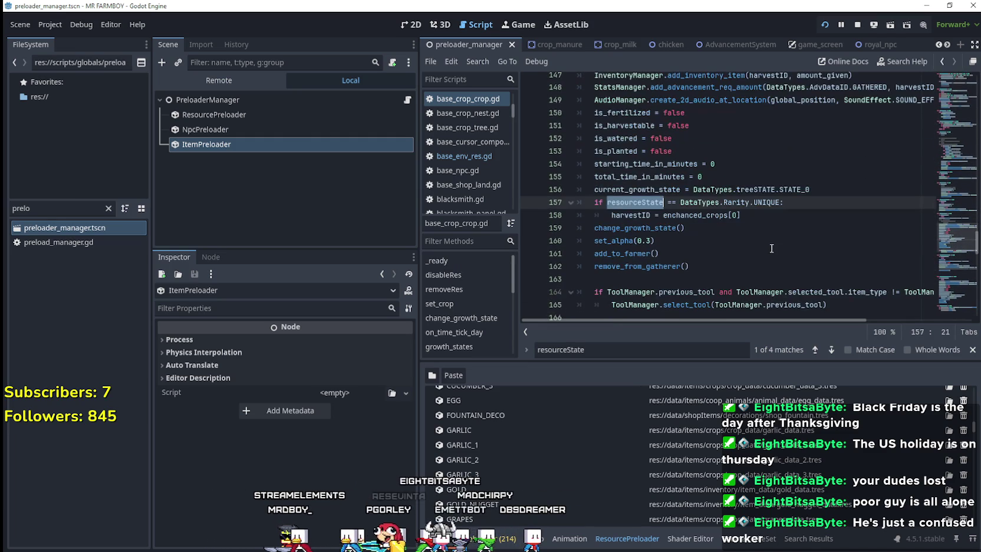
pyautogui.click(642, 215)
pyautogui.scroll(10, 654, 216)
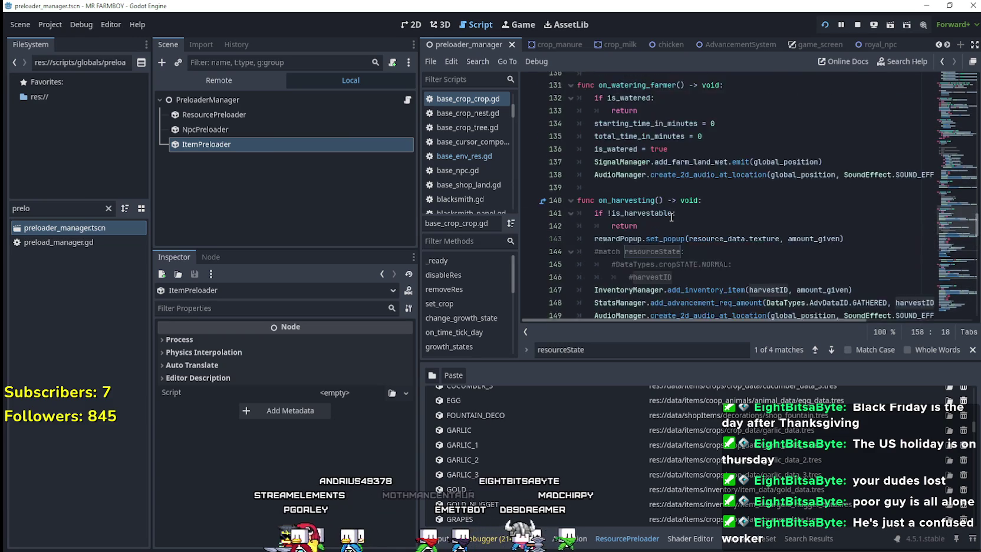
pyautogui.scroll(8, 671, 217)
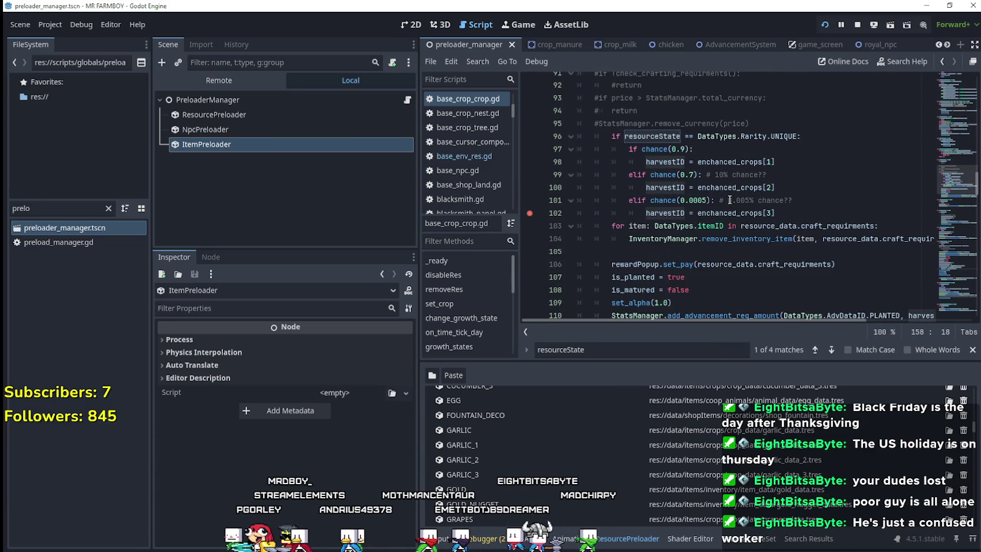
pyautogui.scroll(1, 854, 196)
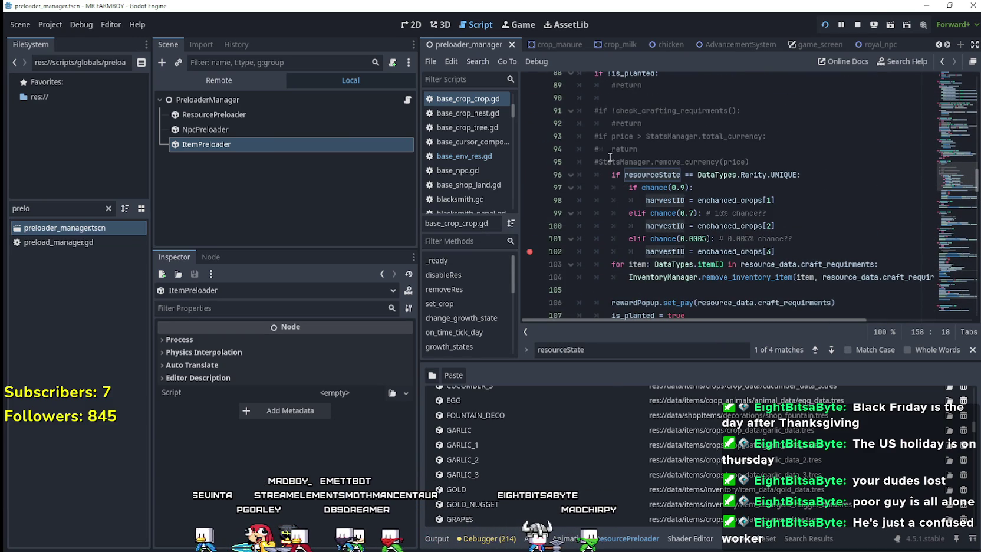
# Inspect the planting rarity check and enchanted crop chance block on lines 96–102
pyautogui.doubleClick(675, 173)
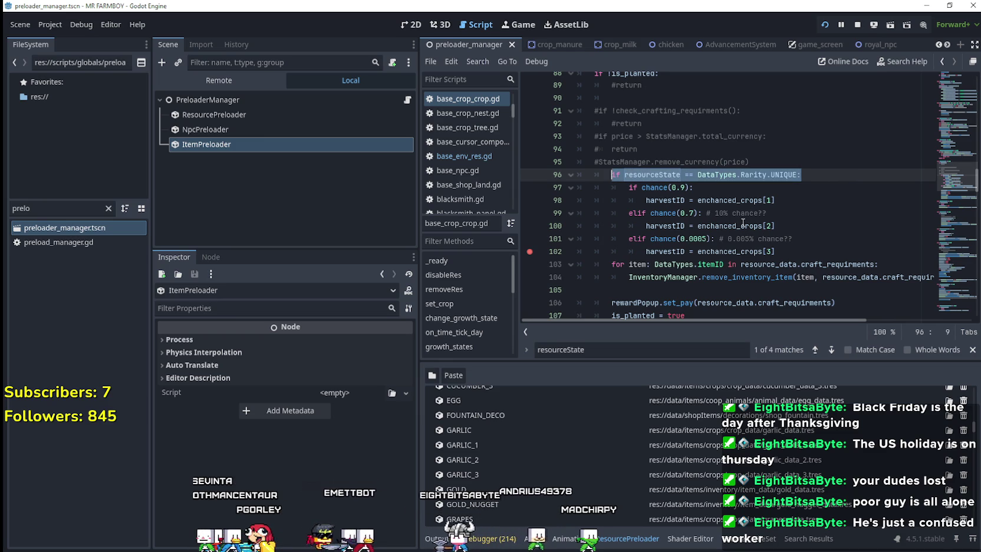
pyautogui.scroll(2, 772, 212)
pyautogui.scroll(-3, 798, 201)
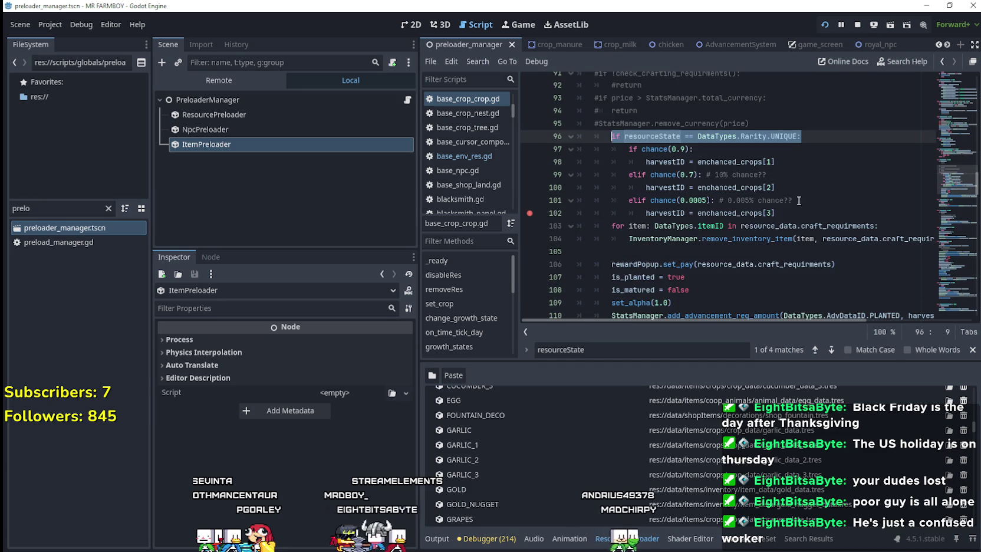
pyautogui.moveTo(778, 211)
pyautogui.mouseDown()
pyautogui.moveTo(648, 177)
pyautogui.moveTo(612, 137)
pyautogui.mouseUp()
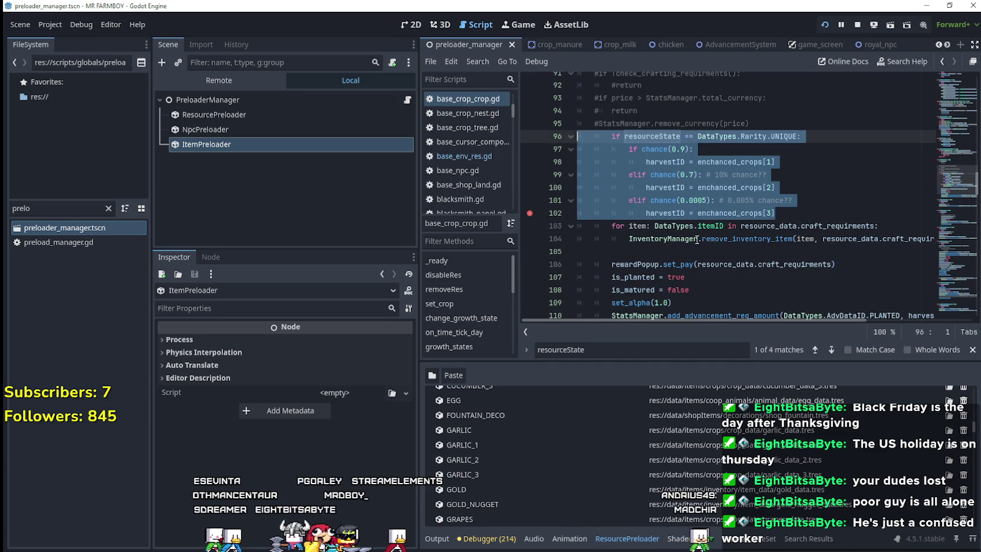
pyautogui.click(669, 213)
pyautogui.scroll(-14, 669, 215)
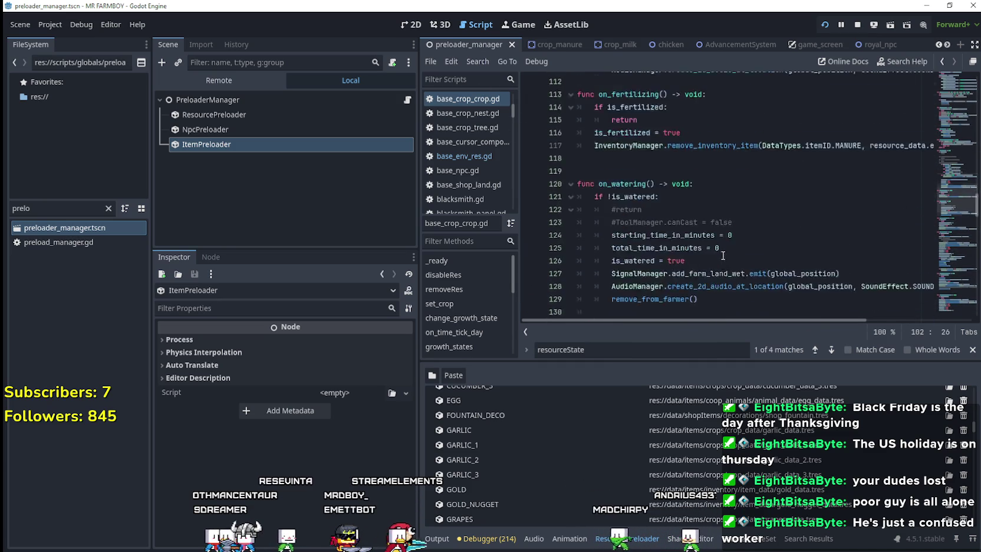
pyautogui.scroll(-1, 719, 246)
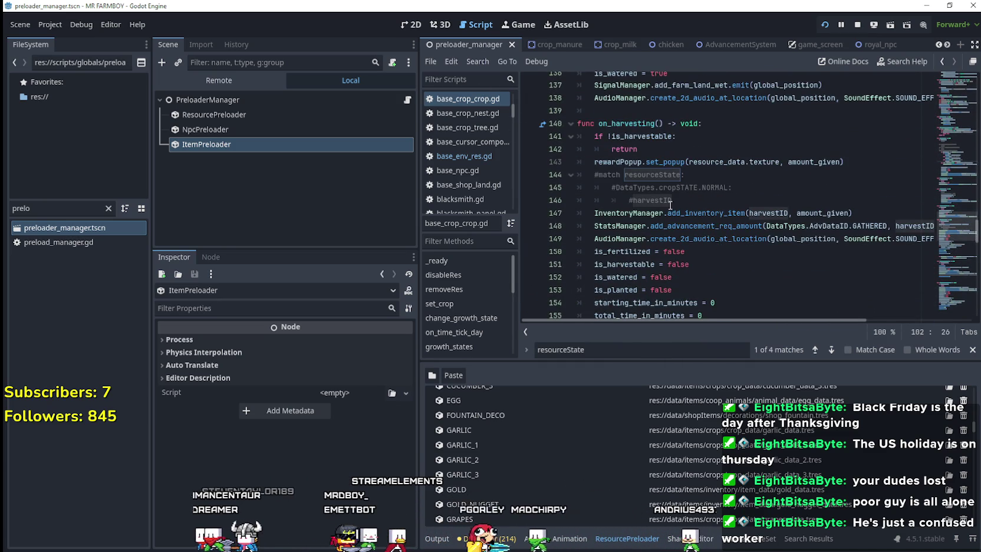
pyautogui.scroll(-4, 670, 204)
# Recheck line 158's harvestID assignment, then set a breakpoint on line 147's add_inventory_item call
pyautogui.click(766, 207)
pyautogui.moveTo(766, 202); pyautogui.dragTo(610, 199)
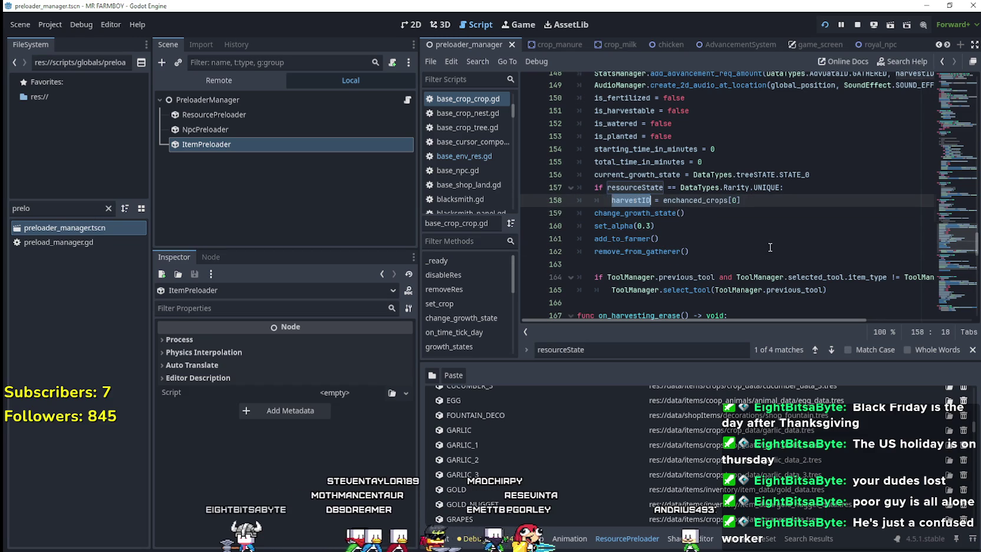
pyautogui.scroll(3, 769, 247)
pyautogui.scroll(-3, 768, 243)
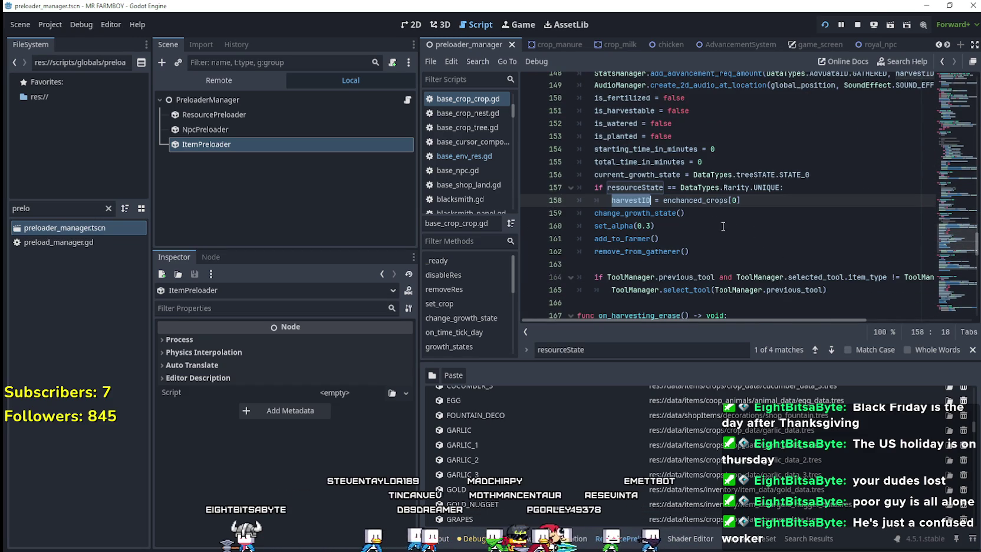
pyautogui.scroll(2, 668, 217)
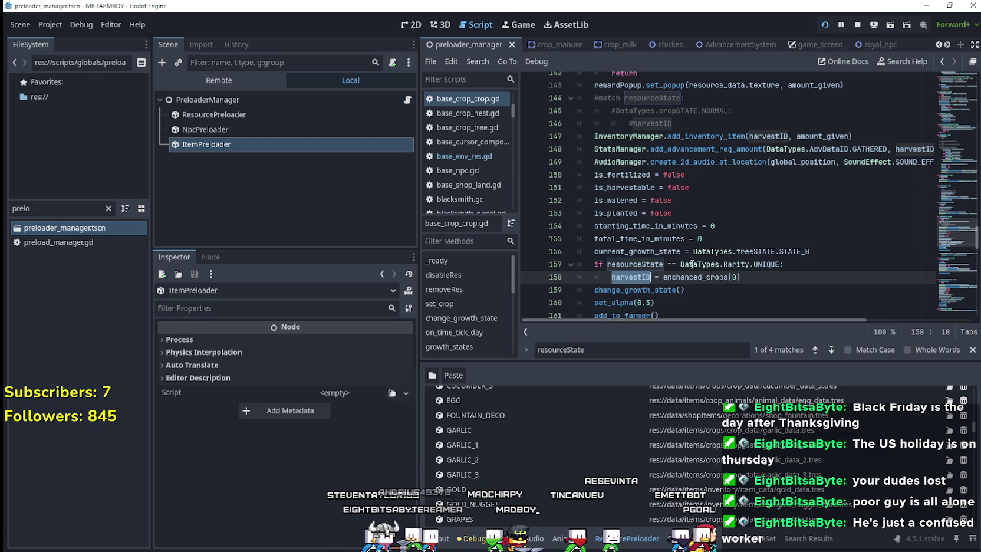
pyautogui.doubleClick(706, 135)
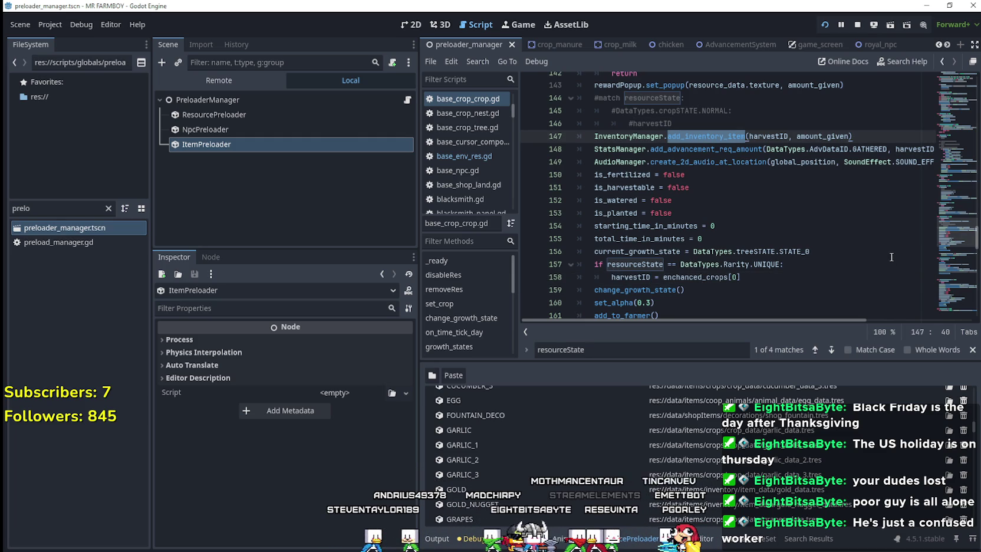
pyautogui.click(529, 136)
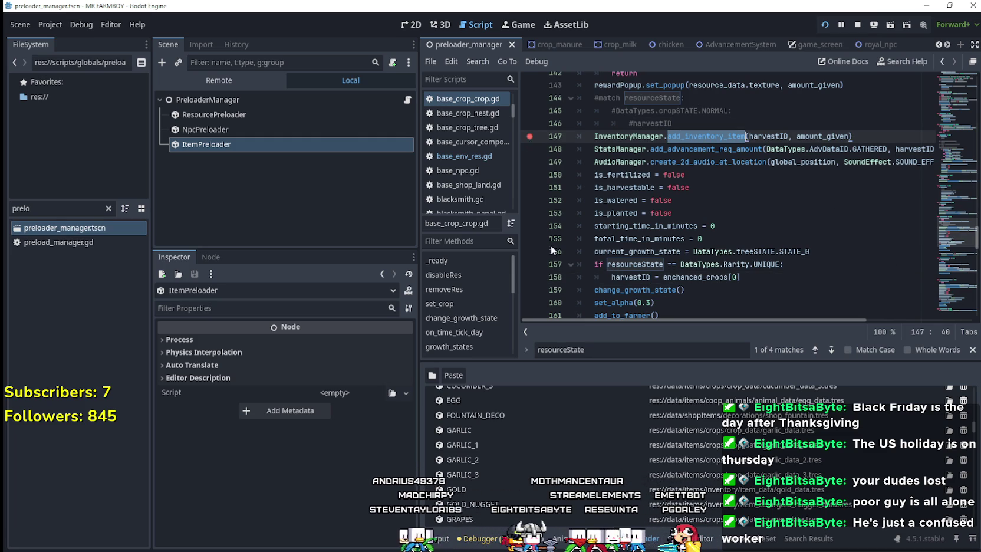
# Add a second breakpoint on line 158, then unpause the game so execution halts at line 147
pyautogui.scroll(1, 636, 237)
pyautogui.scroll(-1, 635, 237)
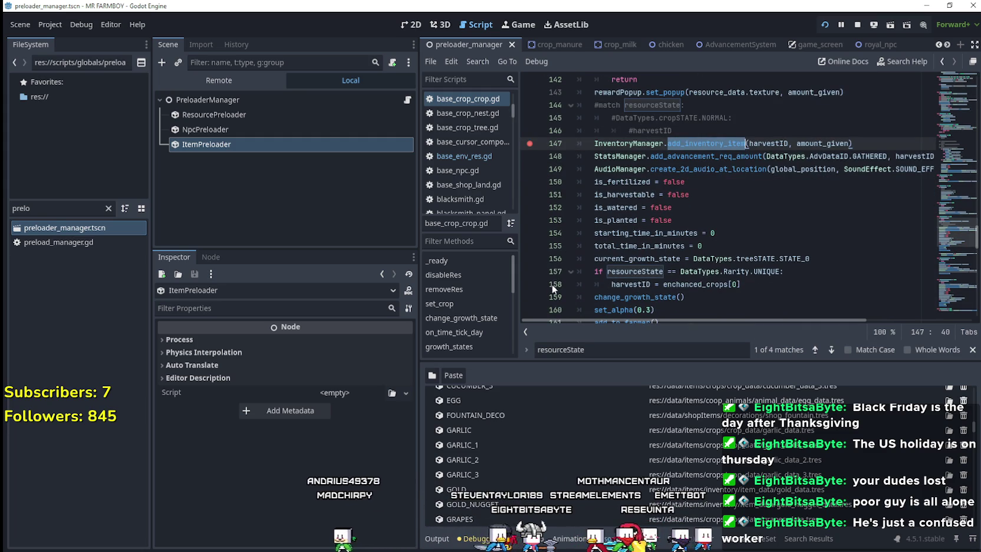
pyautogui.click(597, 277)
pyautogui.click(785, 290)
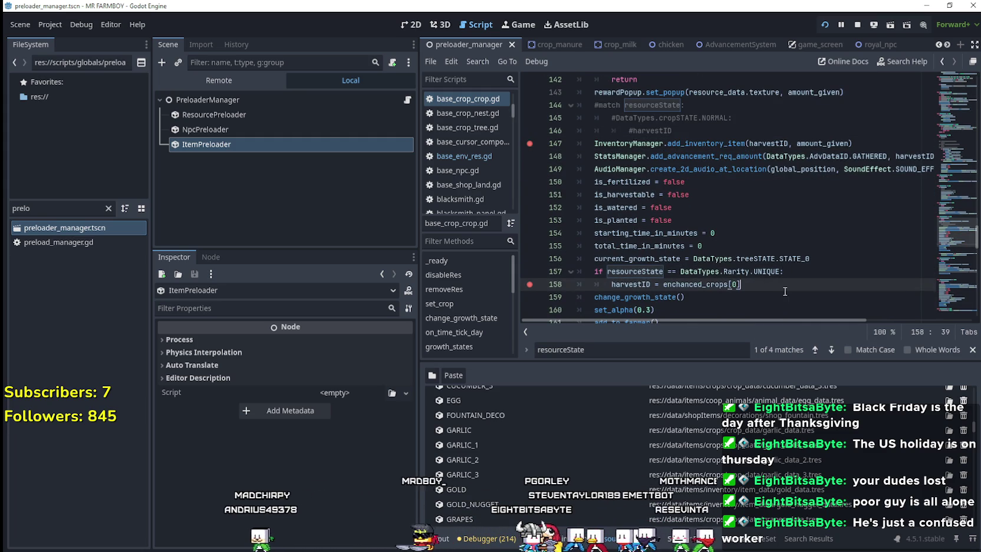
pyautogui.hotkey('alt', 'Tab')
pyautogui.press('Escape')
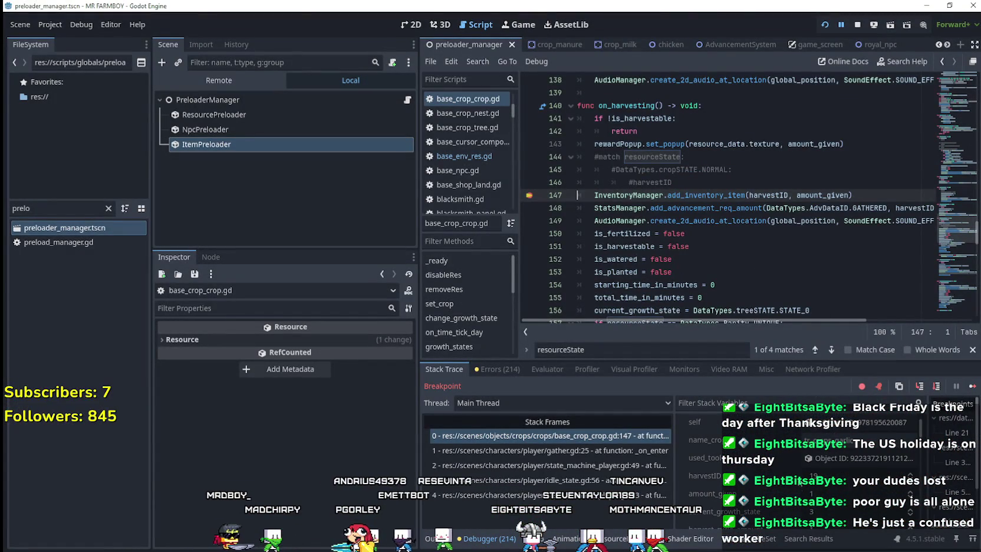
# Continue past the line 147 and 158 breakpoints, undoing a stray script character, until the farm runs
pyautogui.click(972, 386)
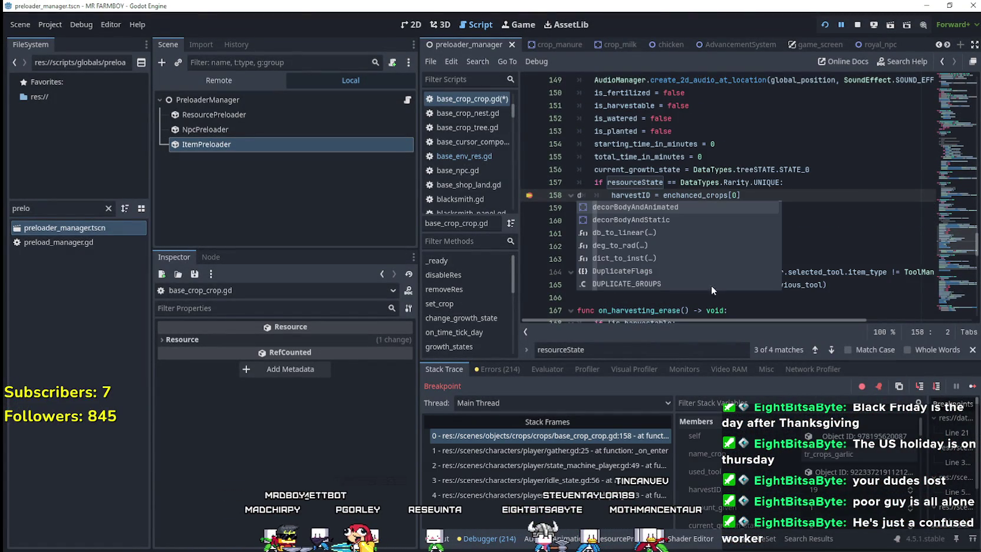
pyautogui.hotkey('ctrl', 'z')
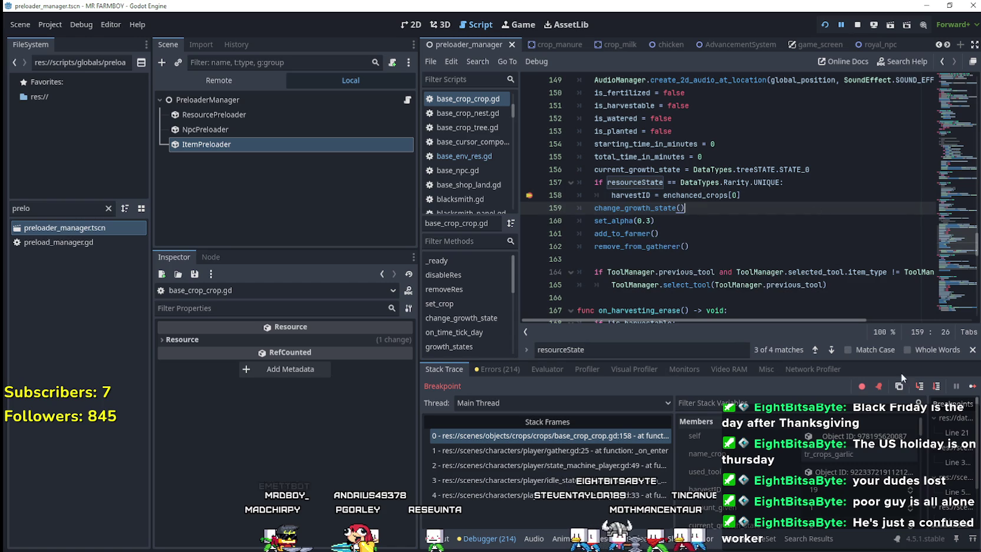
pyautogui.click(972, 386)
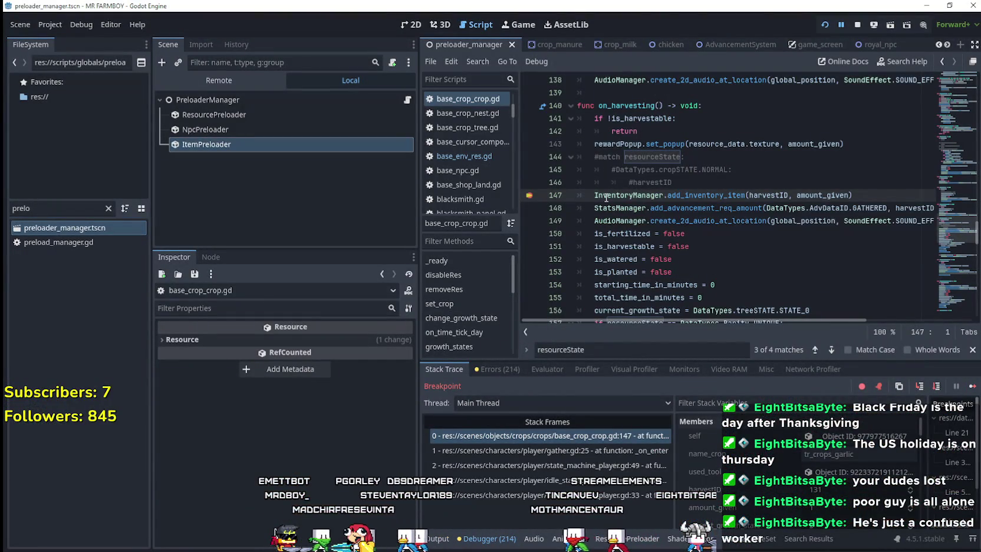
pyautogui.moveTo(606, 198)
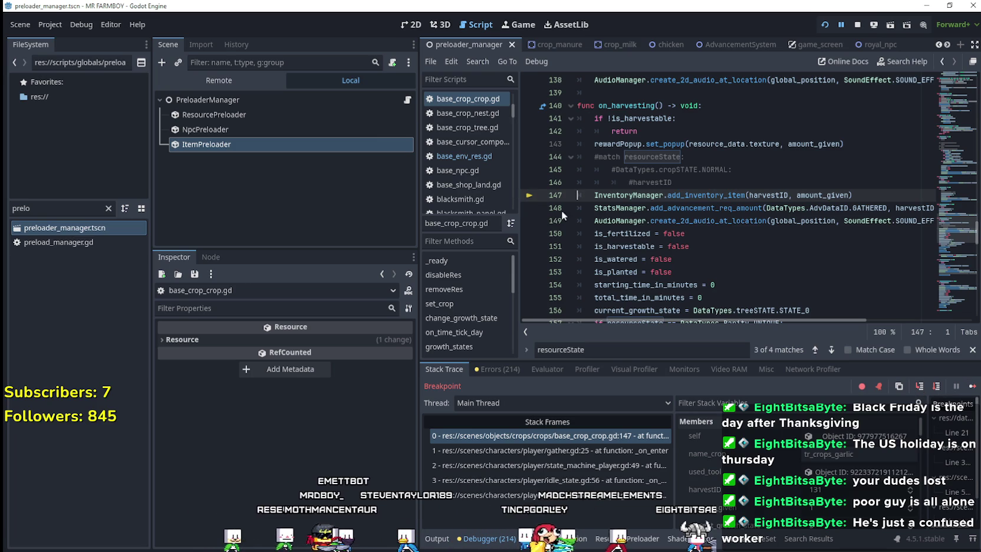
pyautogui.click(972, 387)
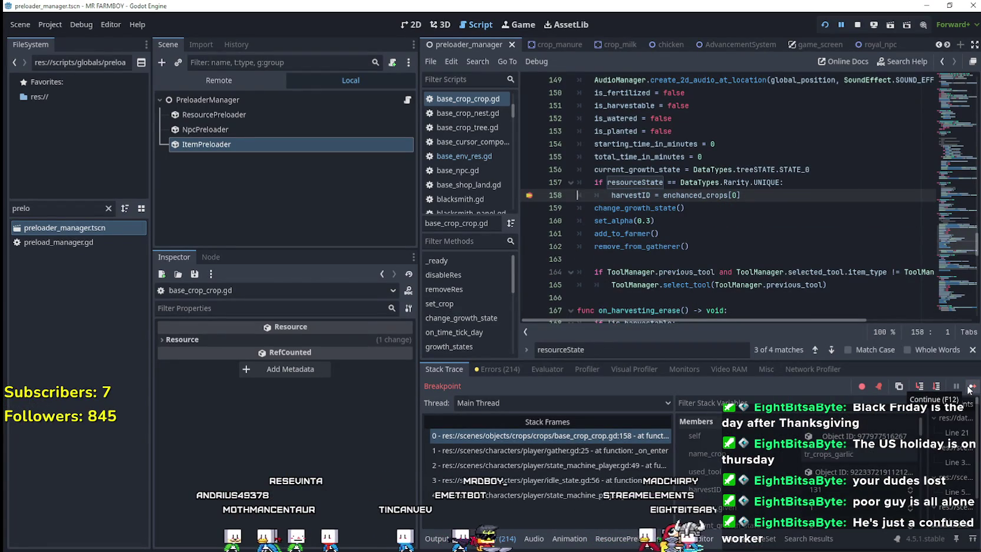
pyautogui.click(970, 386)
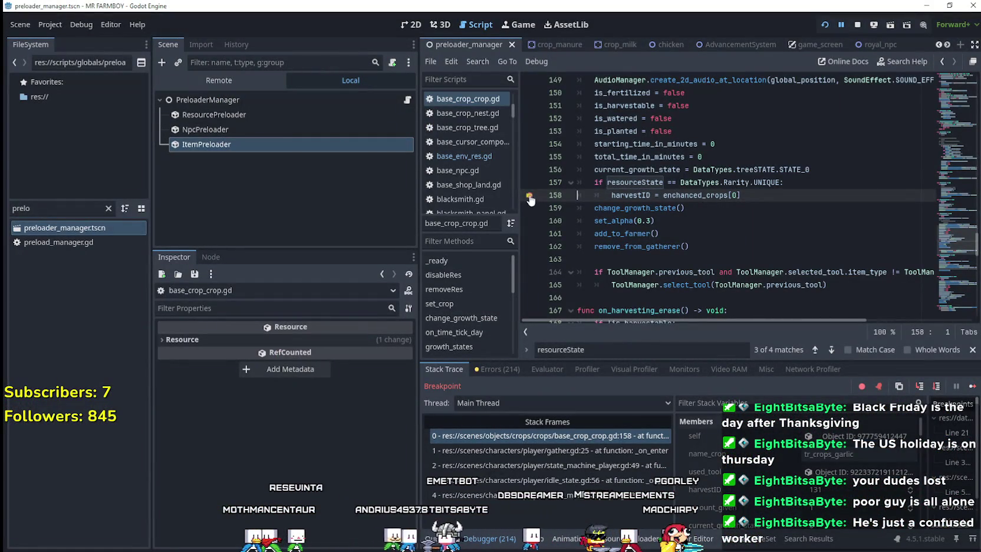
pyautogui.click(971, 386)
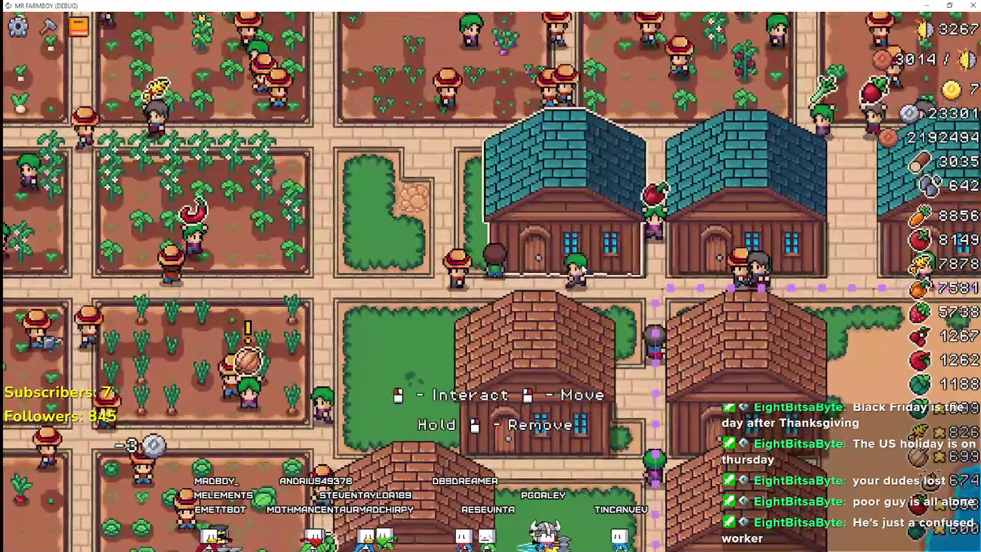
# Add Garlic to a warehouse's stock, bringing it to 3 of 5 slots
pyautogui.click(617, 330)
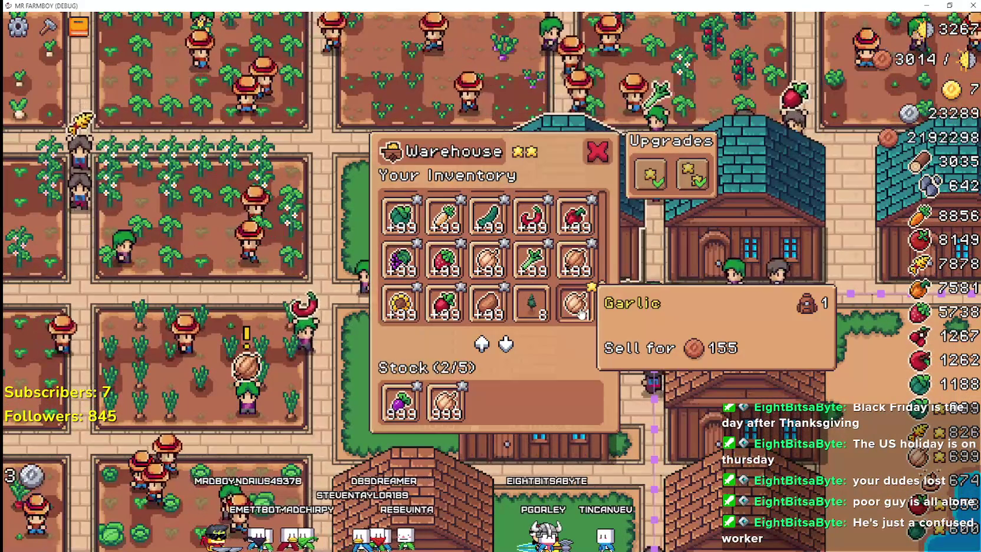
pyautogui.click(581, 314)
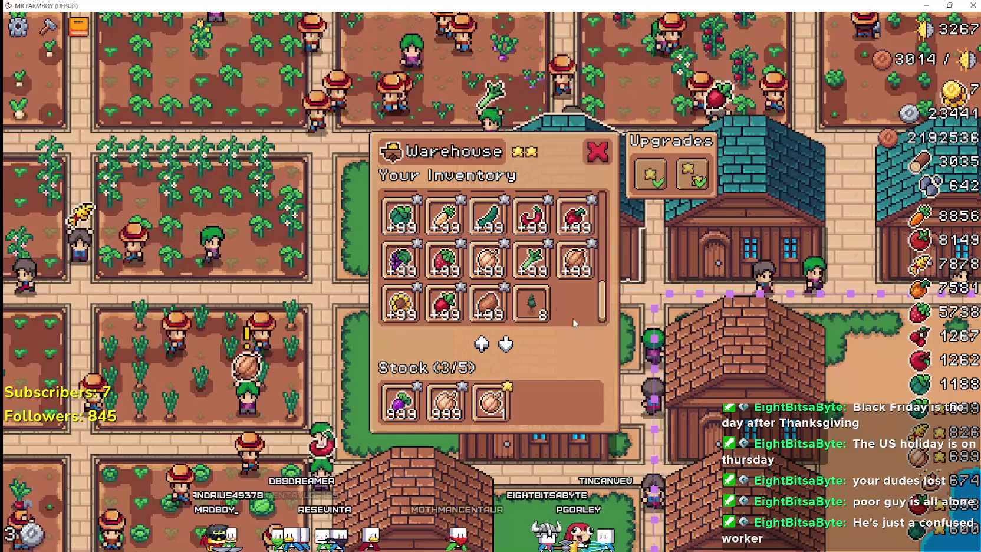
pyautogui.press('Escape')
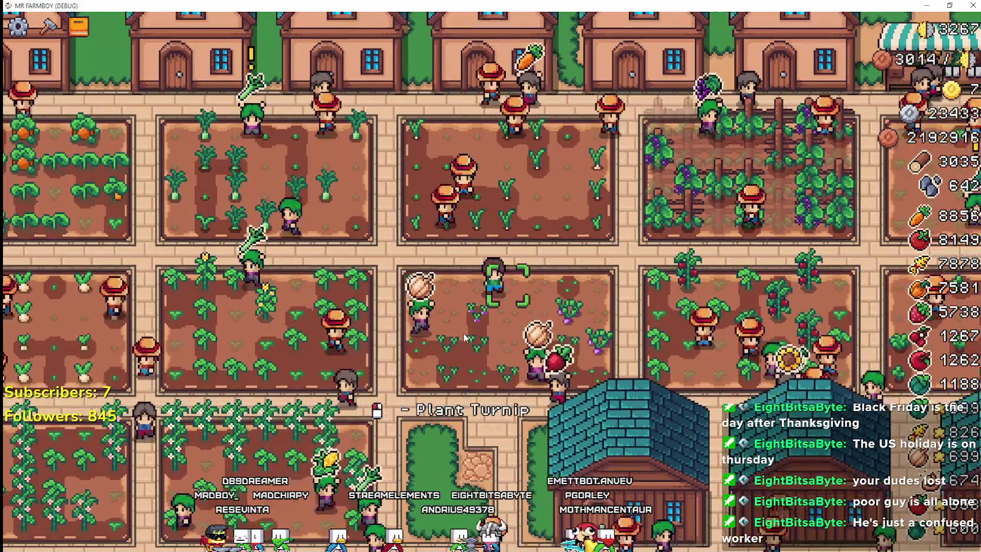
# Check the other warehouses' inventories, then switch back to the Godot editor
pyautogui.click(564, 307)
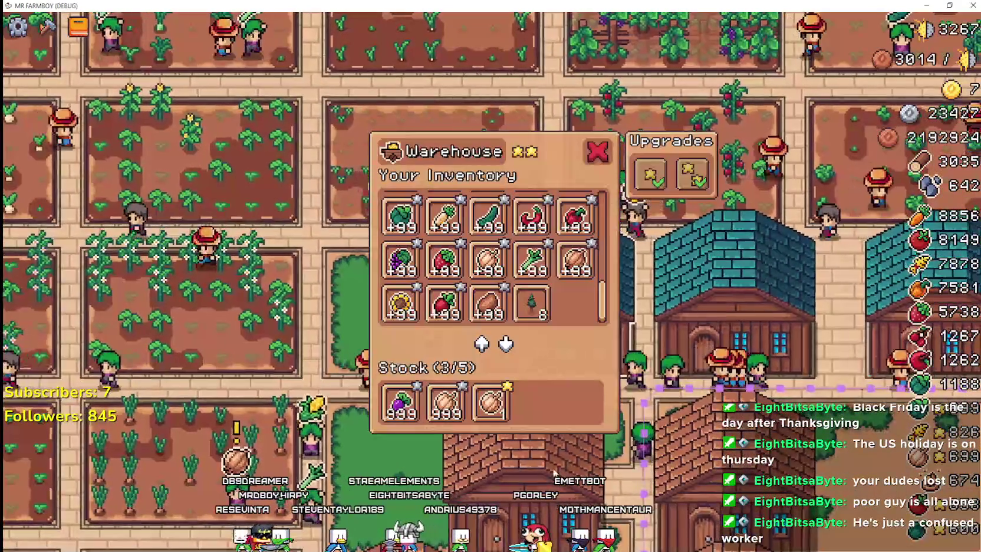
pyautogui.click(553, 472)
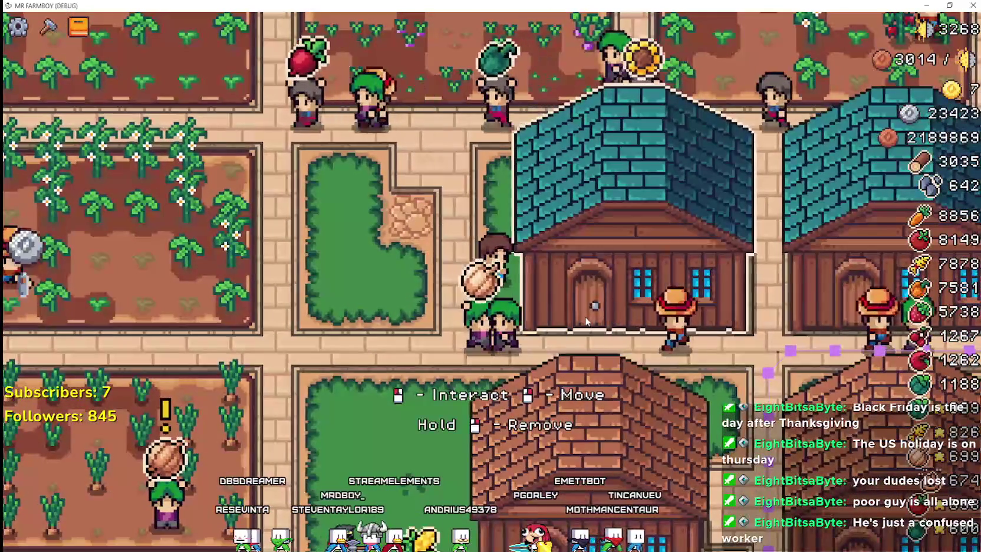
pyautogui.scroll(-2, 587, 322)
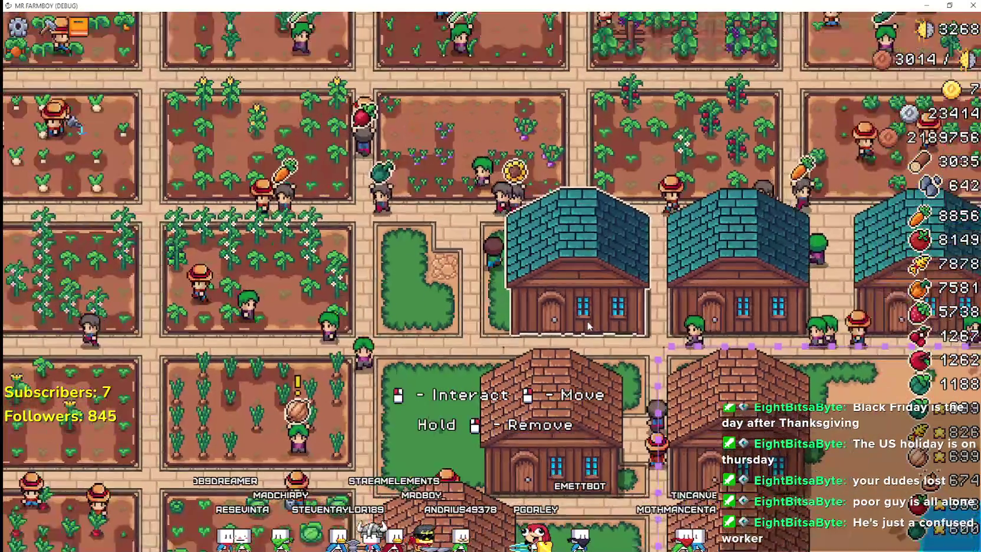
pyautogui.scroll(-2, 587, 321)
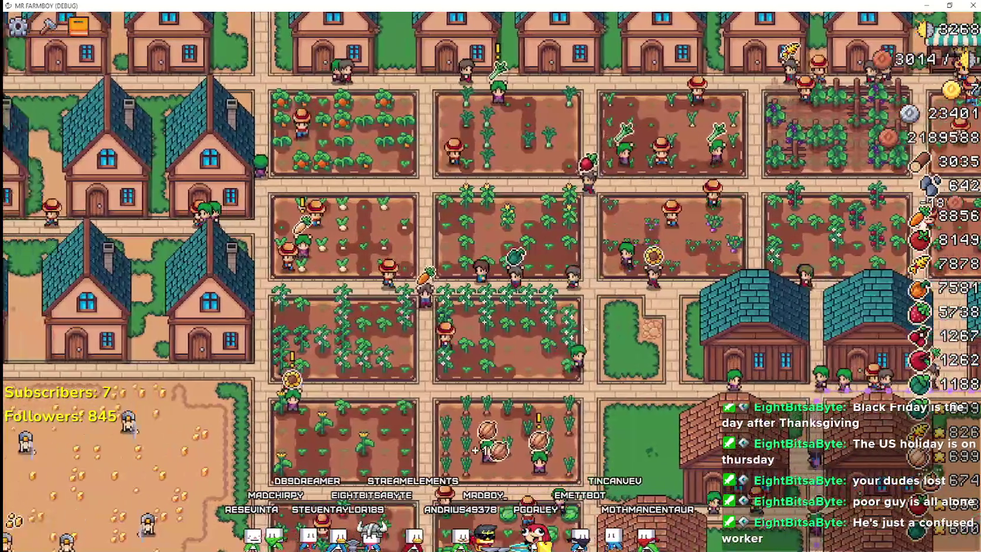
pyautogui.scroll(4, 585, 329)
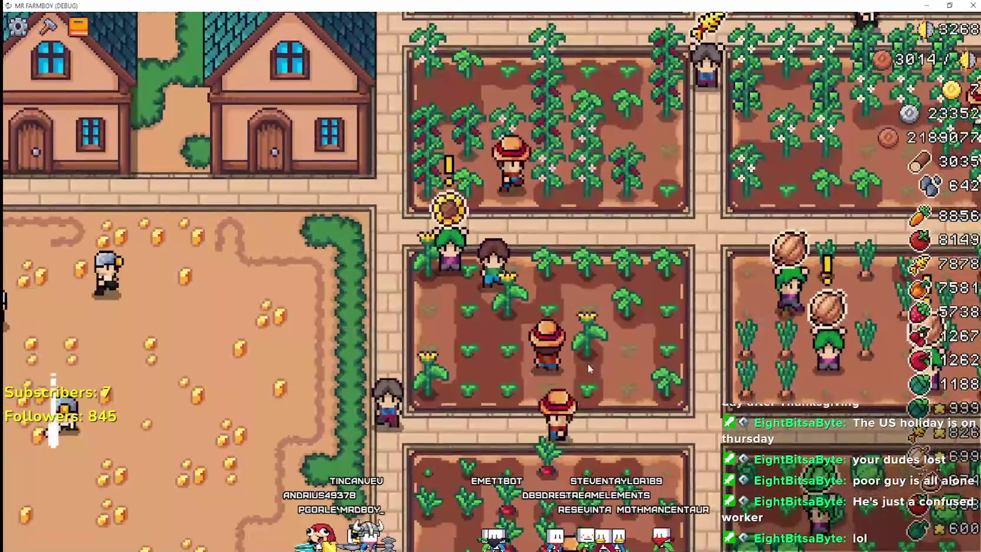
pyautogui.scroll(-3, 589, 368)
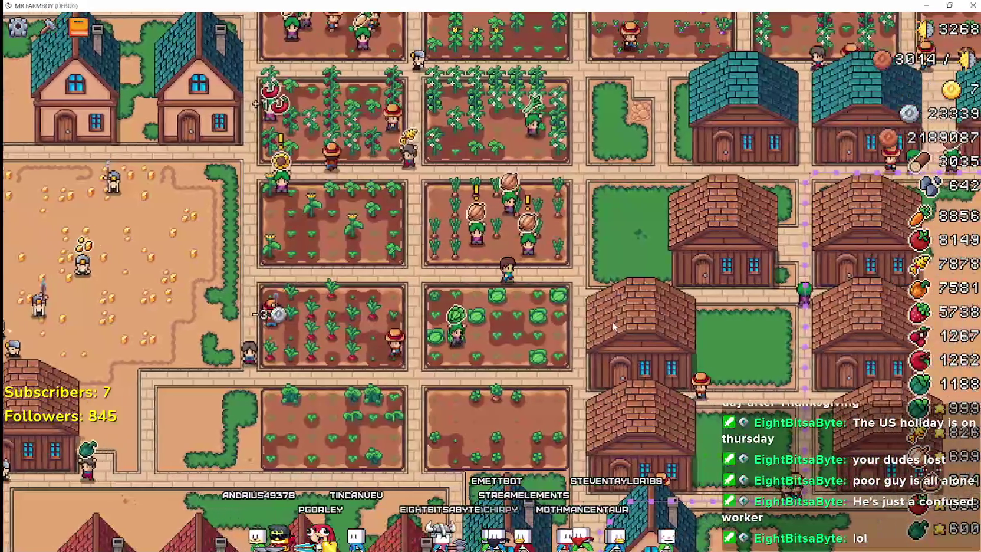
pyautogui.click(584, 260)
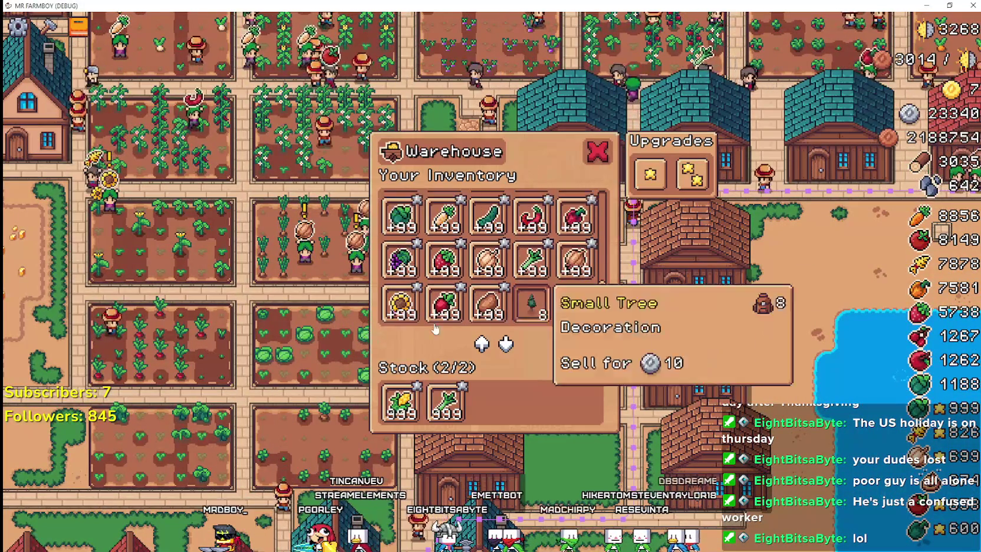
pyautogui.click(331, 272)
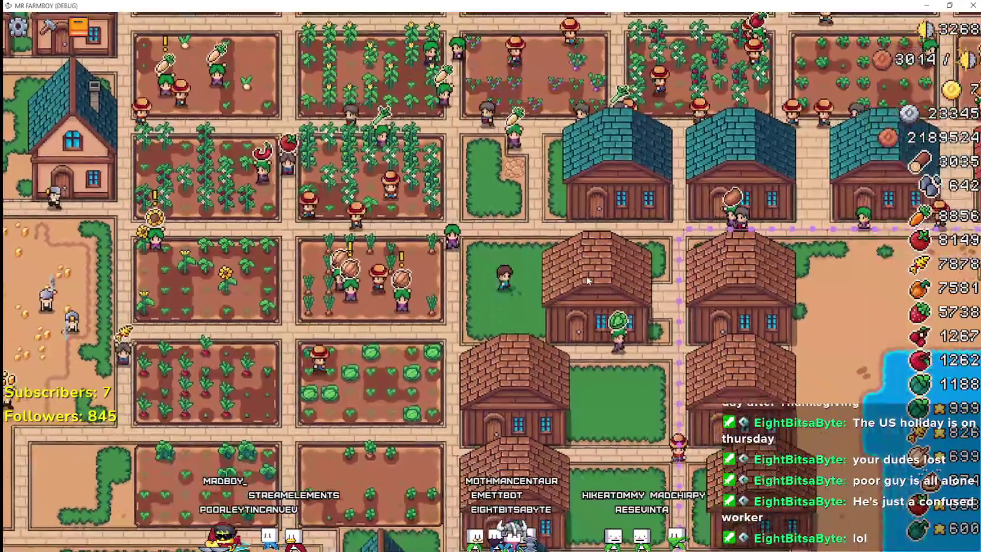
pyautogui.click(576, 321)
pyautogui.press('Escape')
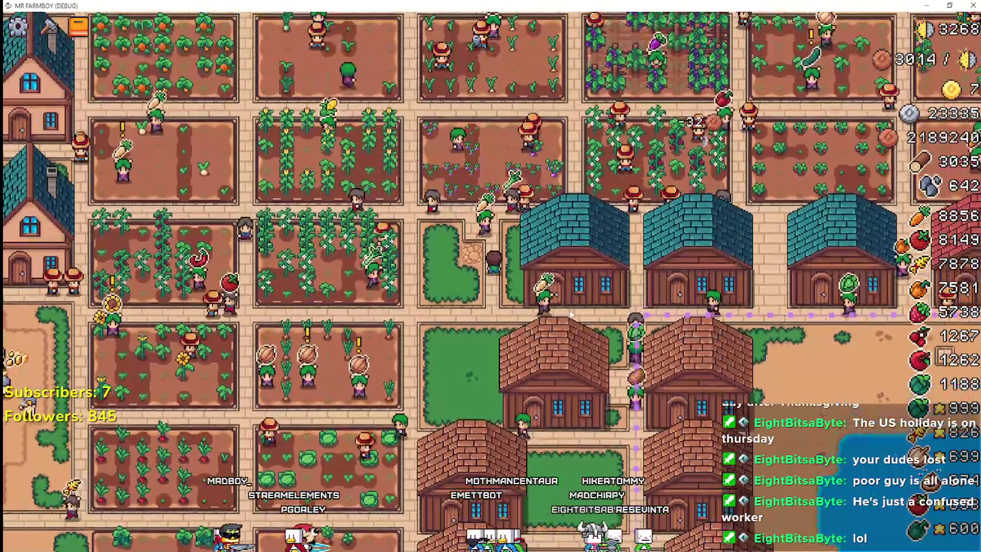
pyautogui.hotkey('alt', 'Tab')
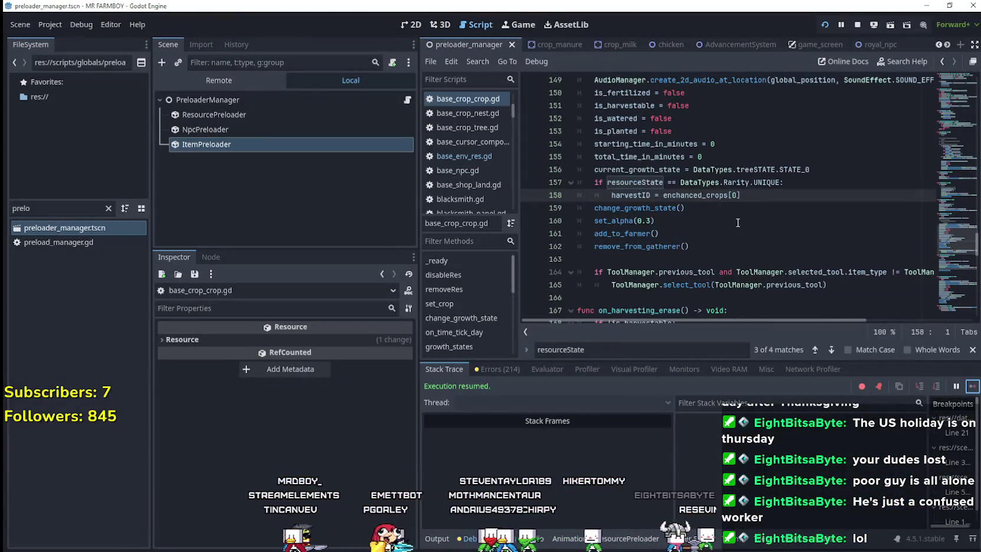
# Change line 99's enchanted-crop chance from 0.7 to 0.01 in base_crop_crop.gd and save
pyautogui.click(737, 223)
pyautogui.scroll(11, 738, 223)
pyautogui.scroll(9, 739, 233)
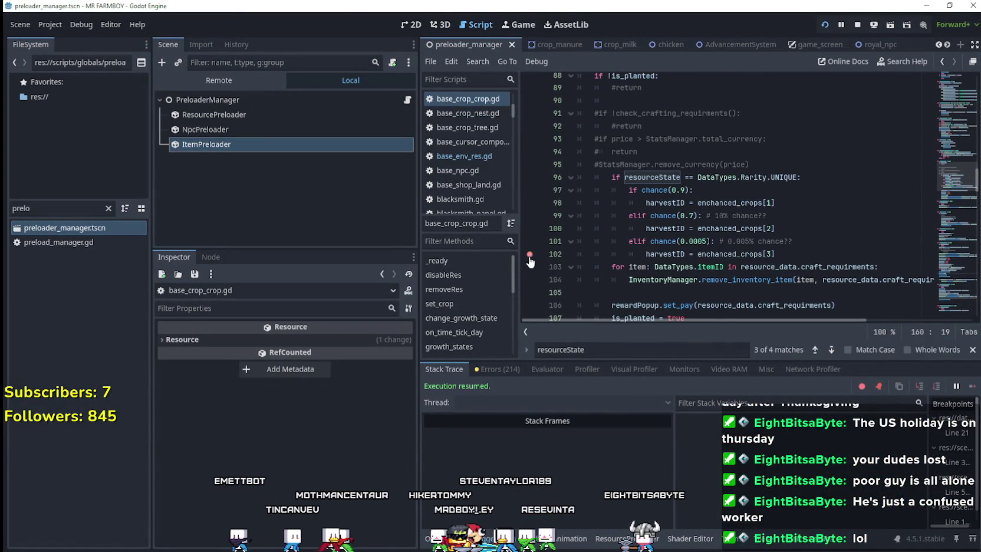
pyautogui.click(693, 216)
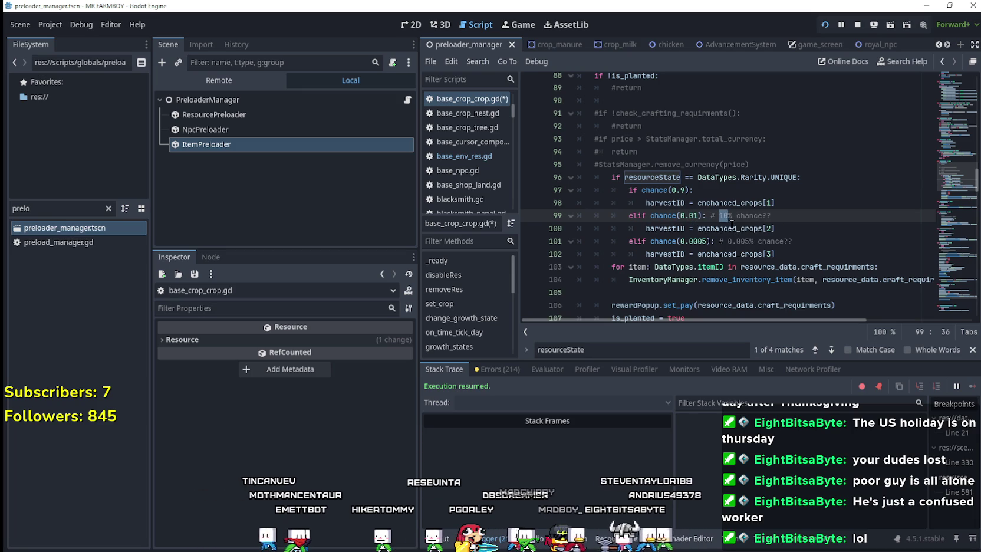
pyautogui.hotkey('ctrl', 's')
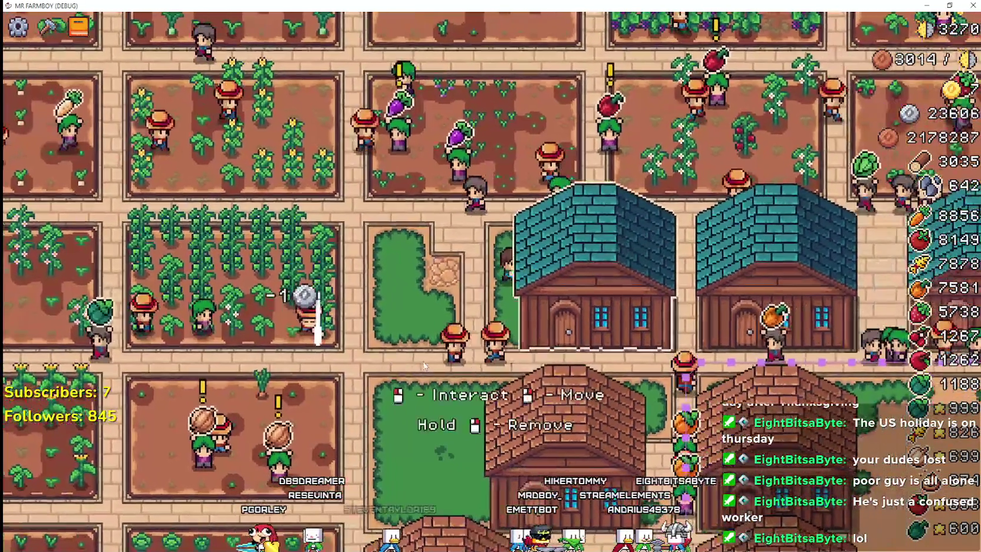
# Reopen the warehouse, now showing Stock (3/5) with eggplant, onion and a Garlic stack of 5
pyautogui.click(422, 366)
pyautogui.press('Escape')
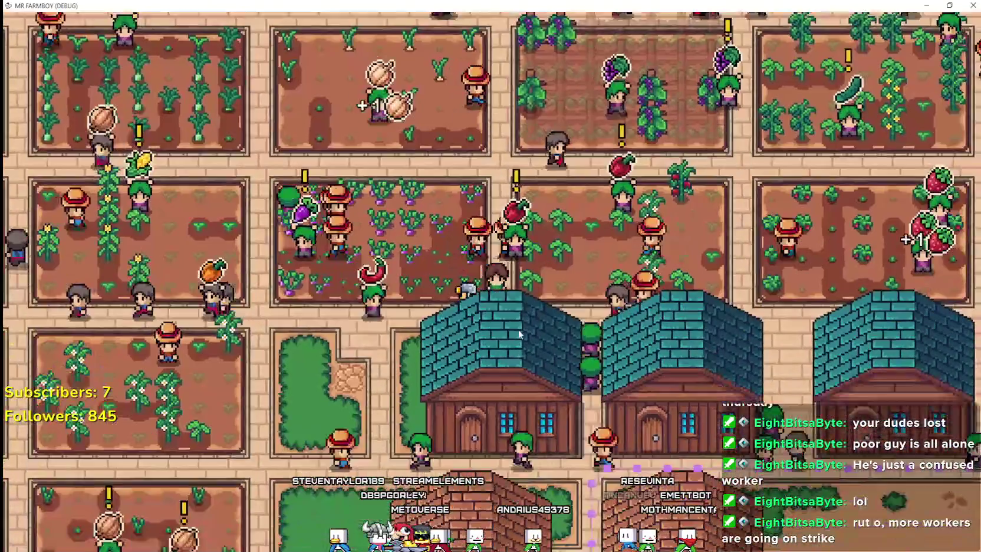
pyautogui.click(520, 287)
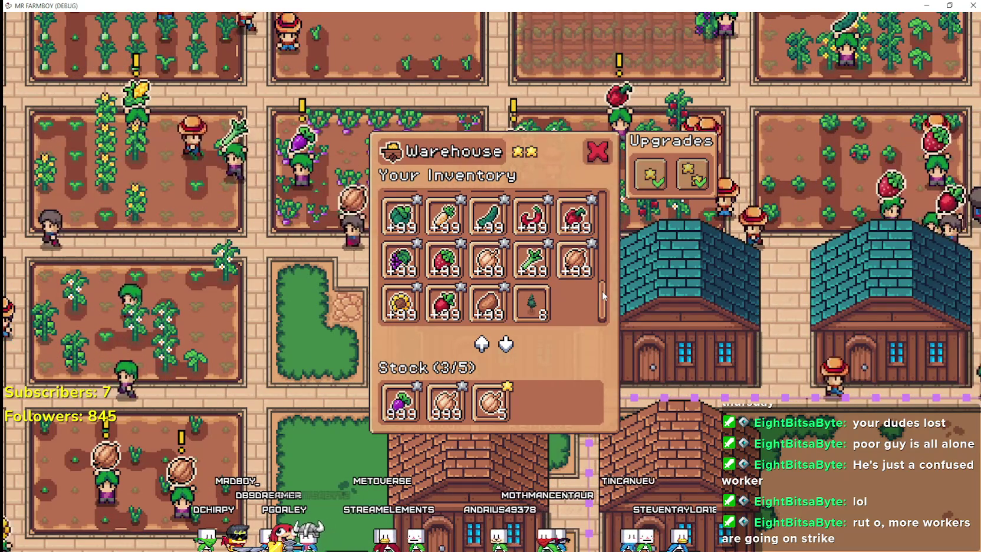
# Scroll through the warehouse inventory list and close it with the red X
pyautogui.moveTo(601, 291)
pyautogui.mouseDown()
pyautogui.moveTo(613, 200)
pyautogui.moveTo(604, 235)
pyautogui.moveTo(618, 361)
pyautogui.mouseUp()
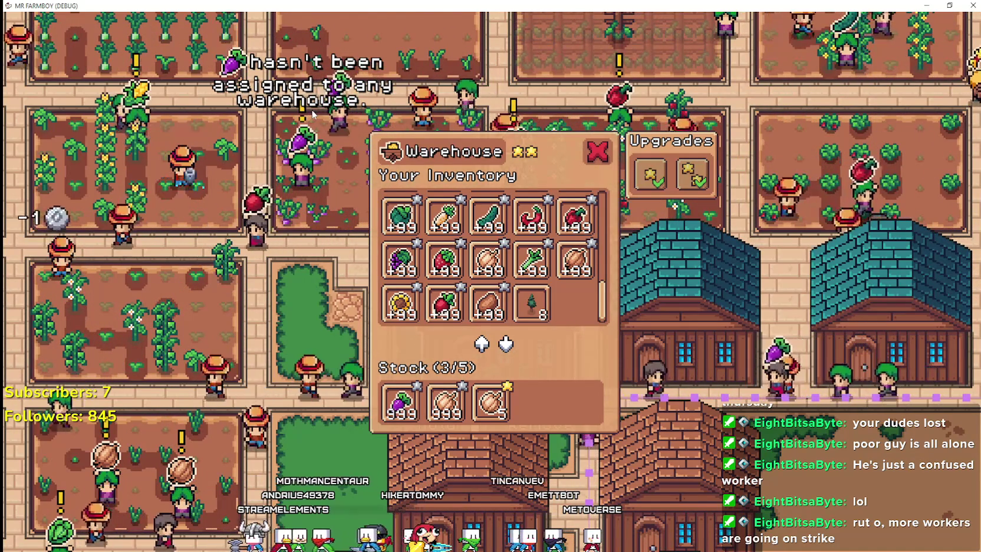
pyautogui.moveTo(600, 297)
pyautogui.mouseDown()
pyautogui.moveTo(600, 192)
pyautogui.moveTo(600, 338)
pyautogui.mouseUp()
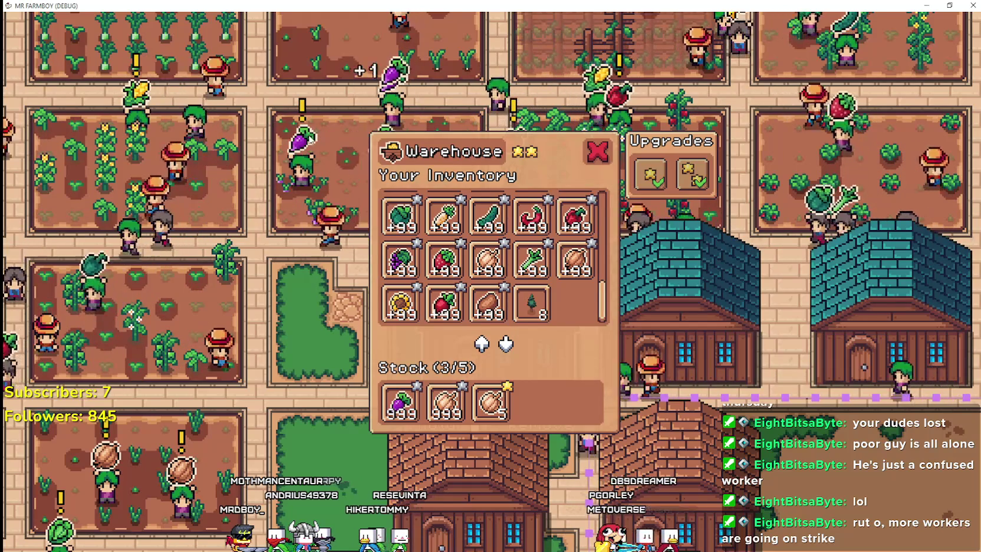
pyautogui.moveTo(306, 108)
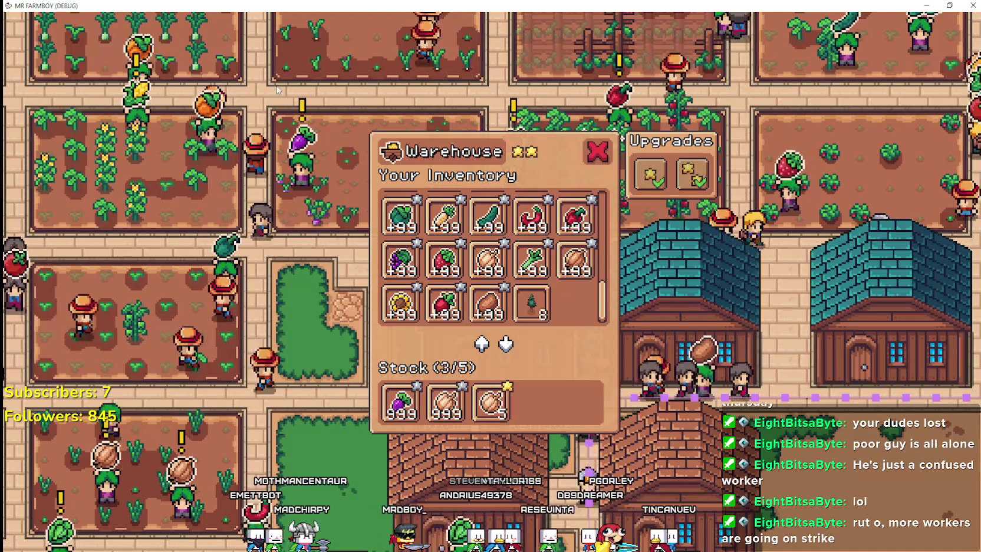
pyautogui.click(595, 154)
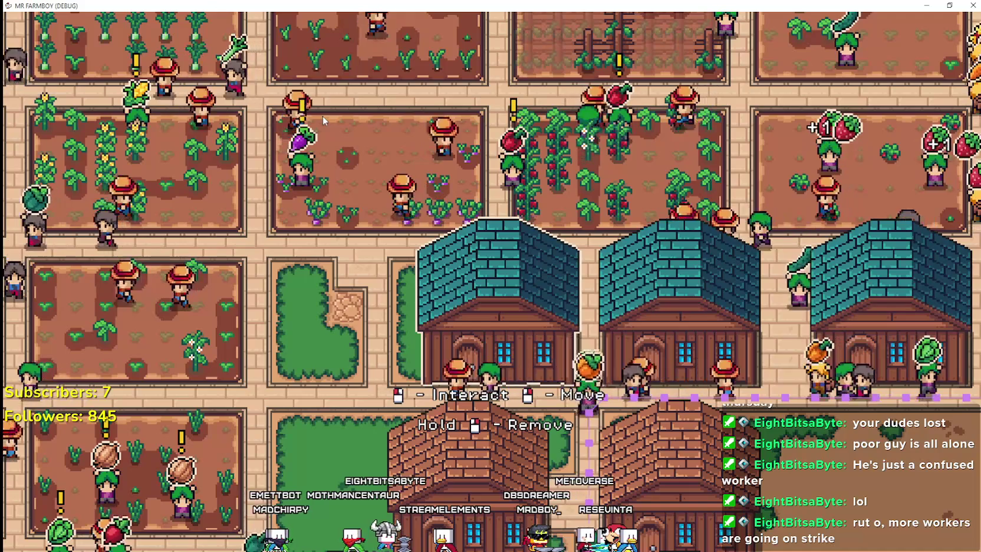
# Pan the camera across the farm with A and W and toggle the Advancements panel
pyautogui.press('a')
pyautogui.press('w')
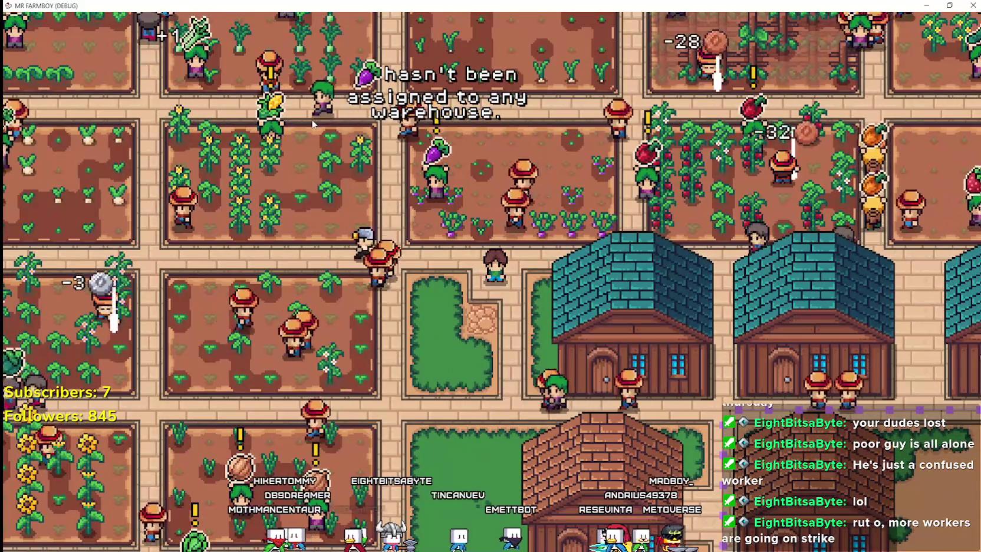
pyautogui.press('Tab')
pyautogui.press('Tab')
# Close the Advancements and Crafting panels and open the warehouse inventory with I
pyautogui.press('c')
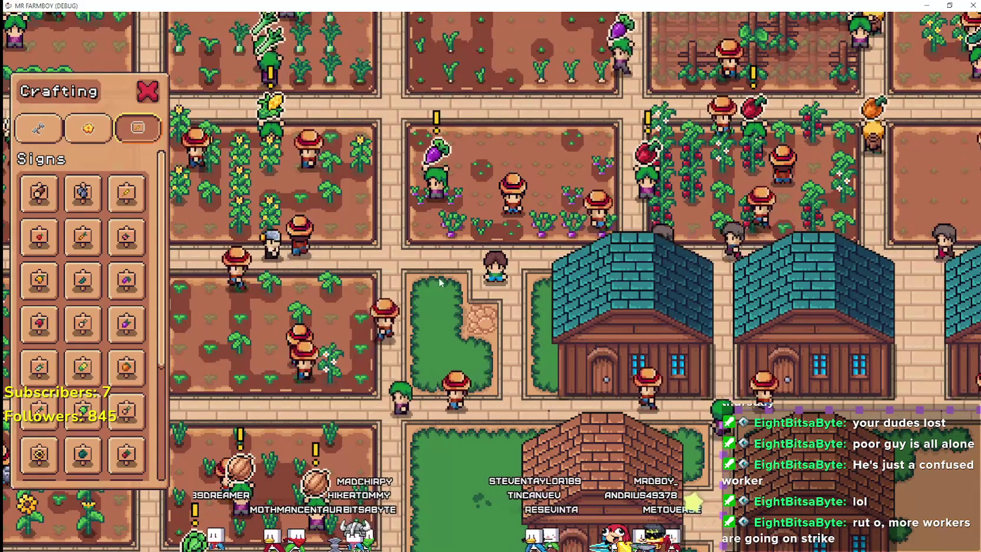
pyautogui.press('c')
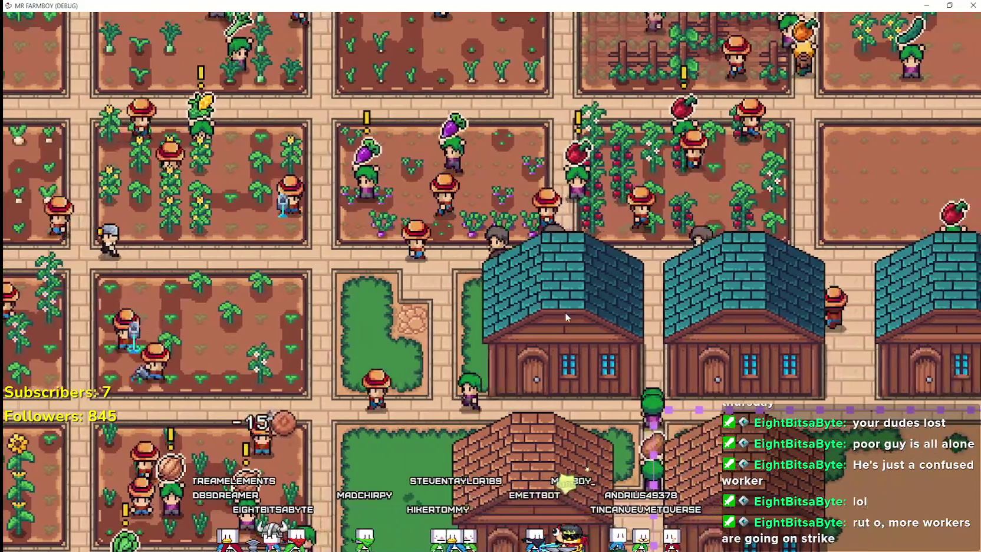
pyautogui.press('i')
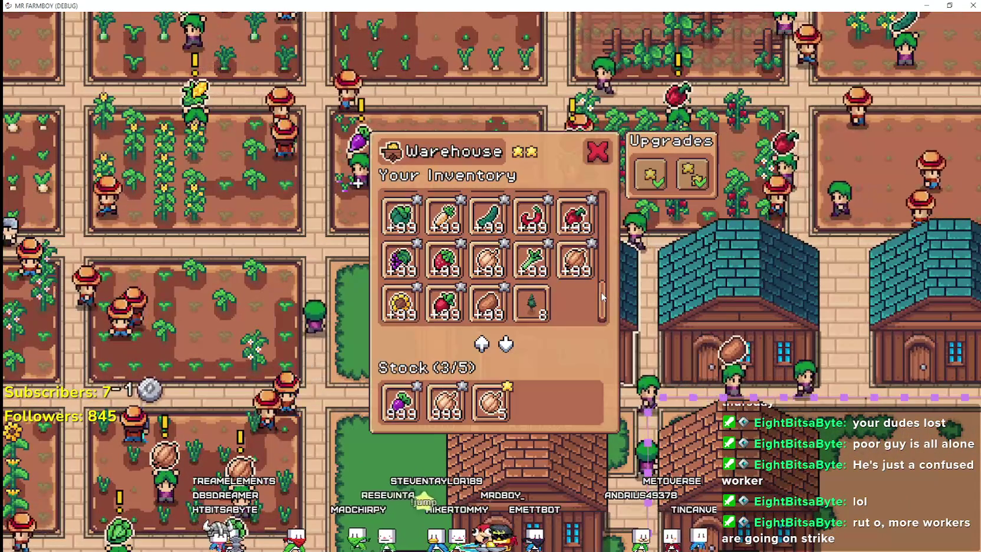
# Scroll up and down through the Warehouse inventory grid
pyautogui.scroll(2, 602, 288)
pyautogui.scroll(3, 602, 283)
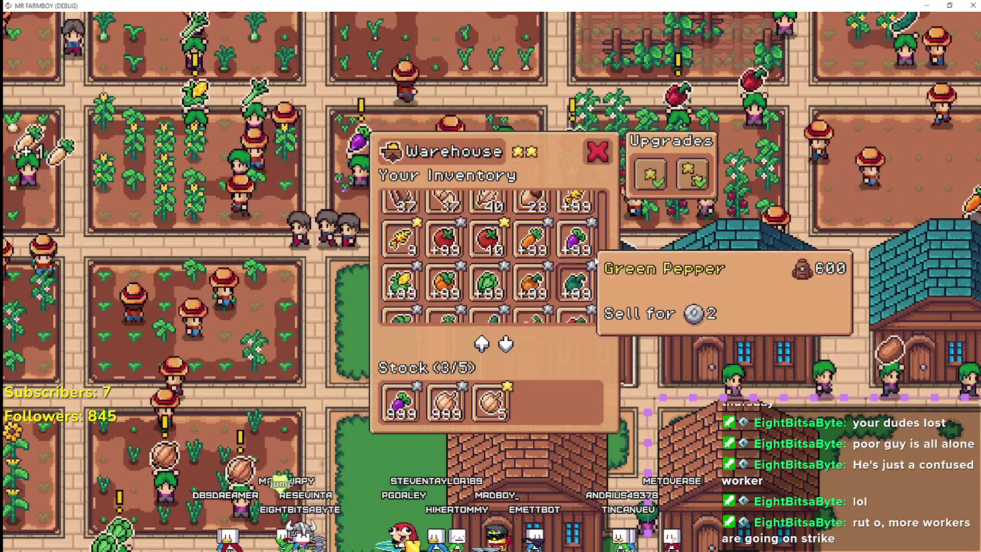
pyautogui.scroll(2, 602, 235)
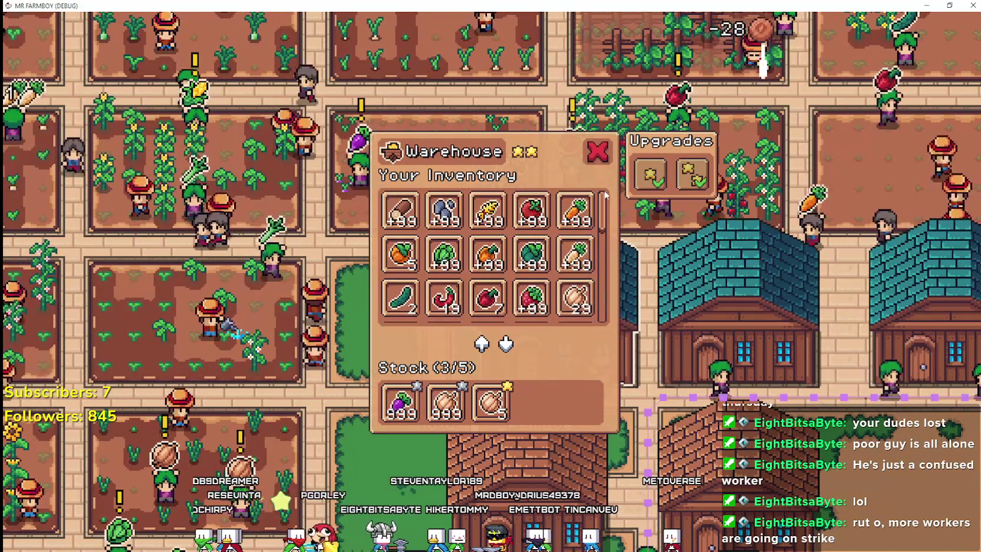
pyautogui.scroll(1, 601, 210)
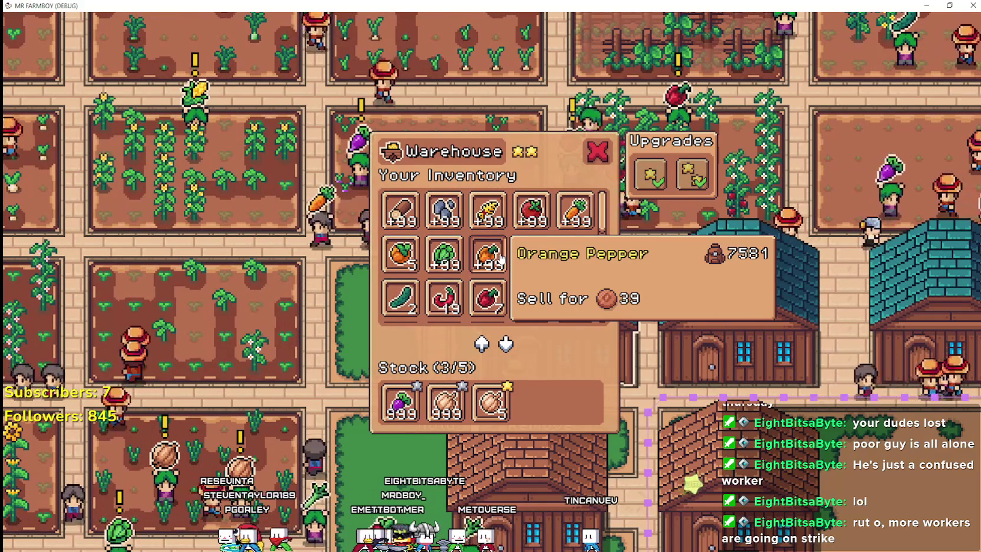
pyautogui.scroll(-5, 500, 260)
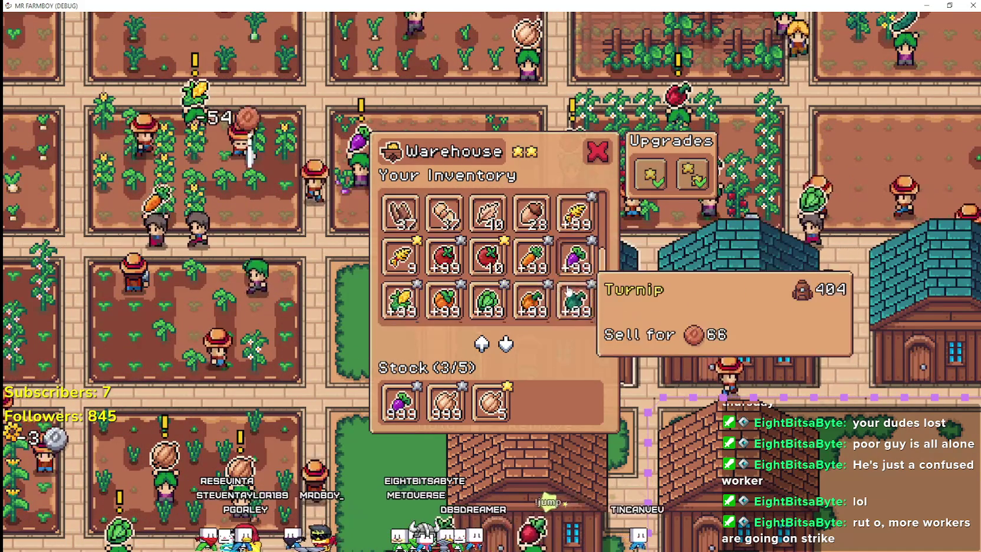
pyautogui.scroll(-4, 567, 291)
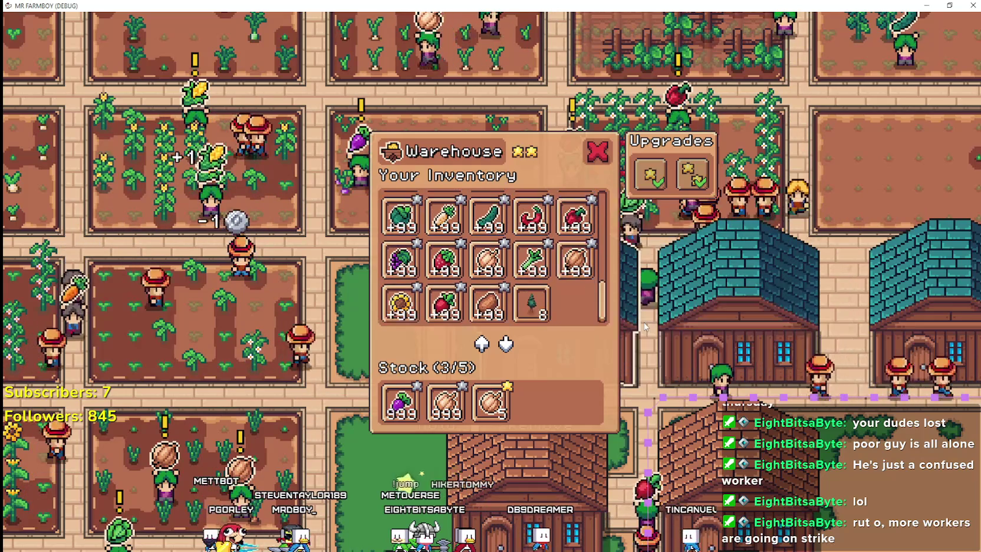
pyautogui.scroll(2, 655, 302)
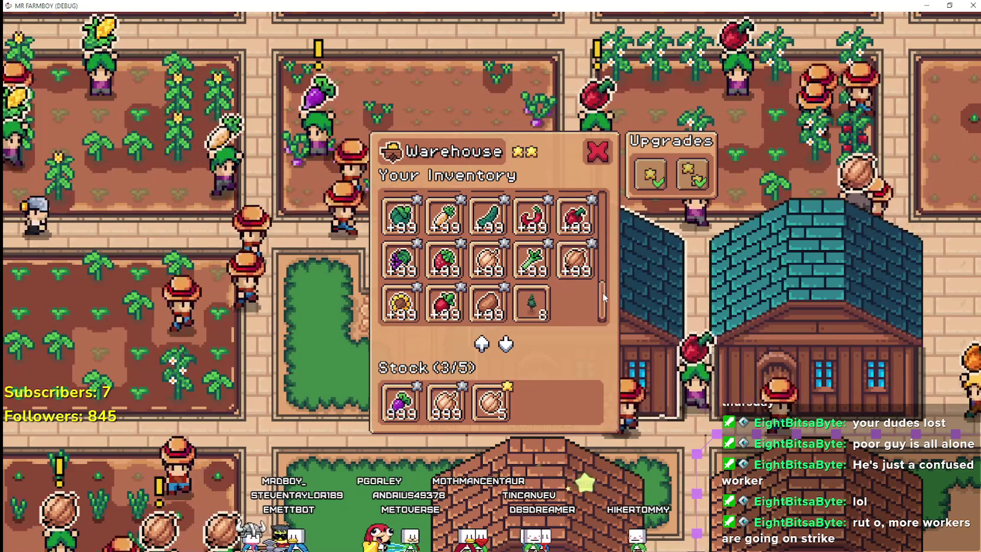
pyautogui.scroll(2, 603, 293)
pyautogui.moveTo(605, 285)
pyautogui.mouseDown()
pyautogui.moveTo(608, 232)
pyautogui.moveTo(594, 180)
pyautogui.mouseUp()
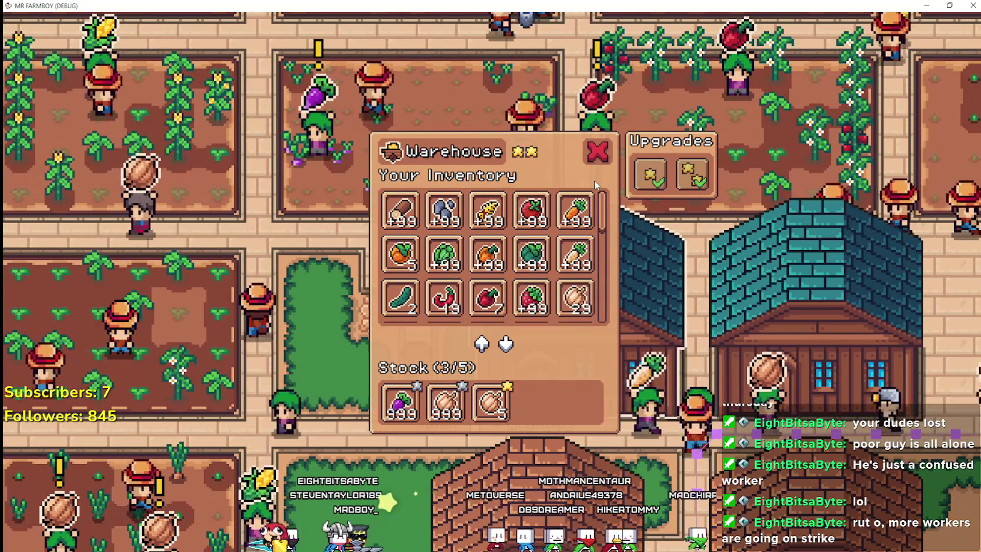
pyautogui.moveTo(601, 203); pyautogui.dragTo(602, 304)
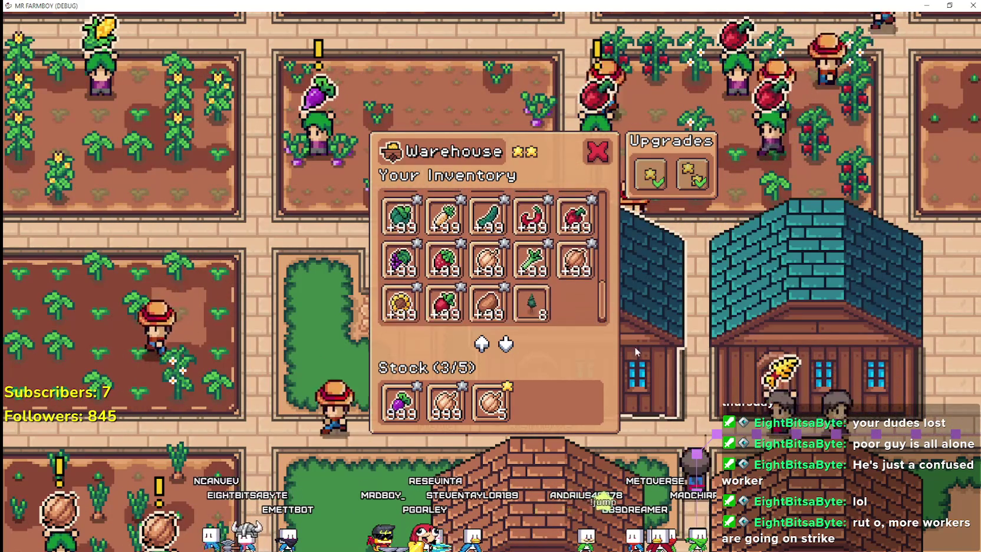
pyautogui.scroll(2, 645, 288)
pyautogui.scroll(-2, 646, 292)
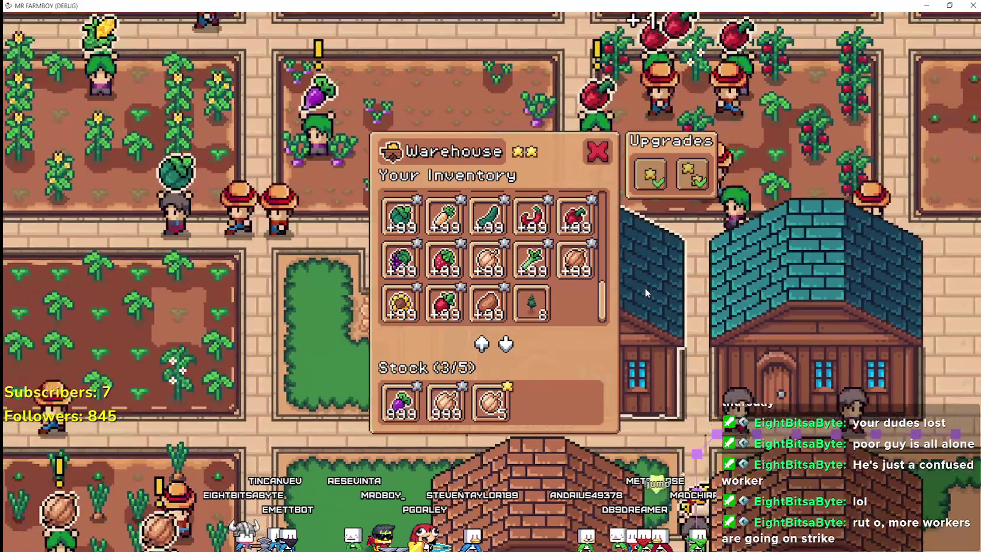
pyautogui.scroll(-2, 645, 292)
pyautogui.scroll(2, 646, 293)
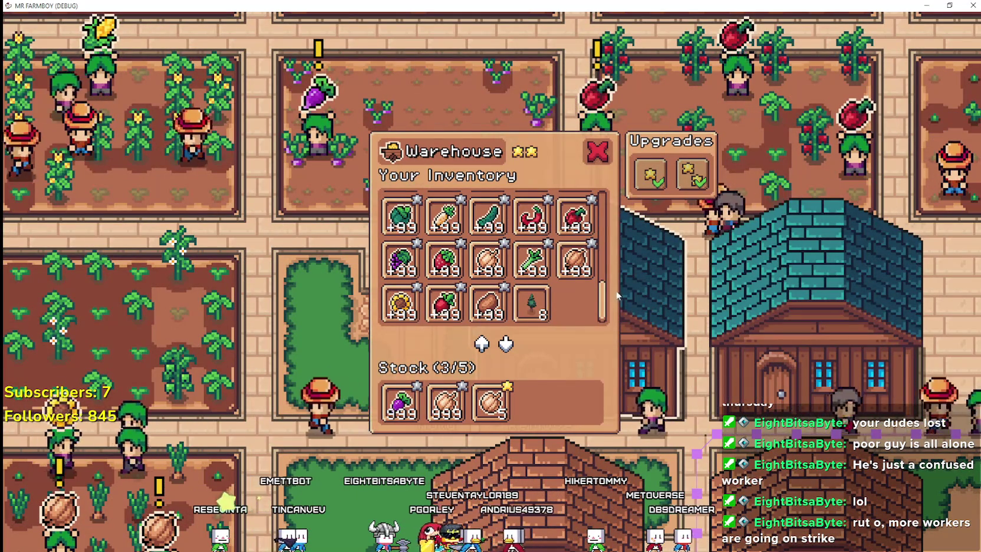
# Check item sell prices in the grid, then close the Warehouse panel with the red X
pyautogui.moveTo(415, 406)
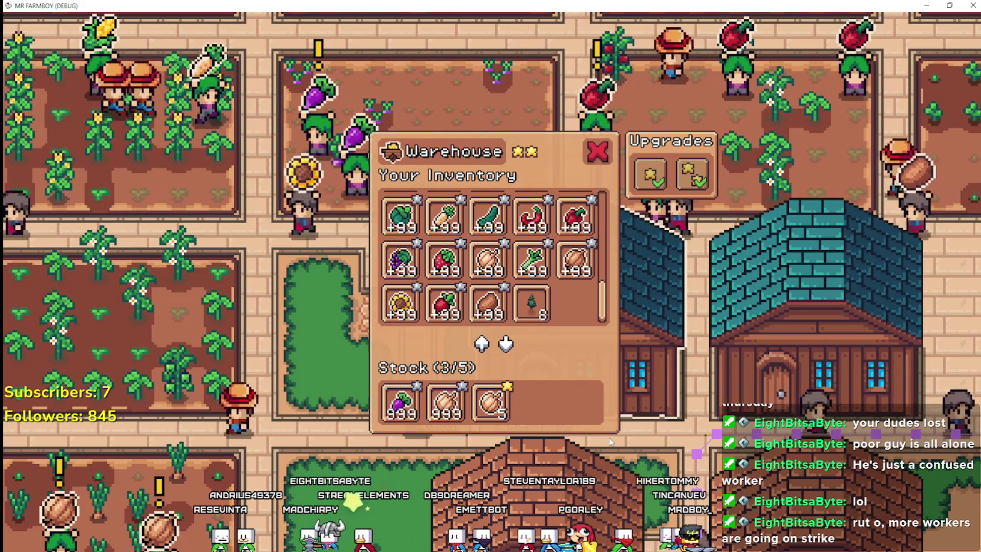
pyautogui.scroll(1, 612, 297)
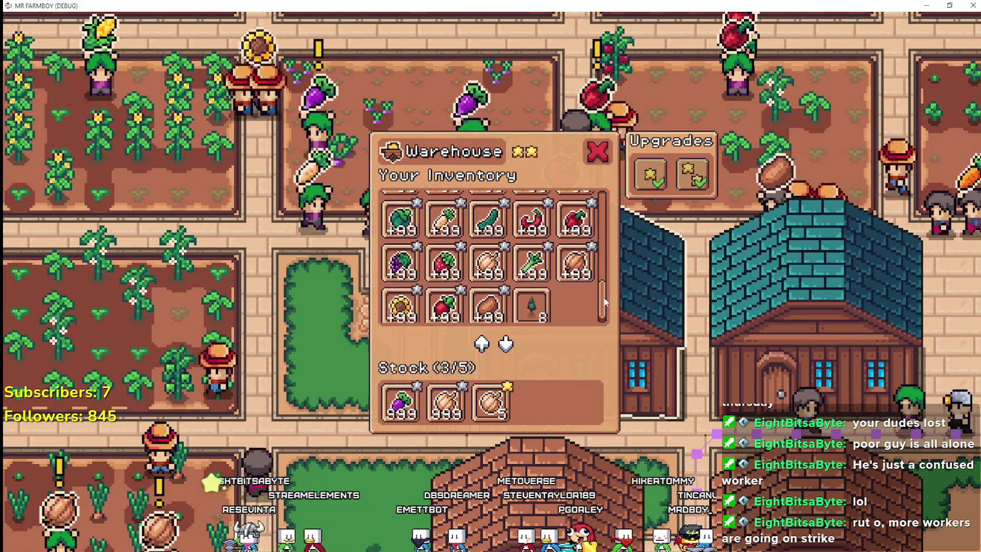
pyautogui.scroll(3, 611, 297)
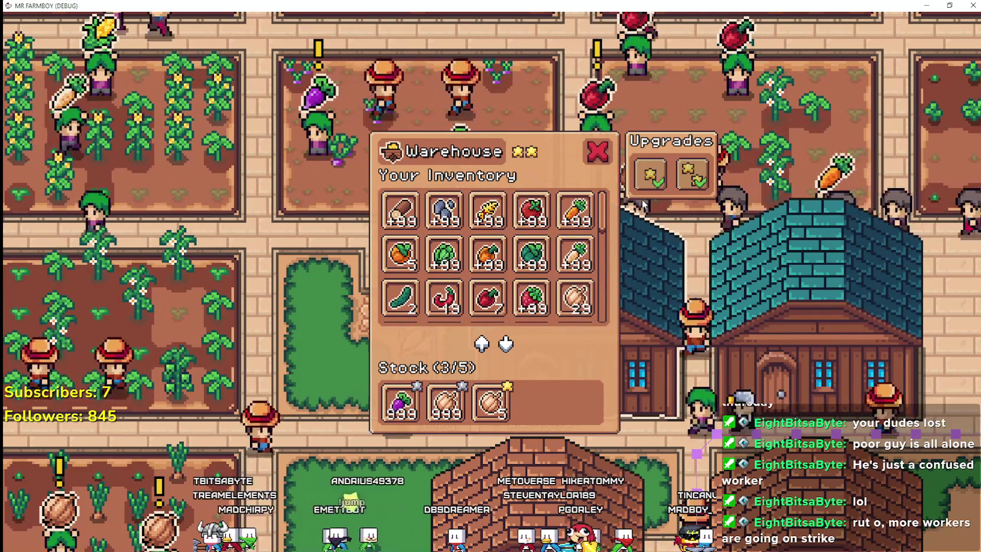
pyautogui.scroll(-2, 632, 311)
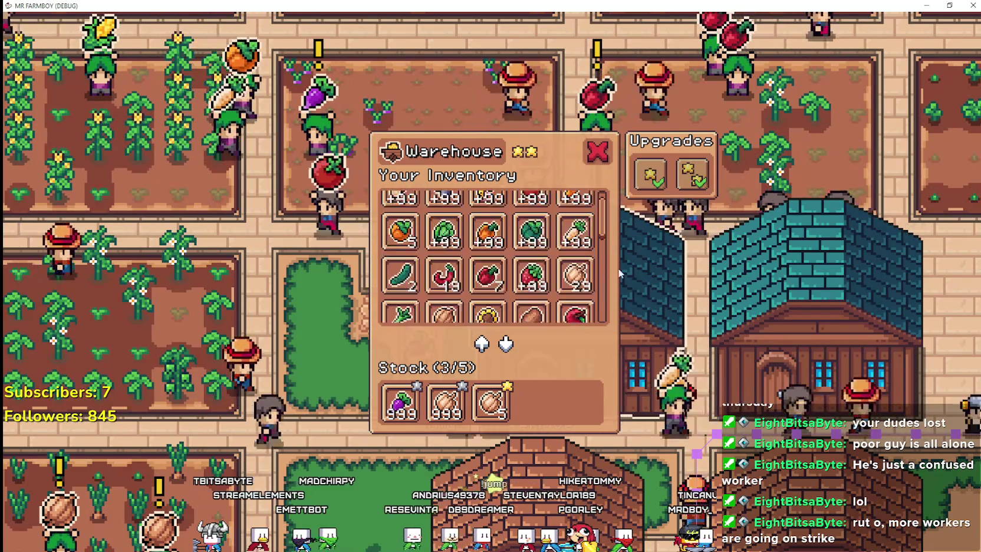
pyautogui.scroll(2, 615, 231)
pyautogui.scroll(-4, 614, 231)
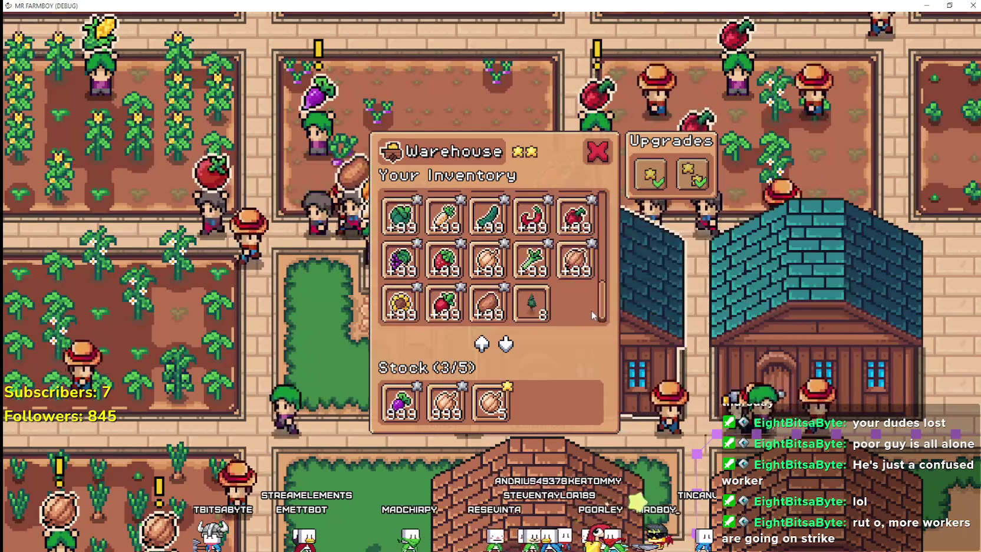
pyautogui.scroll(4, 591, 265)
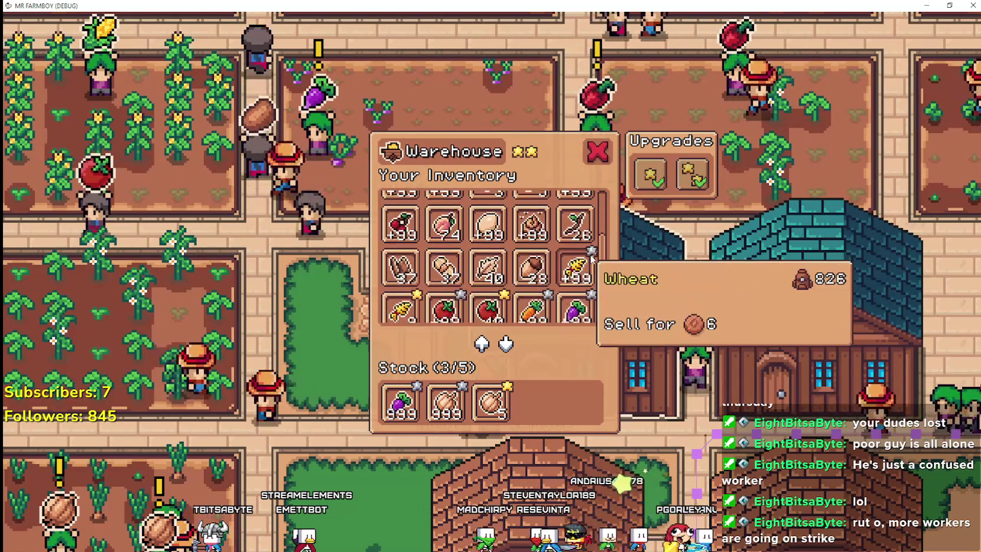
pyautogui.scroll(-1, 592, 265)
pyautogui.scroll(-1, 591, 272)
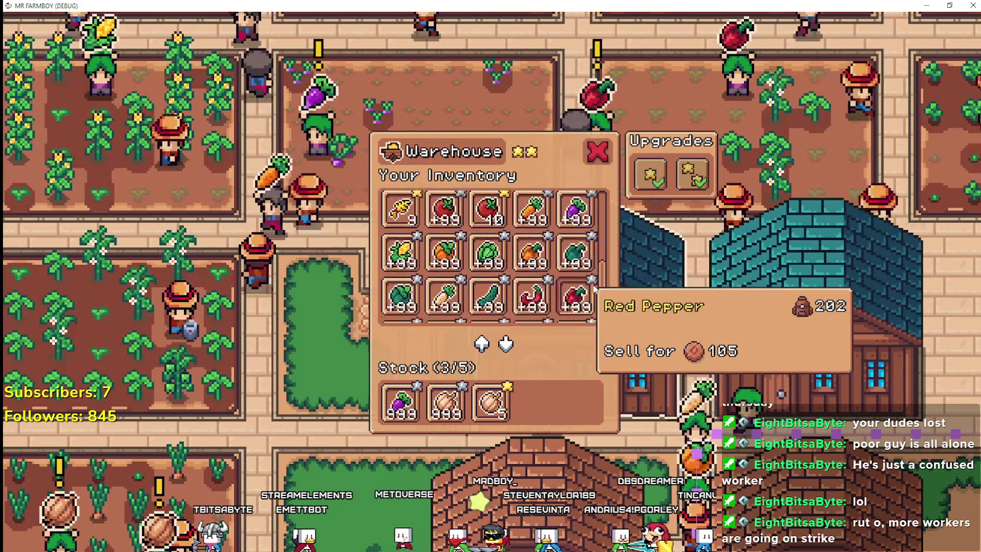
pyautogui.moveTo(609, 282)
pyautogui.mouseDown()
pyautogui.moveTo(609, 220)
pyautogui.moveTo(610, 342)
pyautogui.mouseUp()
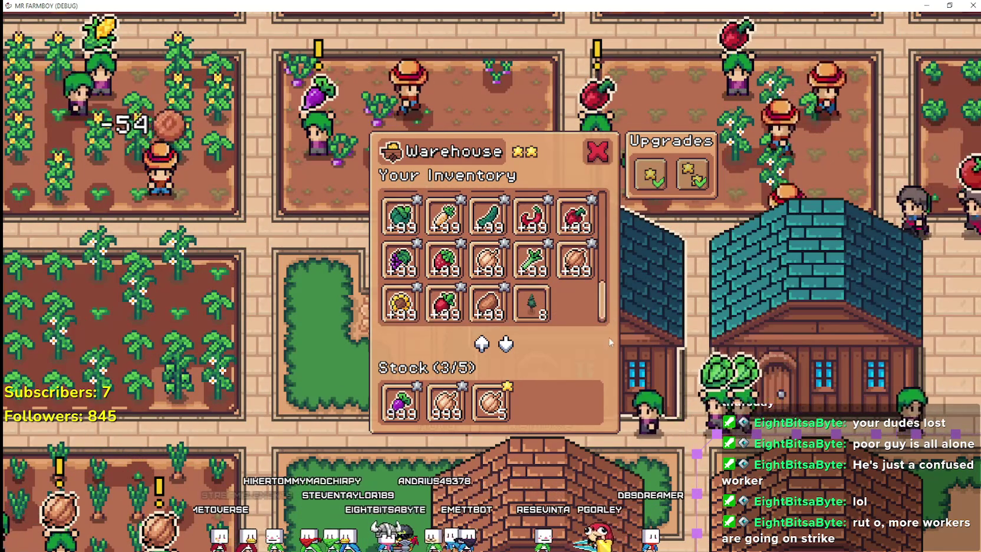
pyautogui.click(597, 154)
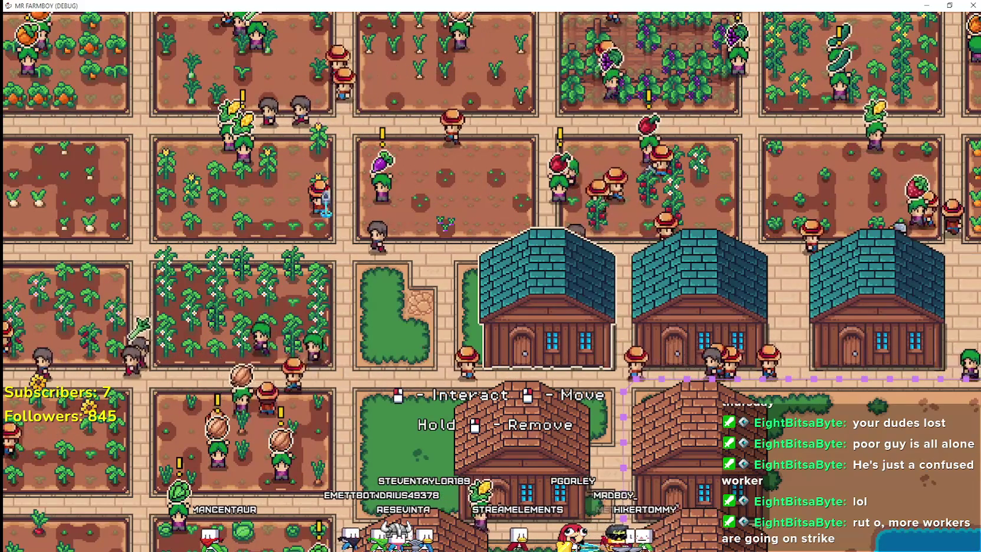
pyautogui.scroll(3, 499, 218)
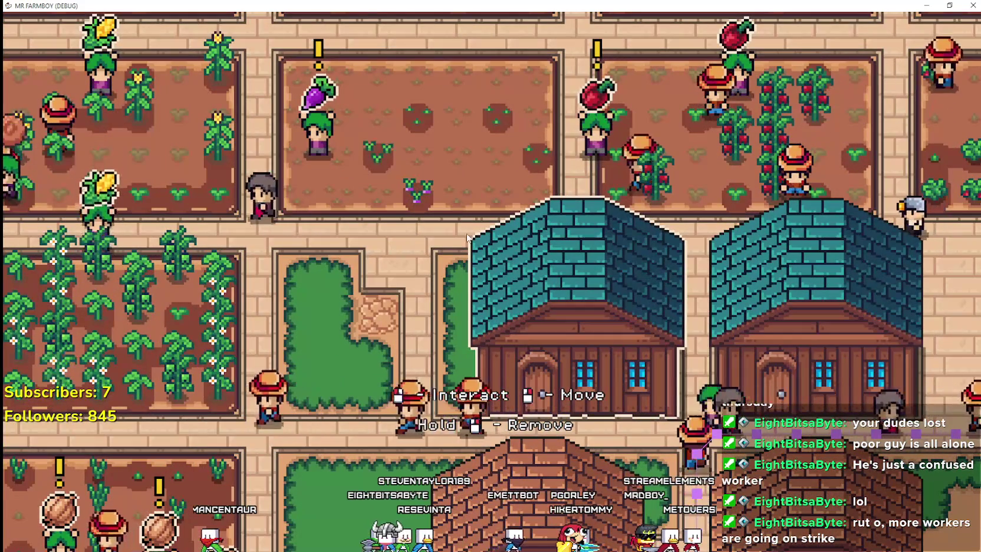
# Open the warehouse panel and scroll its inventory to show Stock (3/5) holding 999, 999 and 5
pyautogui.click(564, 258)
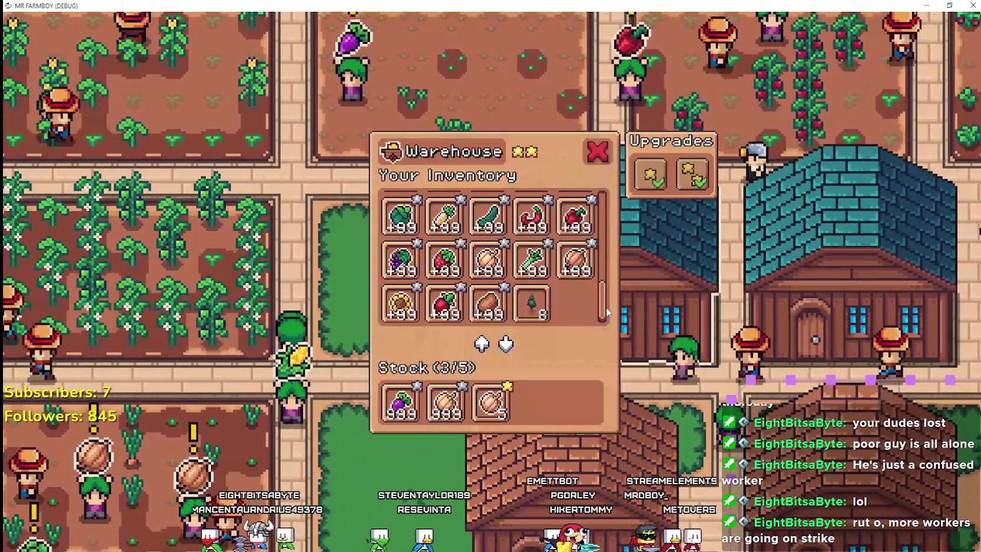
pyautogui.scroll(-3, 595, 266)
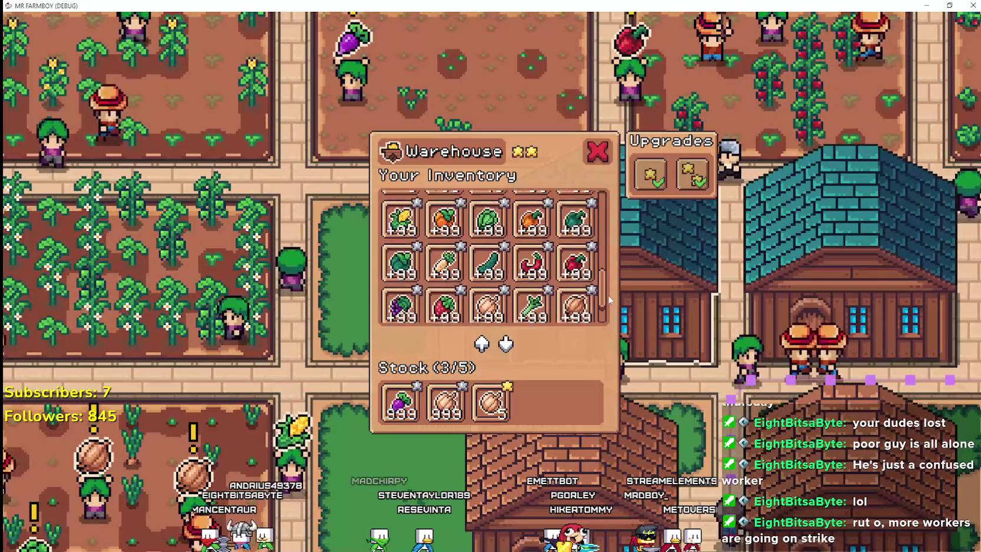
pyautogui.scroll(-5, 601, 265)
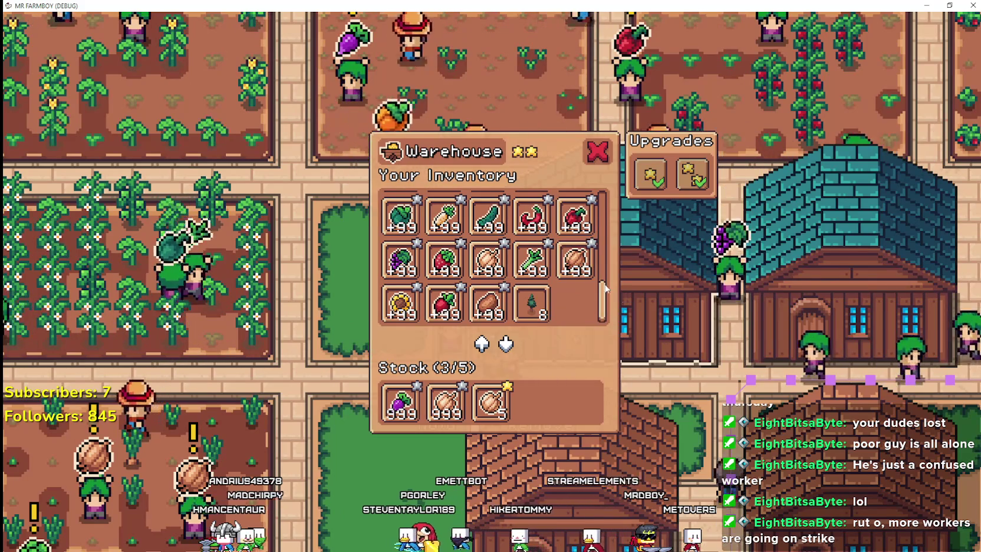
pyautogui.scroll(1, 574, 289)
pyautogui.scroll(3, 577, 298)
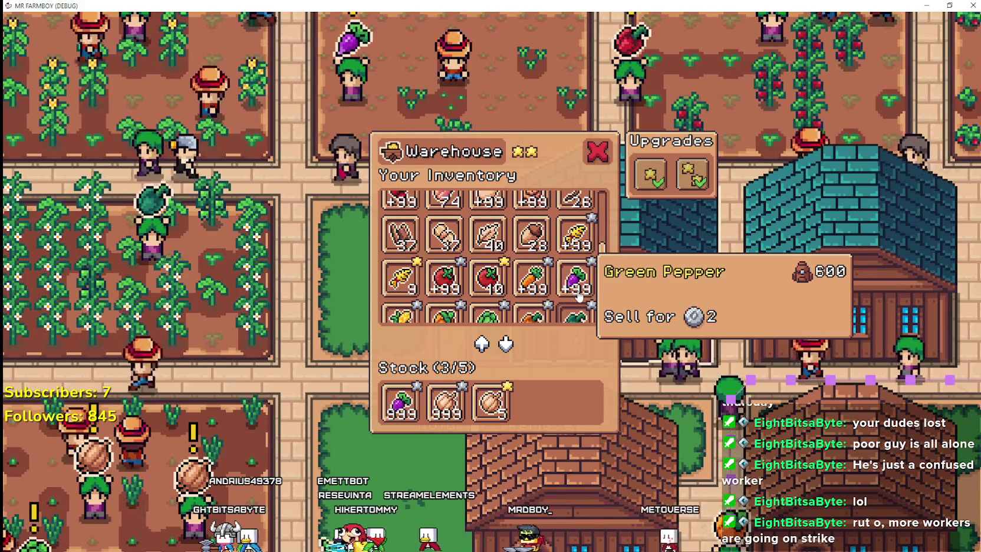
pyautogui.scroll(1, 604, 268)
pyautogui.moveTo(604, 268); pyautogui.dragTo(609, 203)
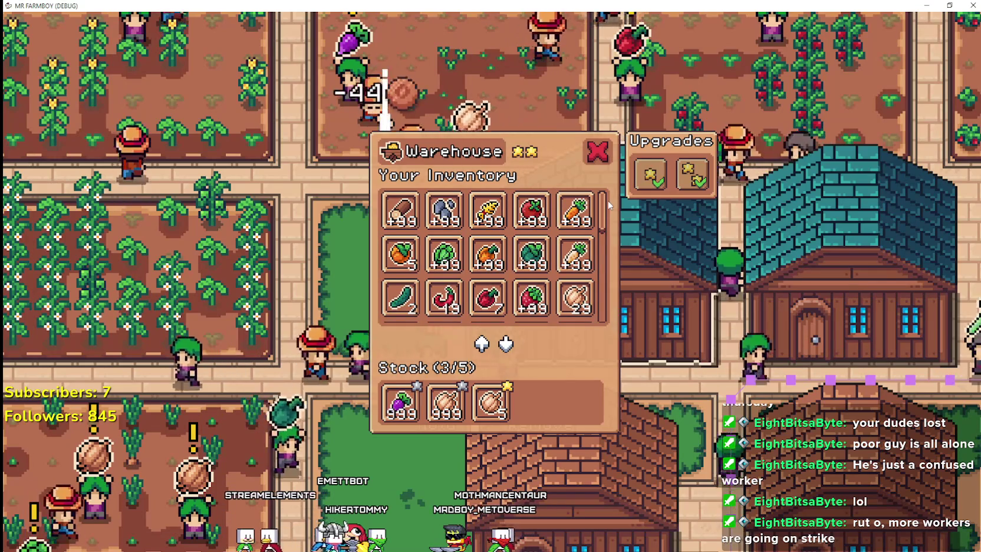
pyautogui.moveTo(609, 205); pyautogui.dragTo(600, 323)
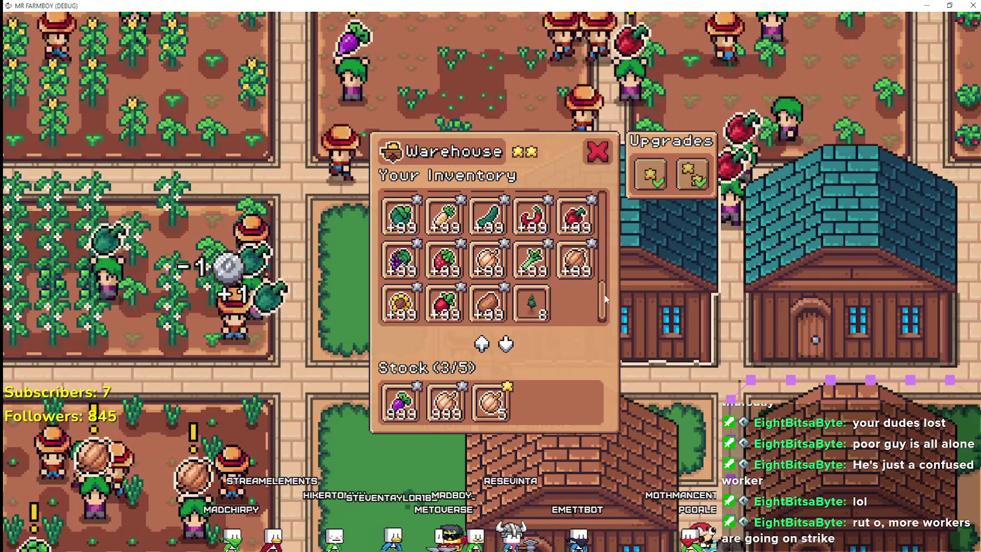
# Select a worker to check its warehouse assignment, then return to the editor
pyautogui.click(111, 423)
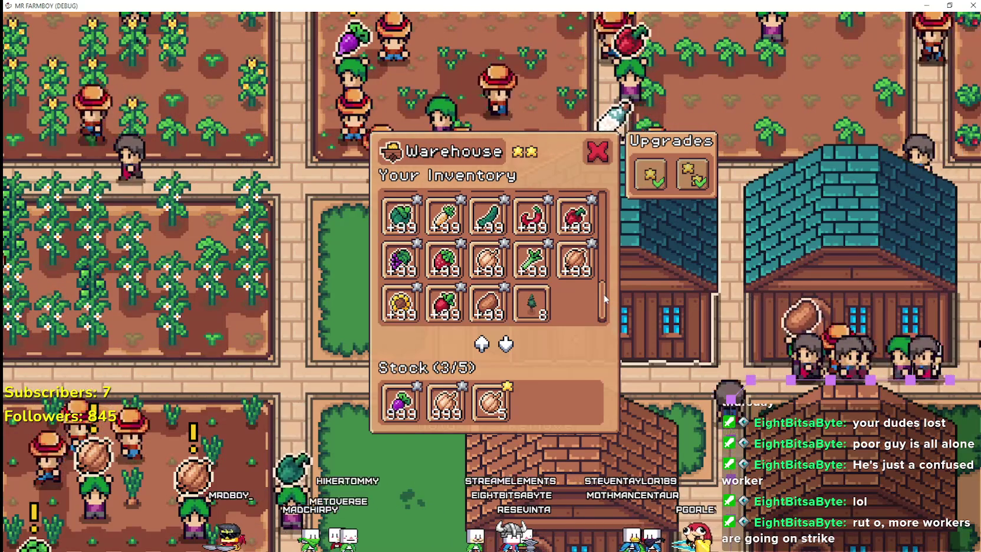
pyautogui.moveTo(508, 428)
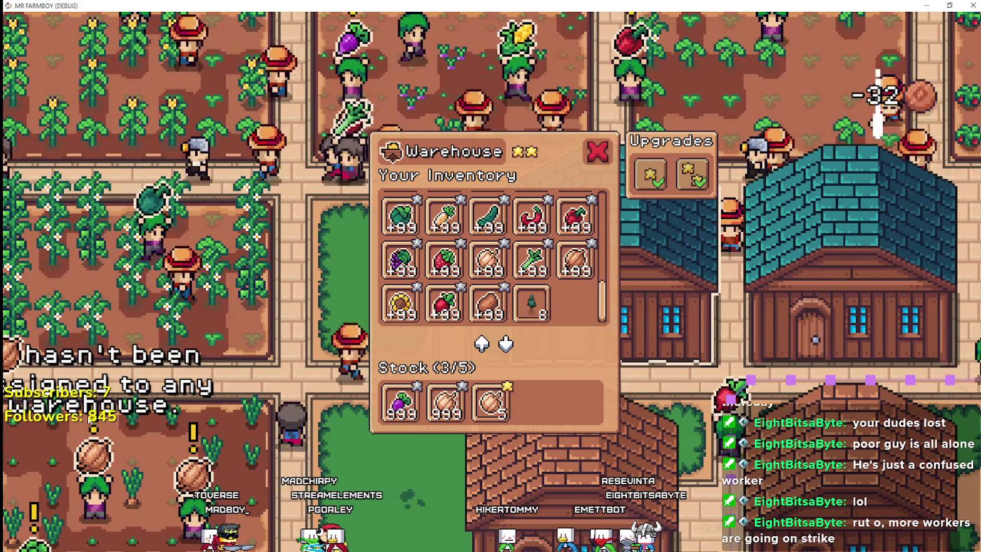
pyautogui.scroll(-2, 152, 370)
pyautogui.scroll(2, 152, 371)
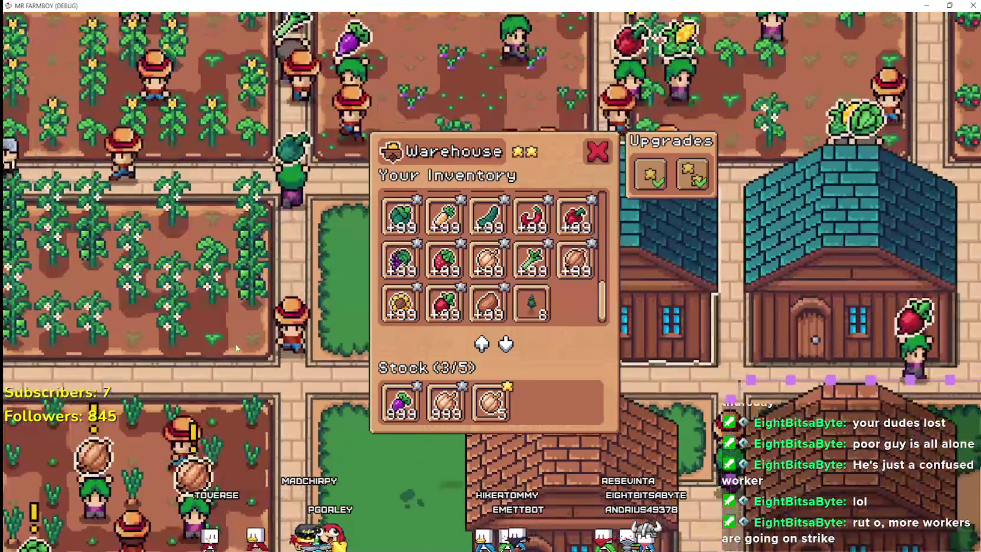
pyautogui.moveTo(605, 297)
pyautogui.mouseDown()
pyautogui.moveTo(619, 206)
pyautogui.moveTo(600, 337)
pyautogui.mouseUp()
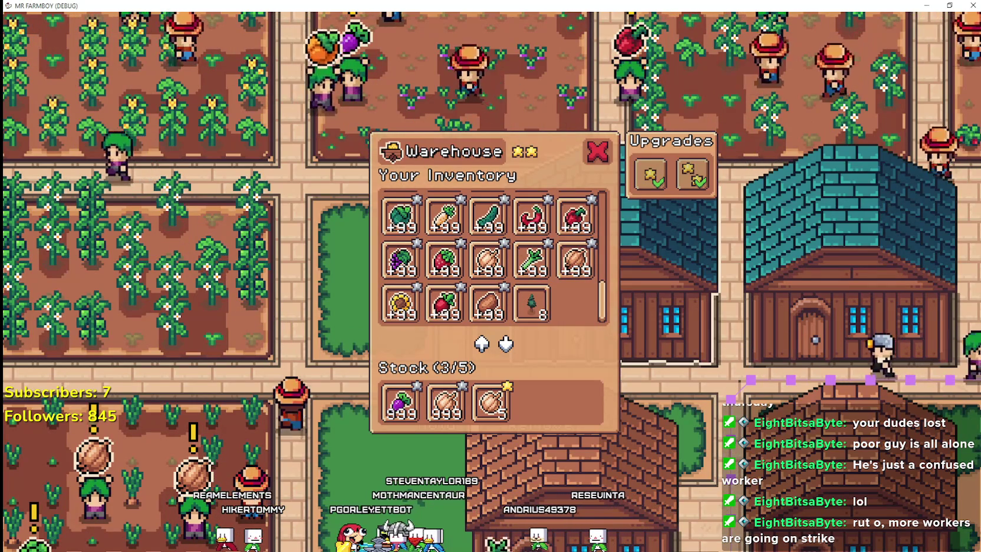
pyautogui.hotkey('alt', 'Tab')
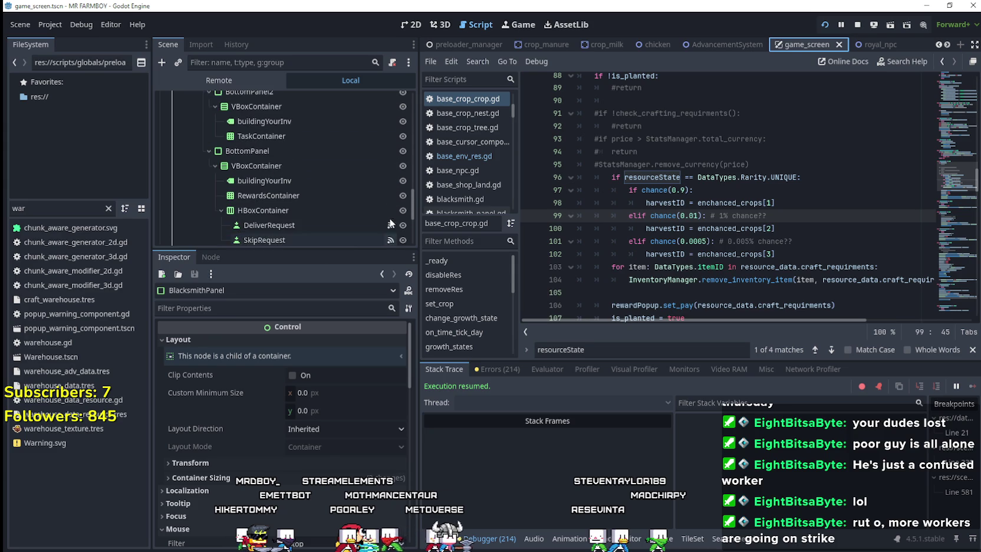
pyautogui.scroll(-5, 365, 193)
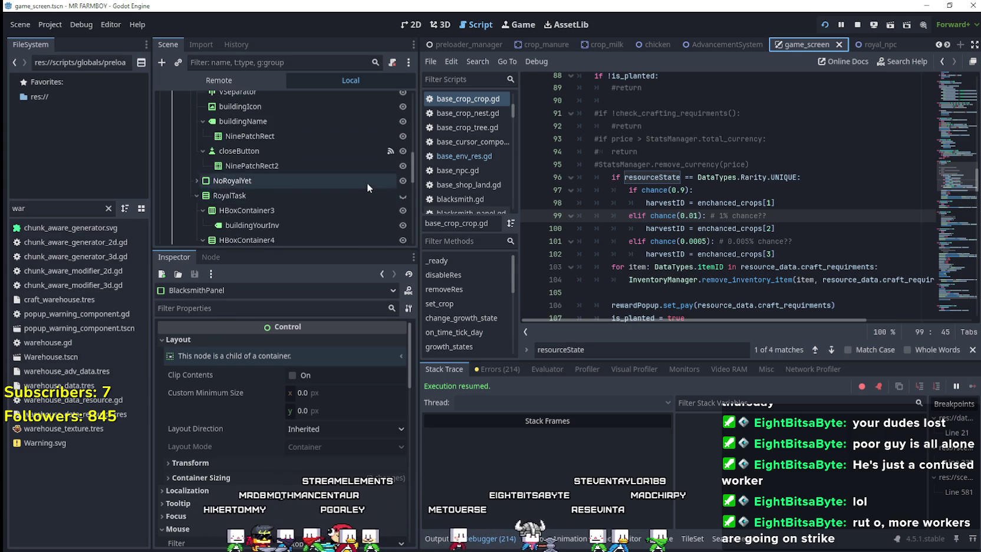
pyautogui.scroll(4, 368, 181)
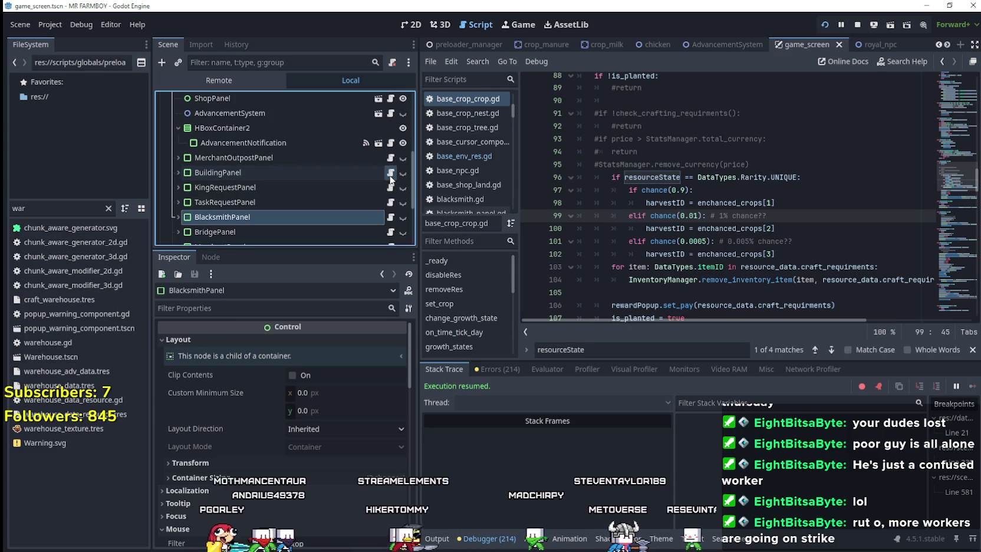
pyautogui.click(390, 174)
pyautogui.scroll(-6, 753, 225)
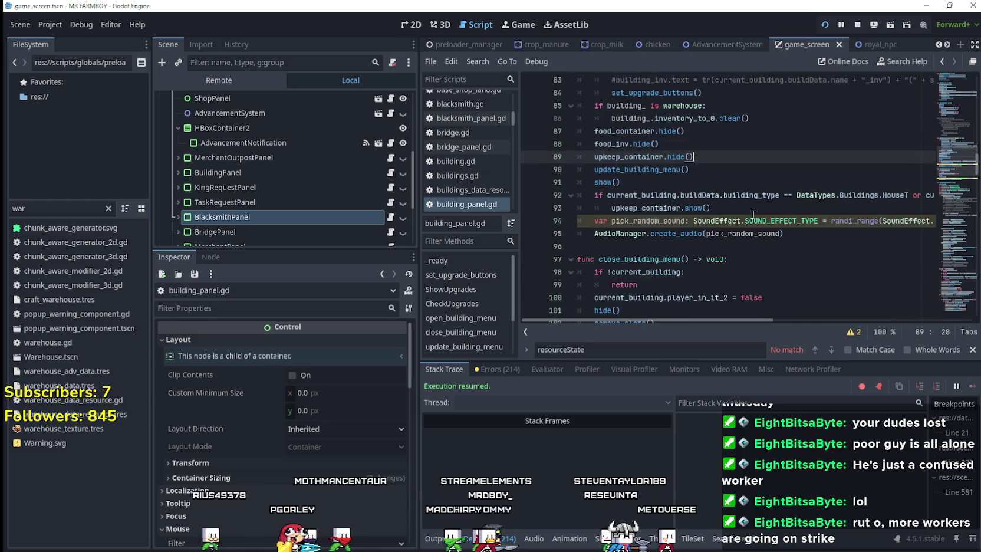
pyautogui.scroll(6, 741, 195)
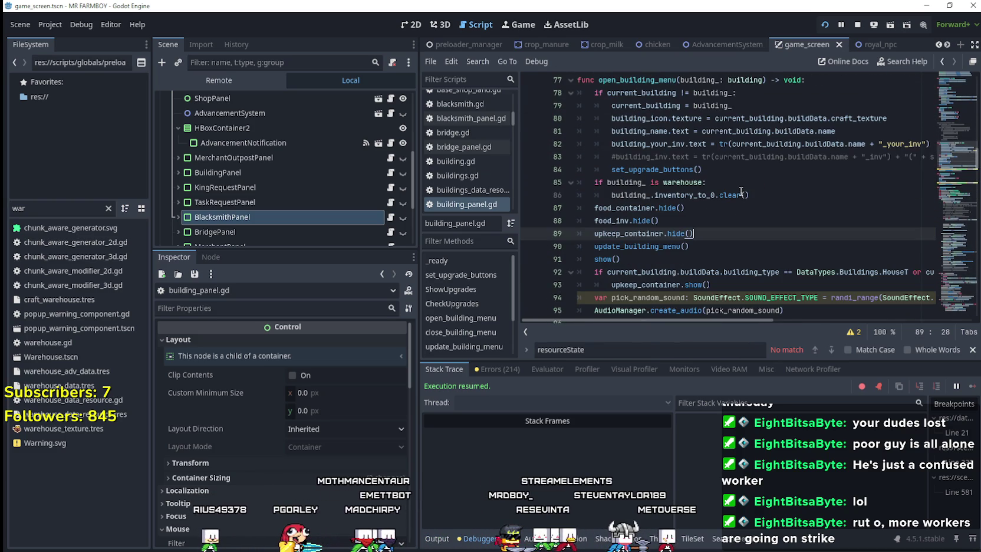
pyautogui.scroll(1, 736, 183)
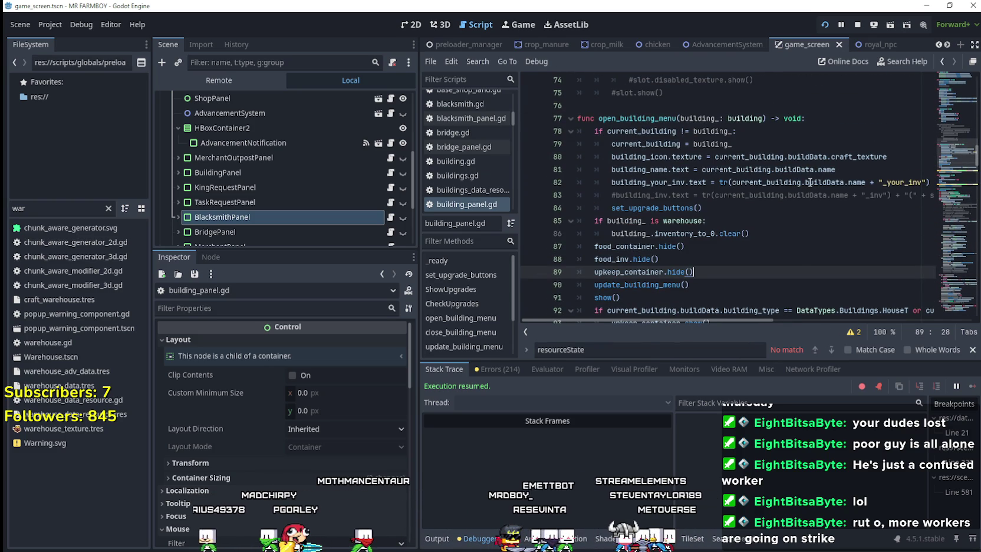
pyautogui.scroll(-3, 854, 189)
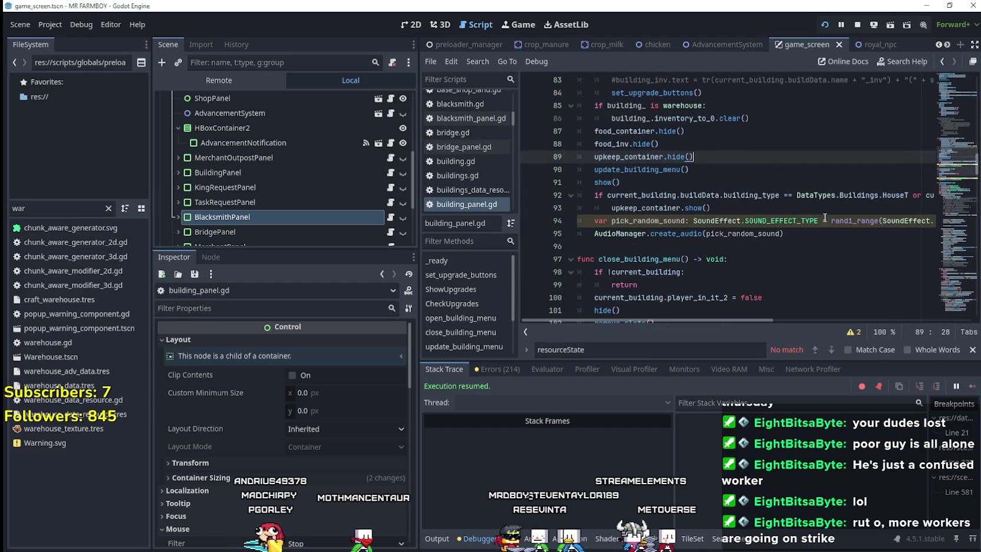
pyautogui.scroll(-3, 767, 175)
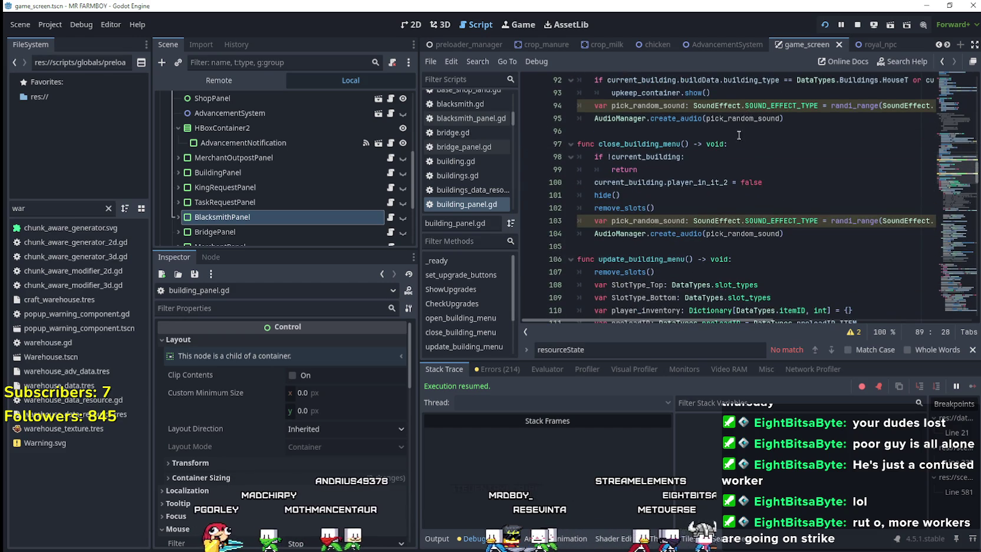
pyautogui.scroll(-5, 746, 239)
pyautogui.scroll(2, 759, 228)
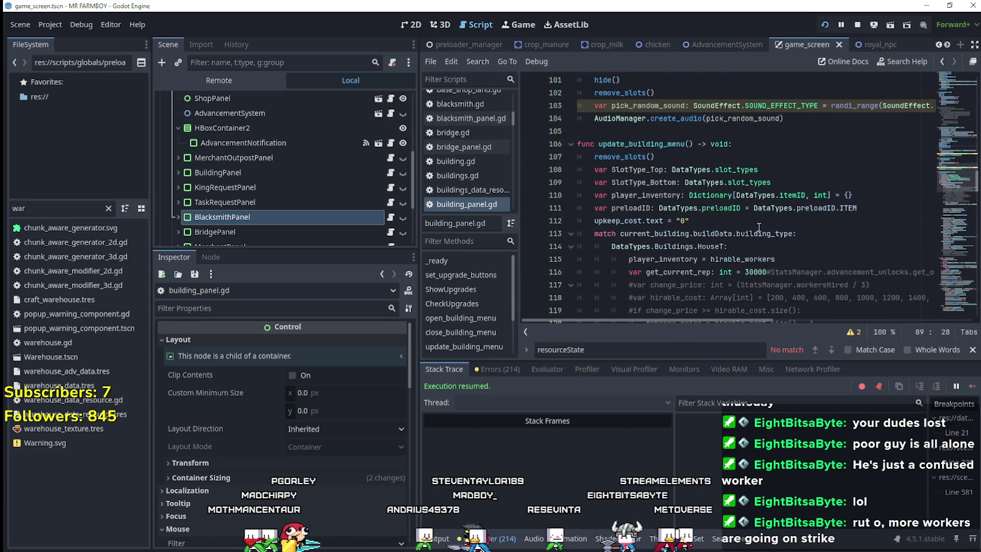
pyautogui.scroll(-4, 759, 224)
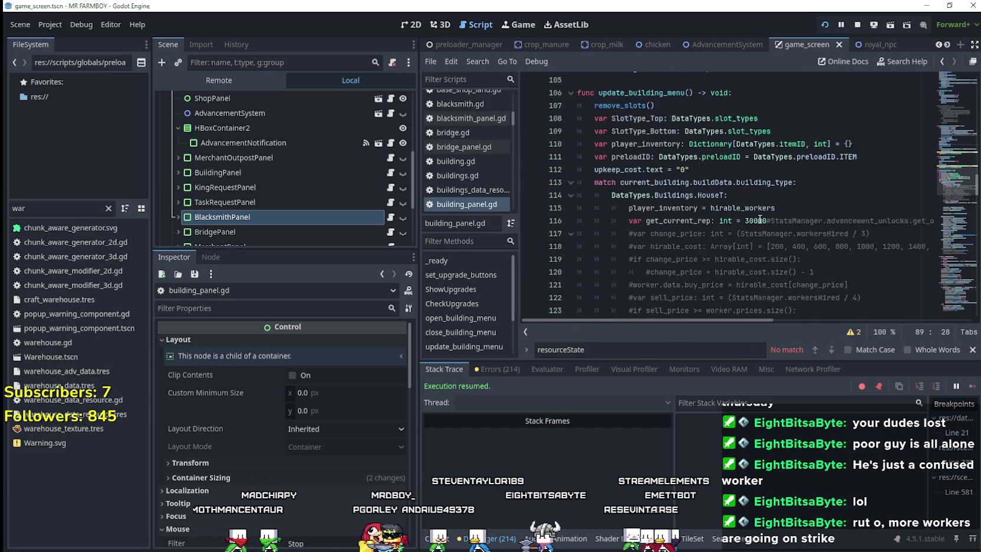
pyautogui.scroll(-7, 759, 218)
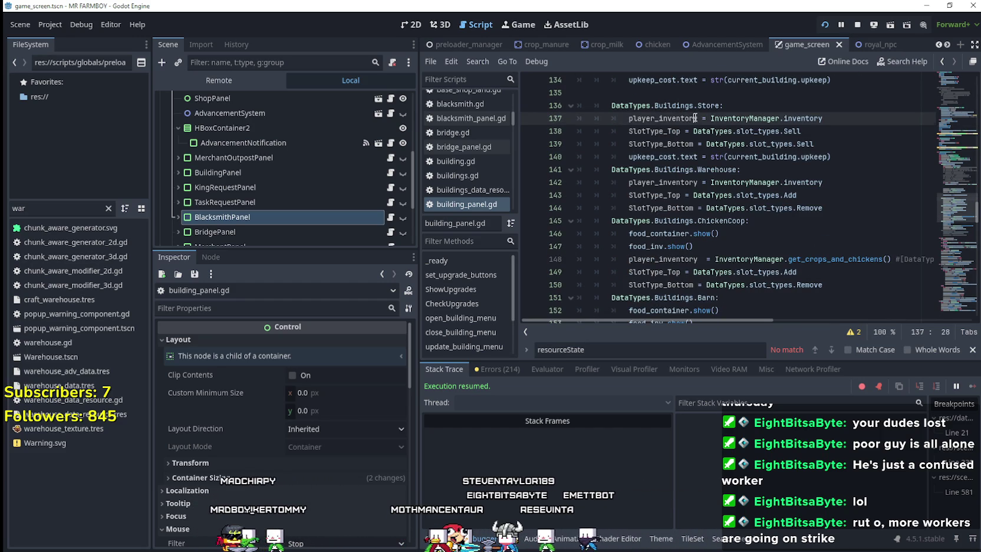
pyautogui.scroll(-4, 797, 192)
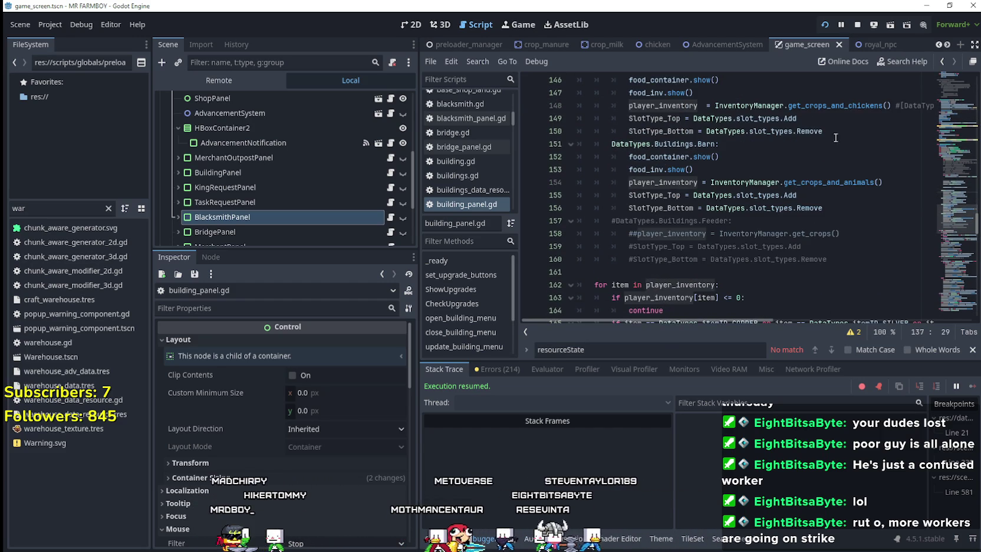
pyautogui.scroll(-2, 835, 138)
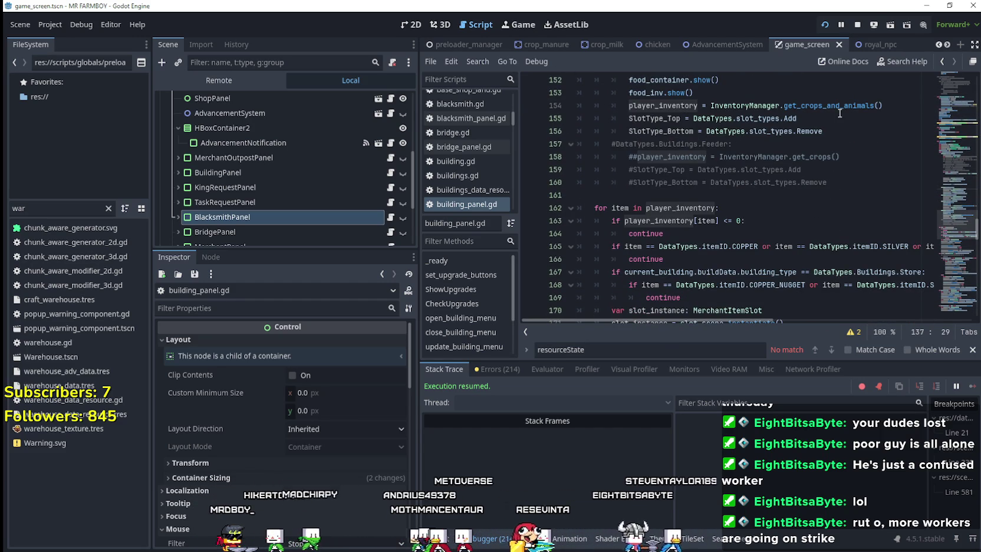
pyautogui.scroll(-1, 838, 113)
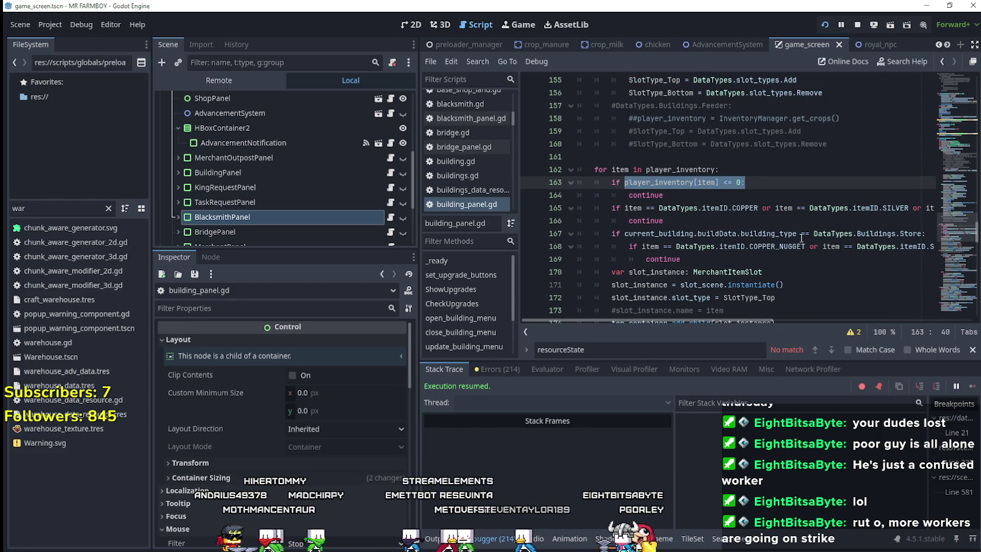
pyautogui.moveTo(798, 229)
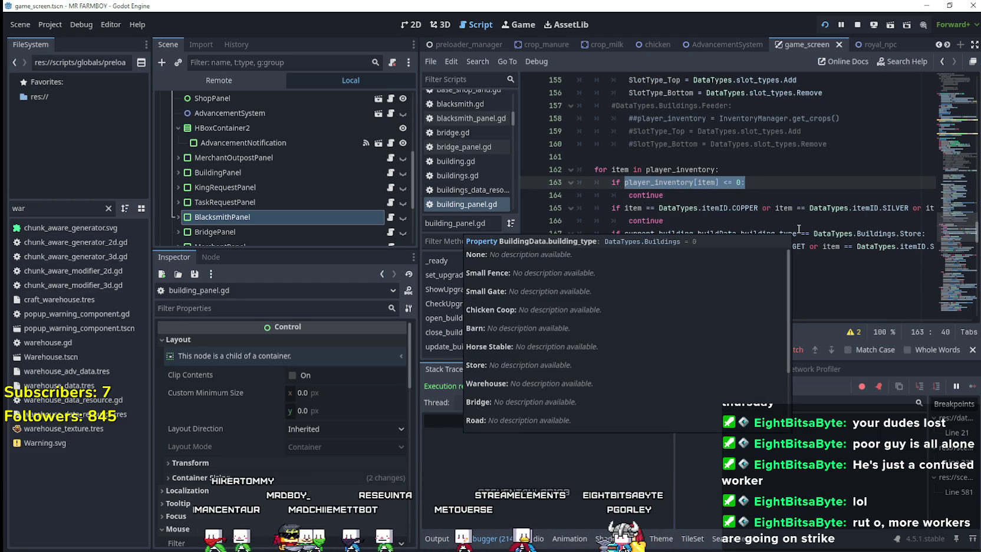
pyautogui.click(724, 199)
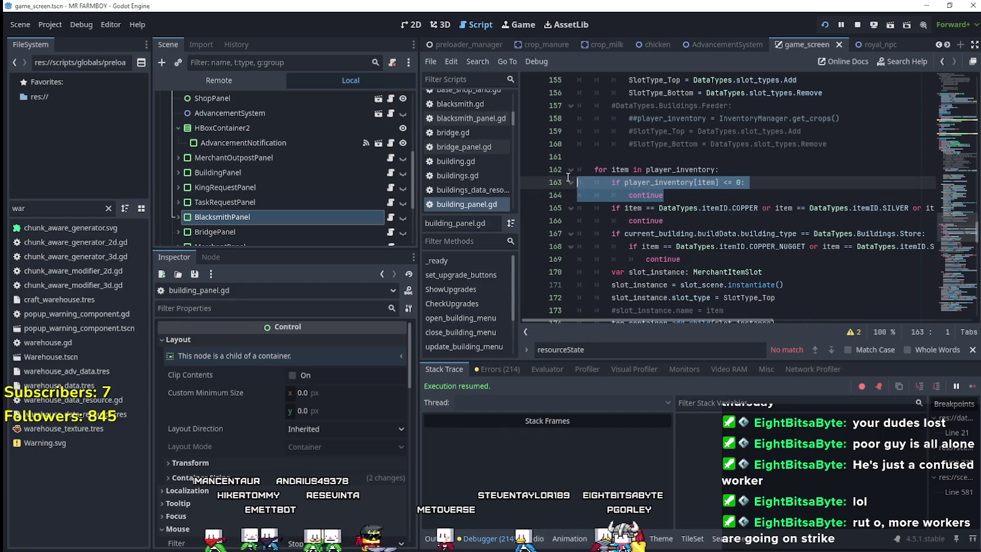
# Scroll through building_panel.gd's item loop, then switch over to the running MR FARMBOY game
pyautogui.scroll(-2, 844, 244)
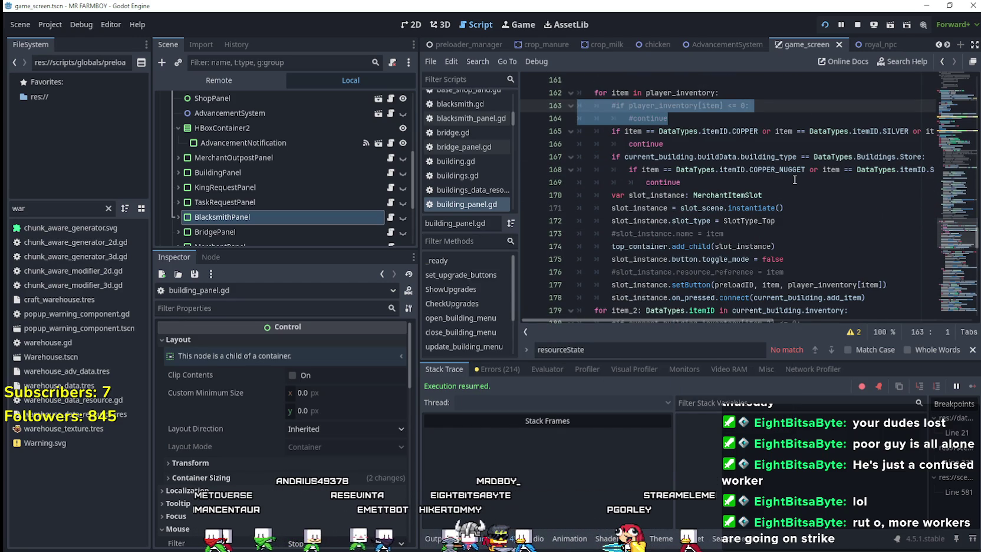
pyautogui.scroll(-2, 757, 181)
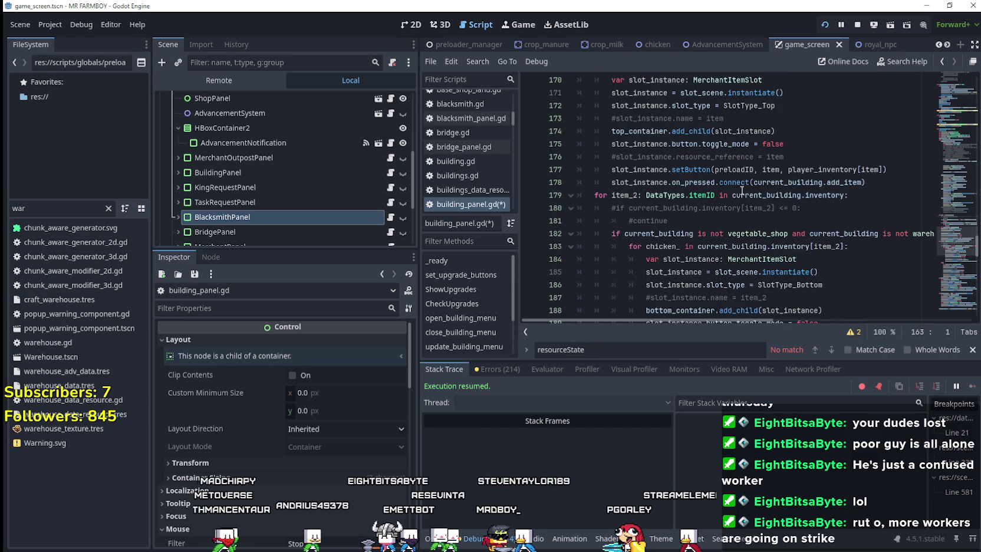
pyautogui.scroll(4, 744, 189)
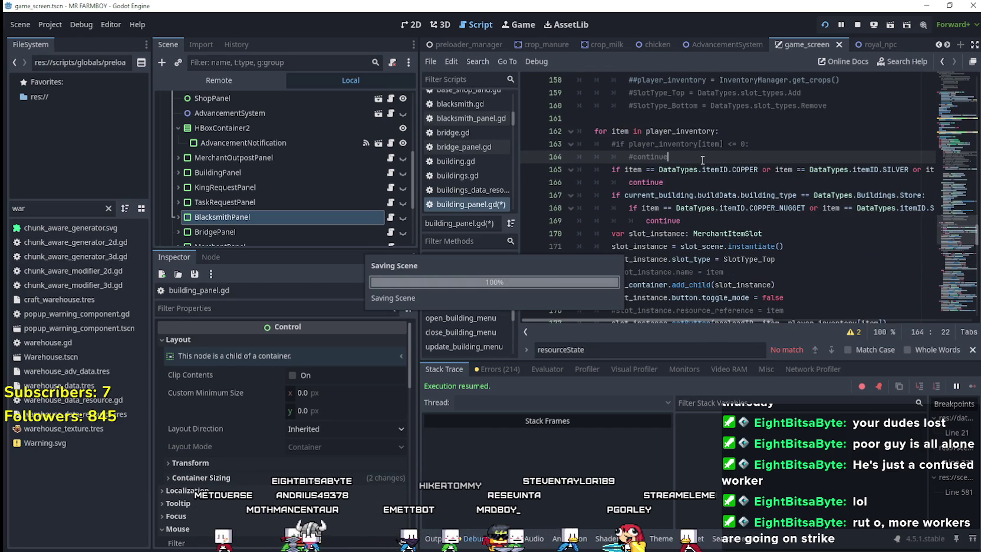
pyautogui.hotkey('alt', 'Tab')
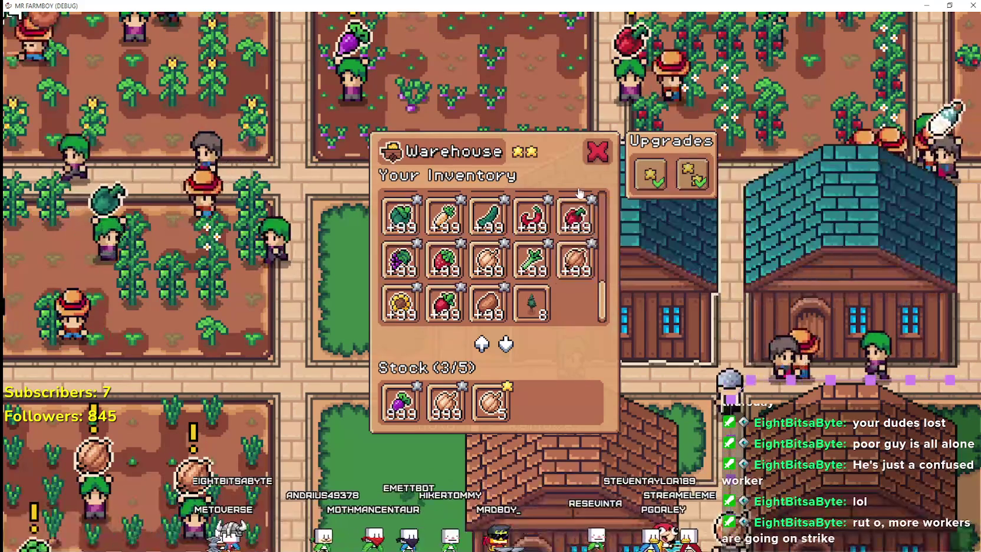
# Bring the game forward, open the Warehouse panel and scroll through its inventory list
pyautogui.press('Escape')
pyautogui.click(572, 282)
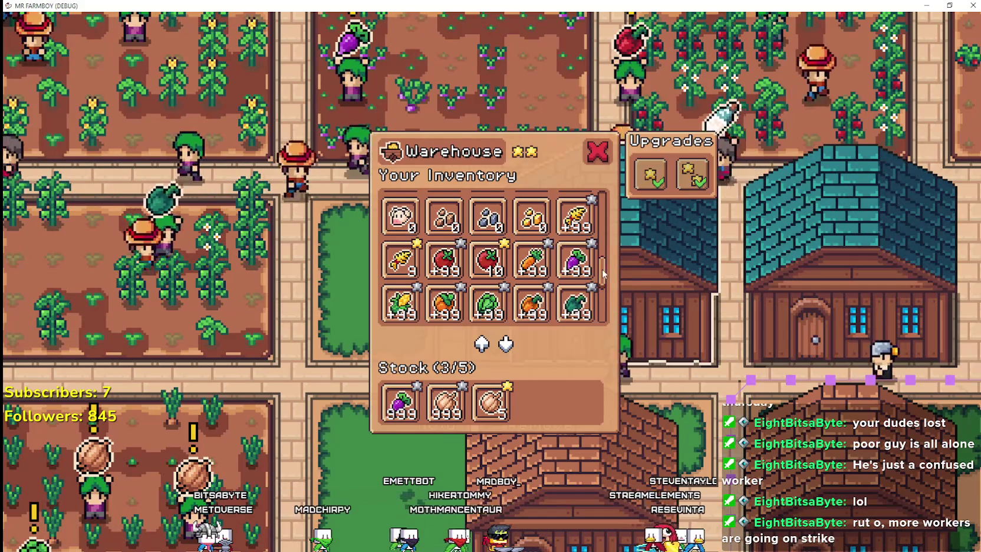
pyautogui.moveTo(520, 235)
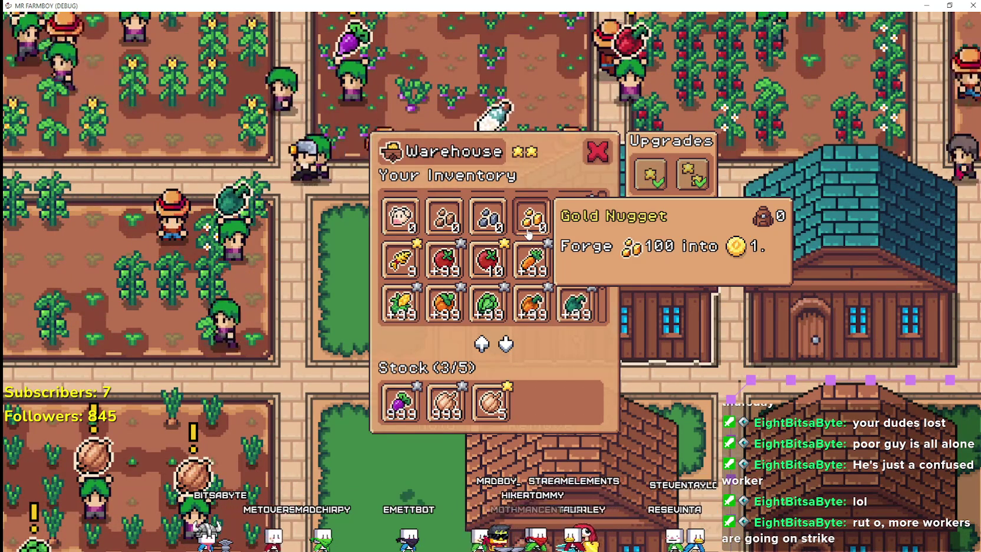
pyautogui.moveTo(456, 226)
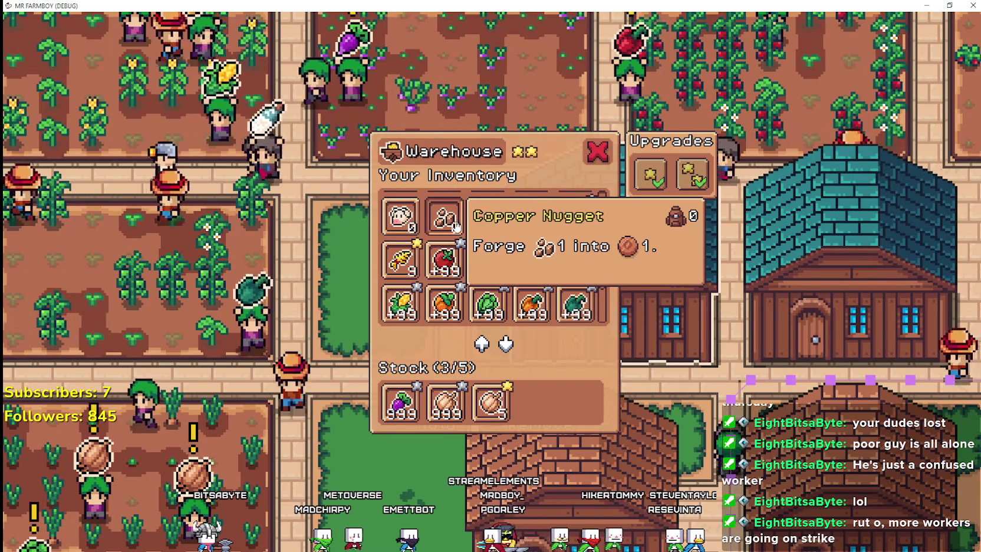
pyautogui.scroll(-2, 575, 271)
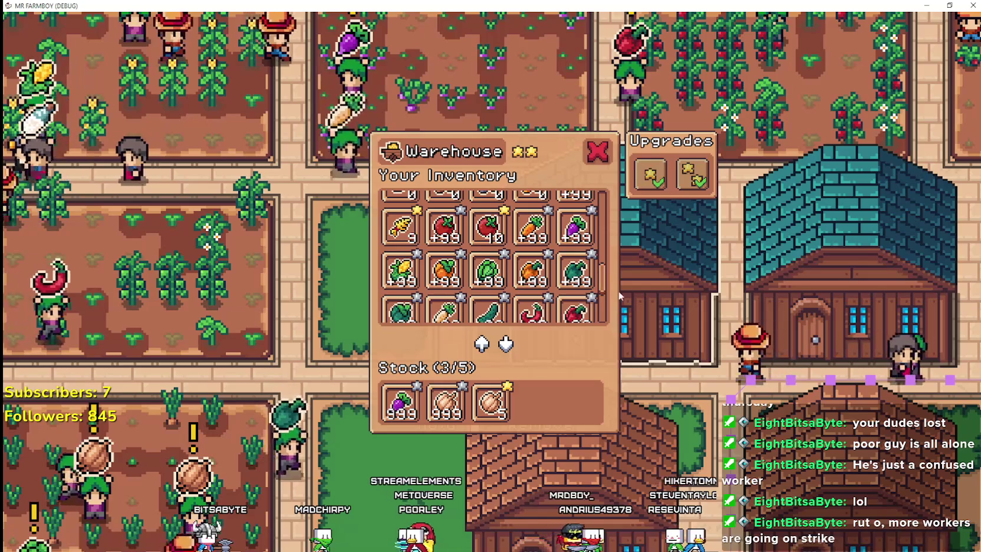
pyautogui.scroll(-3, 613, 298)
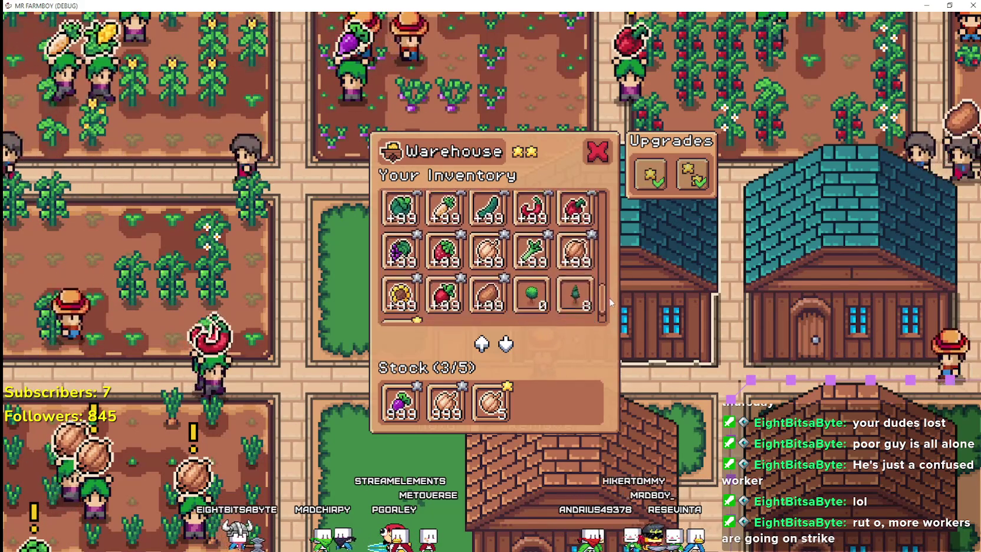
pyautogui.scroll(-2, 610, 300)
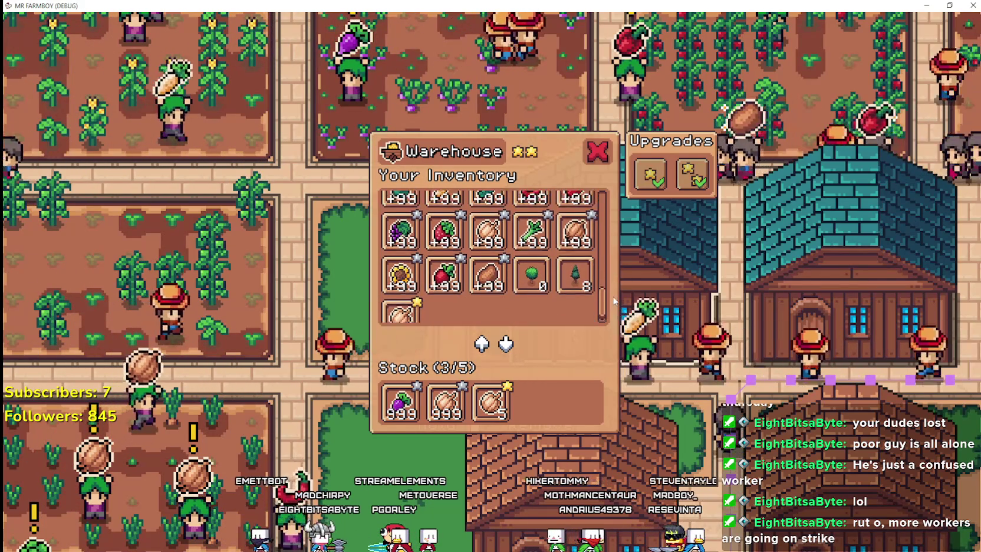
pyautogui.scroll(3, 613, 300)
pyautogui.scroll(-4, 483, 290)
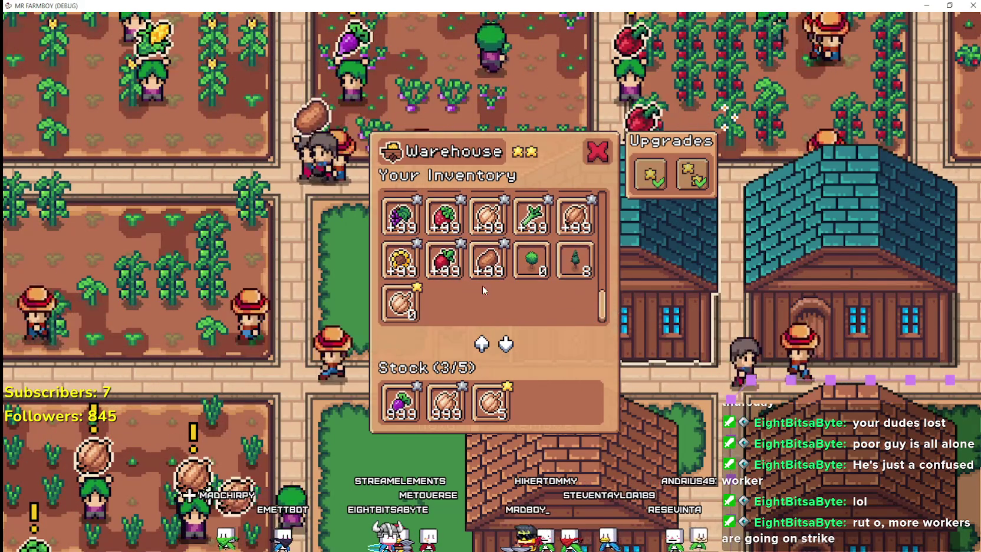
# Read the Garlic stock slot's info card, then close the Warehouse panel
pyautogui.moveTo(407, 313)
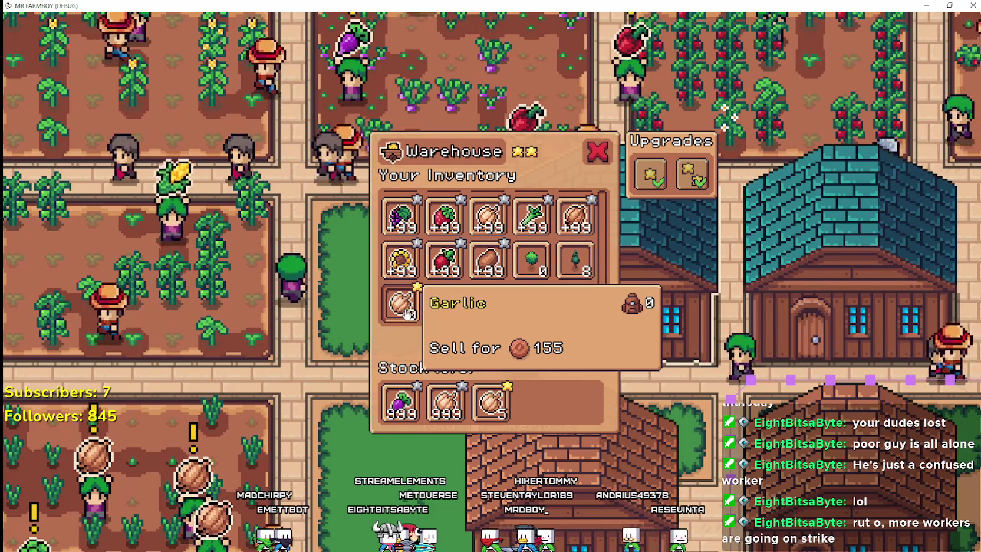
pyautogui.moveTo(574, 230)
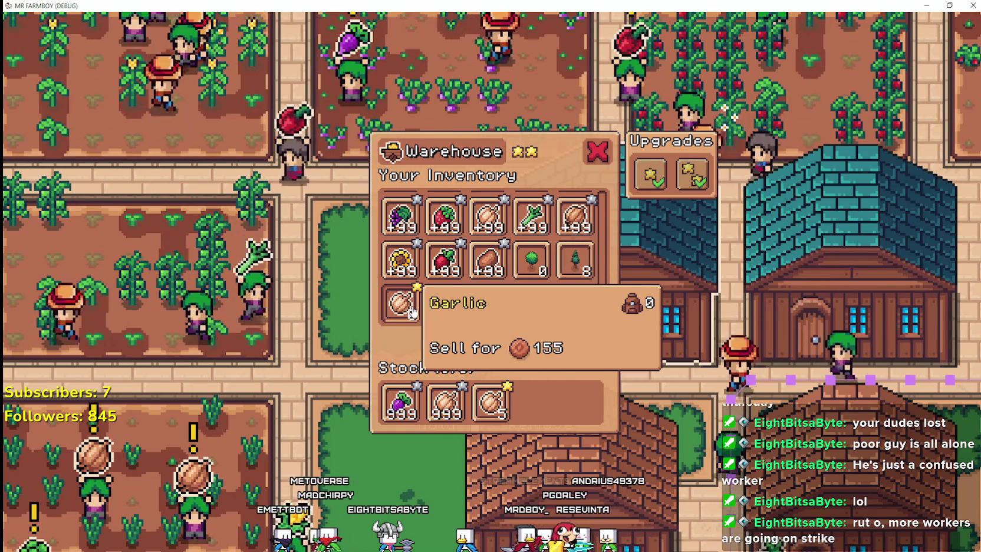
pyautogui.moveTo(589, 207)
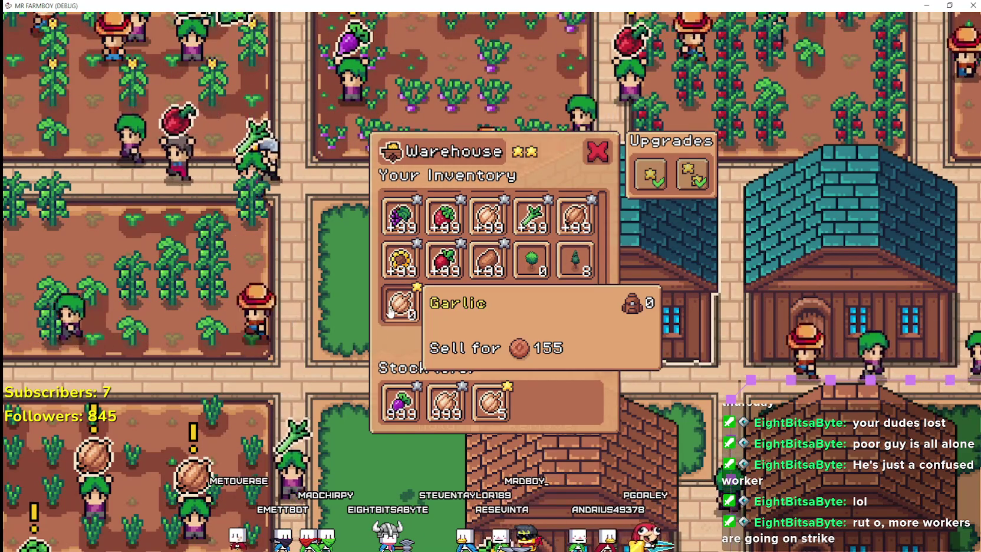
pyautogui.moveTo(503, 416)
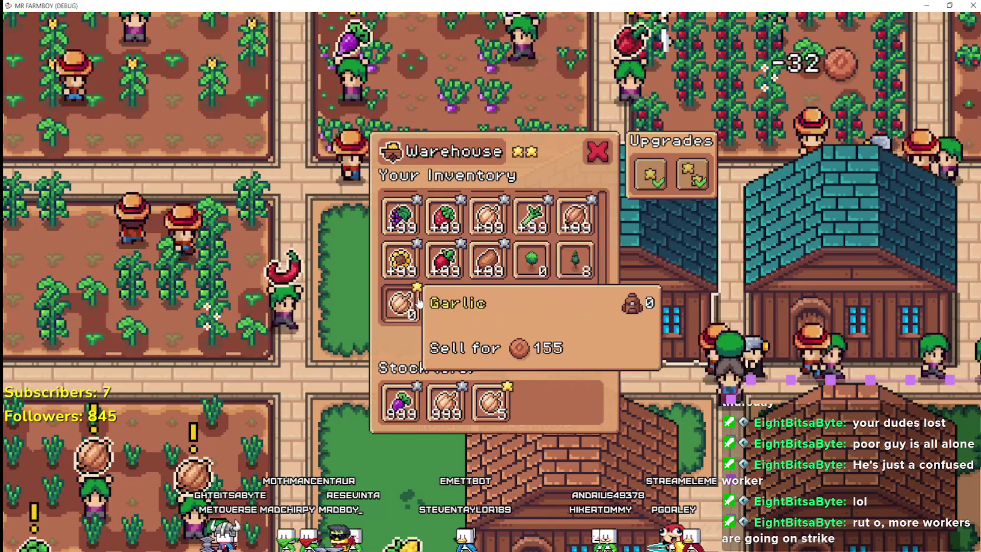
pyautogui.scroll(5, 497, 212)
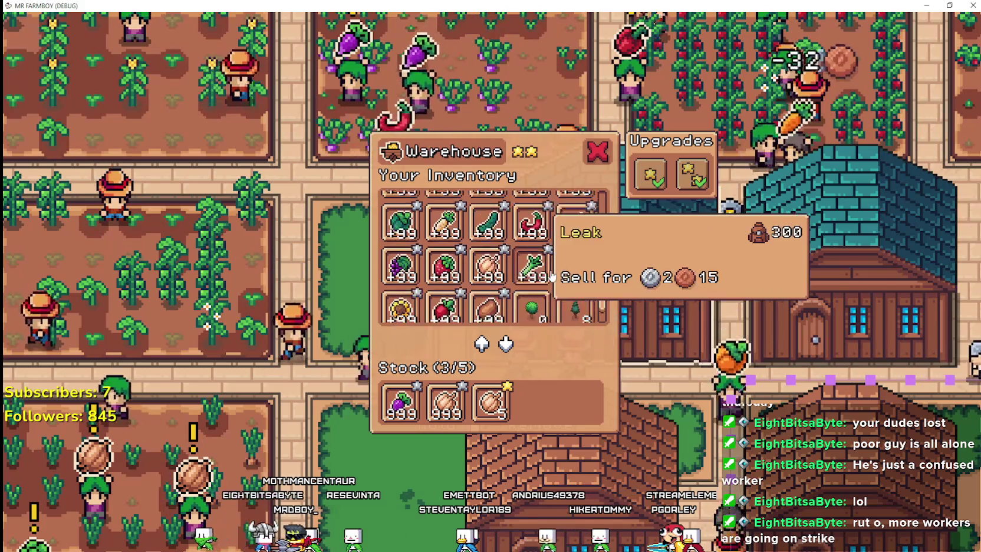
pyautogui.scroll(5, 532, 261)
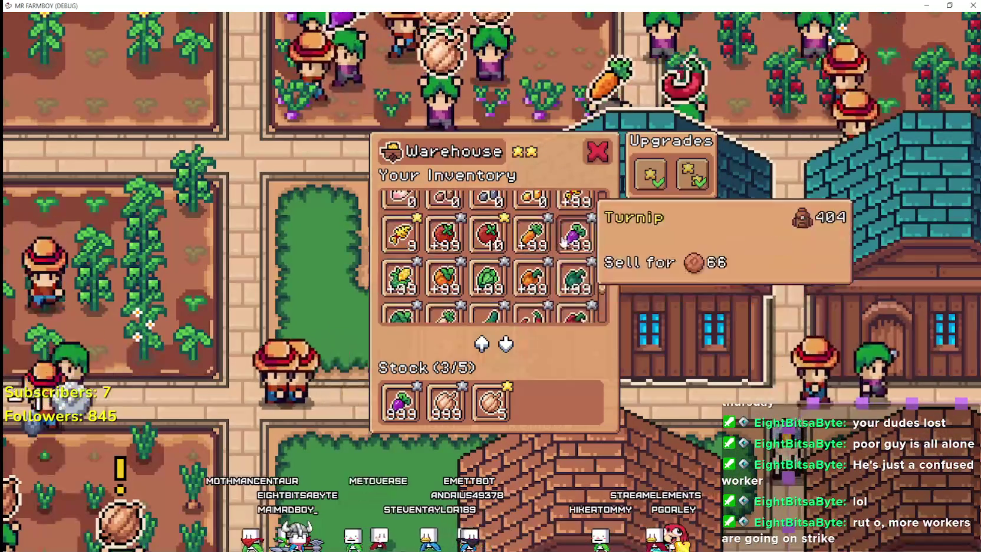
pyautogui.scroll(2, 571, 257)
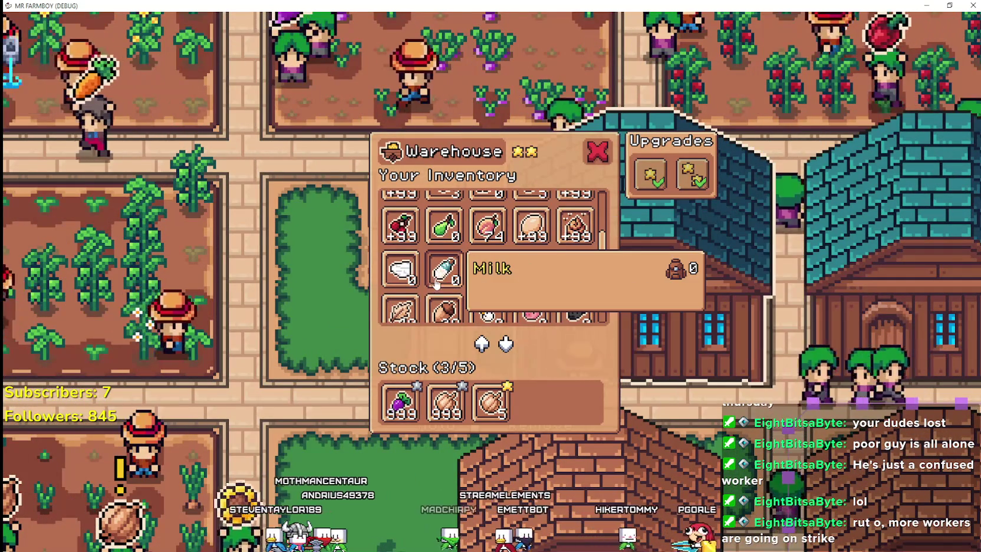
pyautogui.scroll(-5, 495, 274)
pyautogui.scroll(-5, 509, 278)
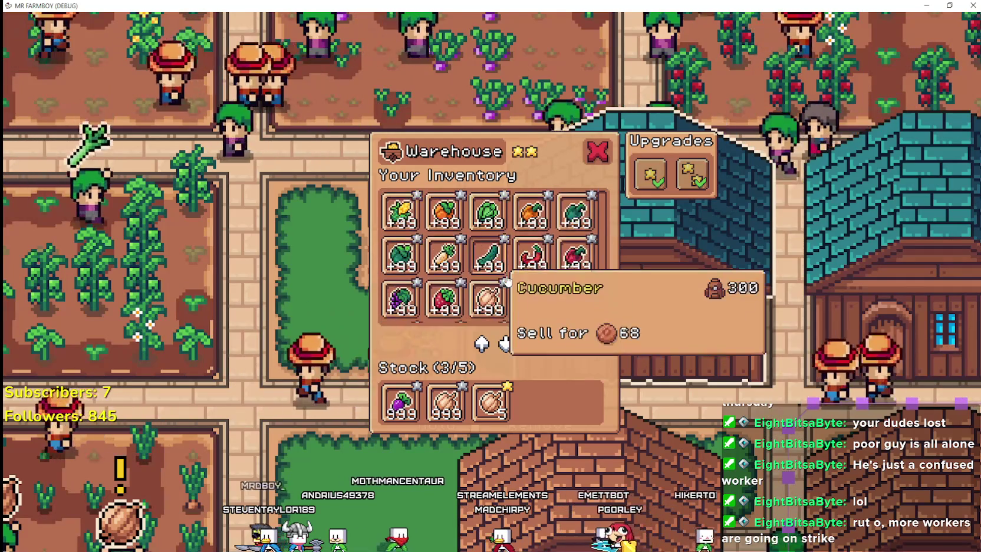
pyautogui.scroll(-2, 673, 323)
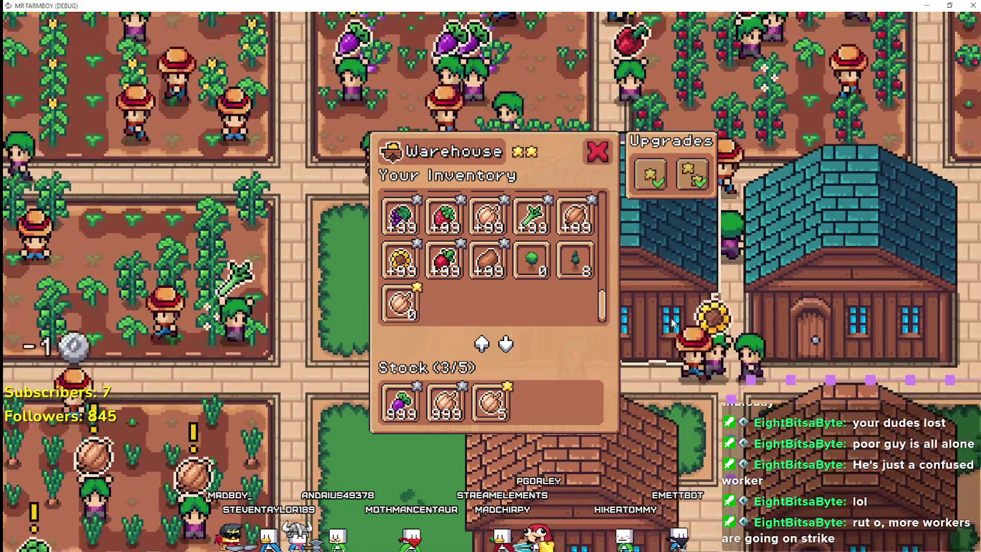
pyautogui.moveTo(504, 414)
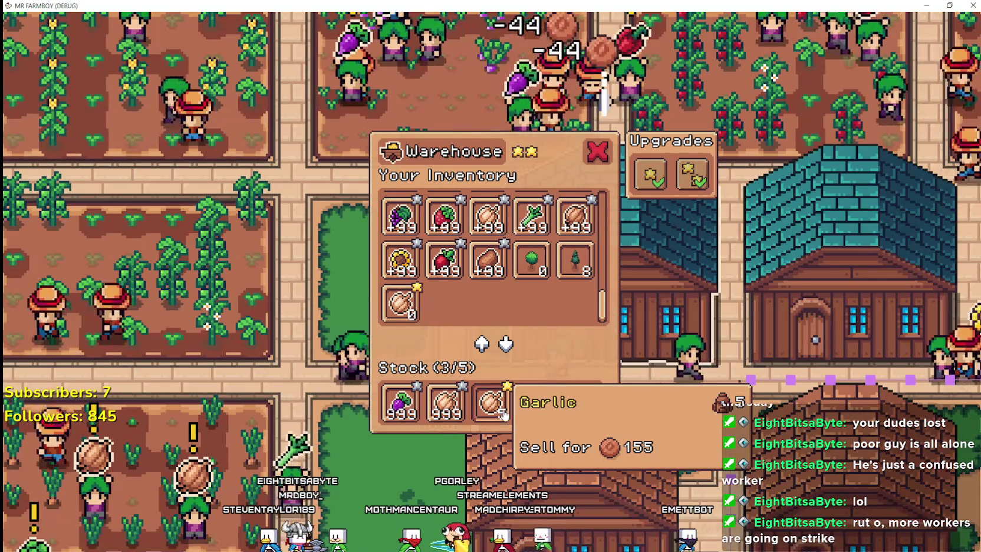
pyautogui.press('Escape')
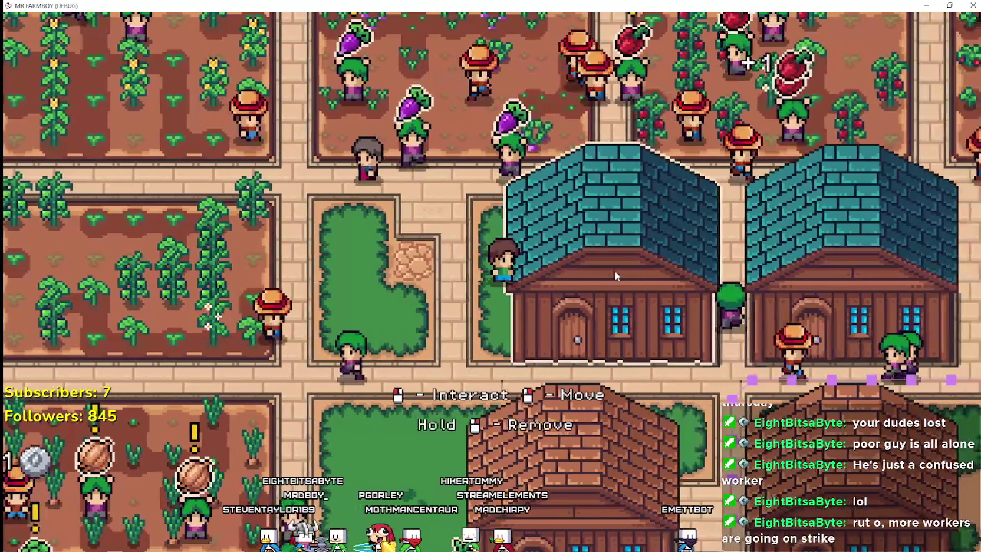
# Reopen the Warehouse panel and add Small Tree to its stock
pyautogui.click(615, 271)
pyautogui.moveTo(511, 402)
pyautogui.press('Escape')
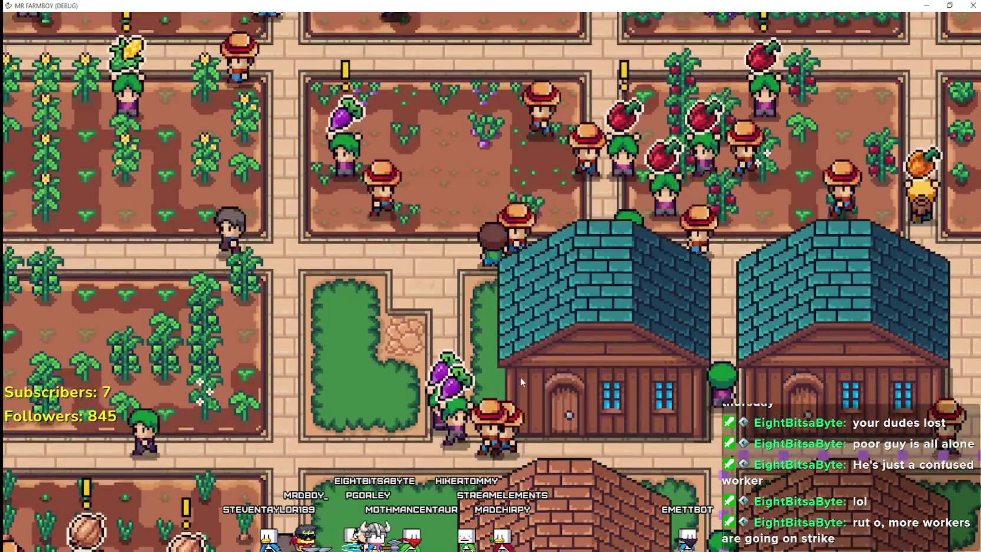
pyautogui.click(590, 355)
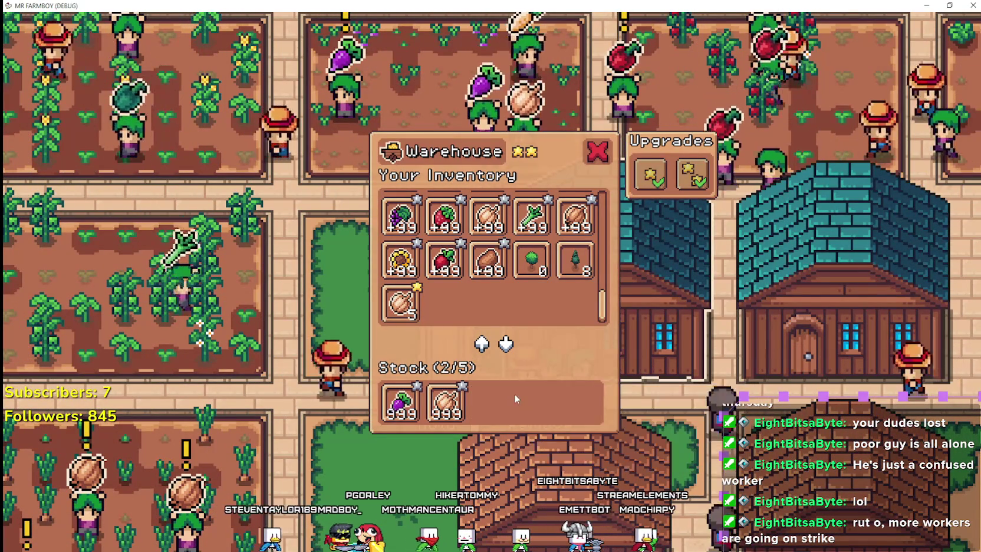
pyautogui.click(532, 262)
pyautogui.press('Escape')
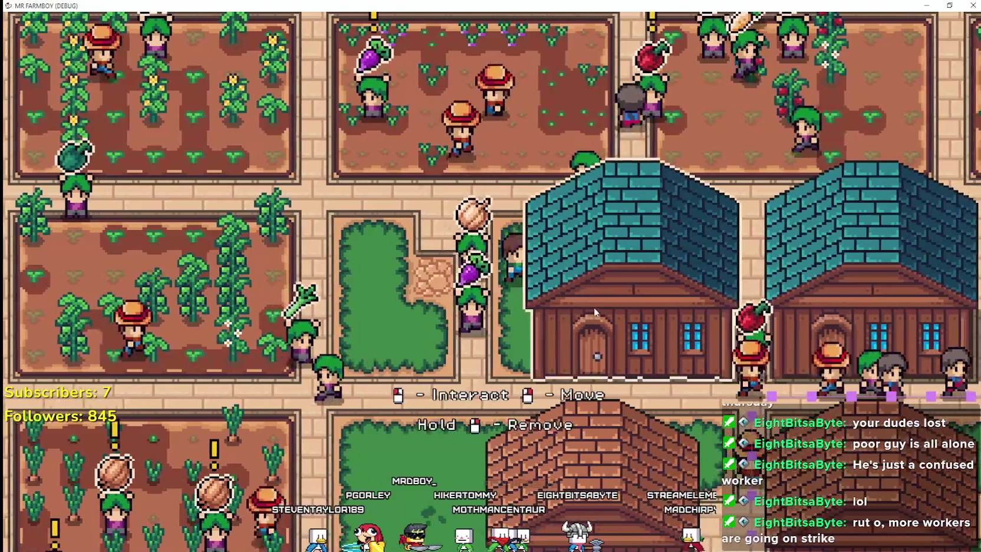
# Repeatedly reopen and close the Warehouse panel to check the stock slots
pyautogui.click(594, 307)
pyautogui.moveTo(541, 270)
pyautogui.press('Escape')
pyautogui.click(629, 330)
pyautogui.press('Escape')
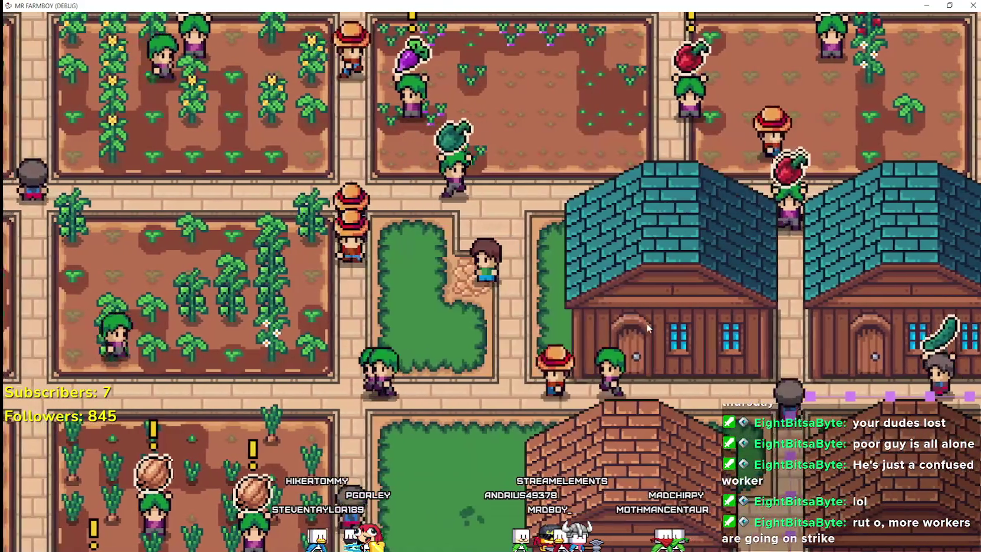
pyautogui.click(628, 305)
pyautogui.moveTo(541, 270)
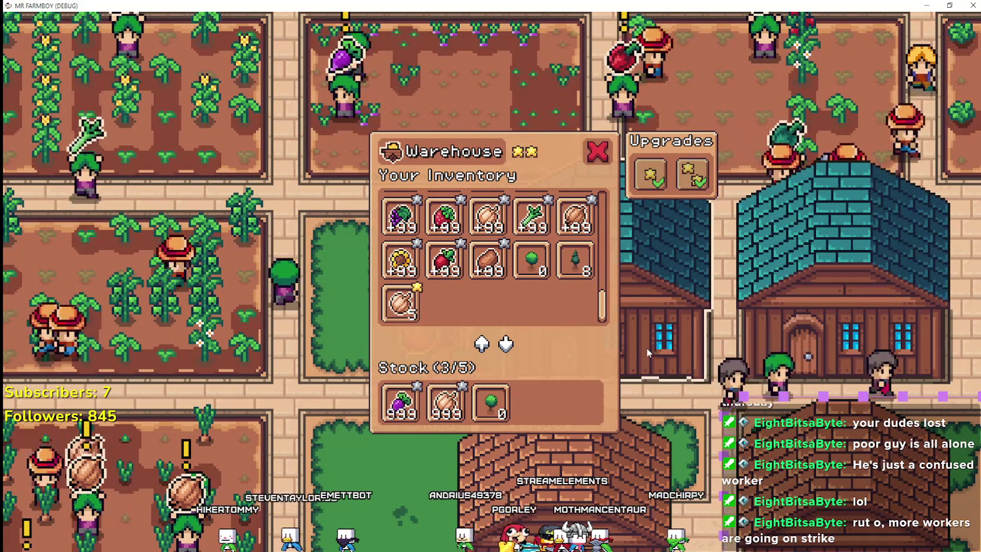
pyautogui.press('Escape')
# Open the second warehouse's panel, showing Stock (2/5) and Garlic at 0 in inventory
pyautogui.click(689, 285)
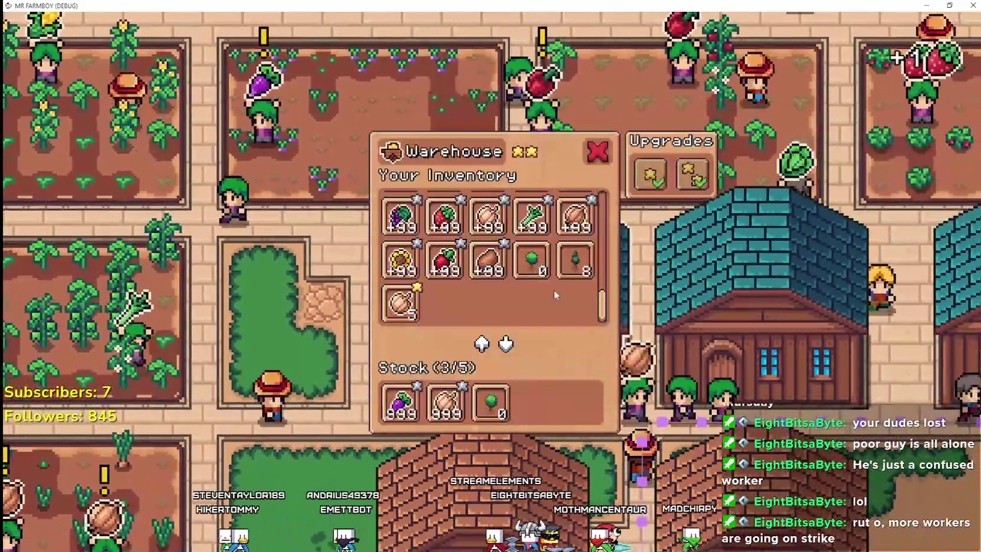
pyautogui.moveTo(540, 271)
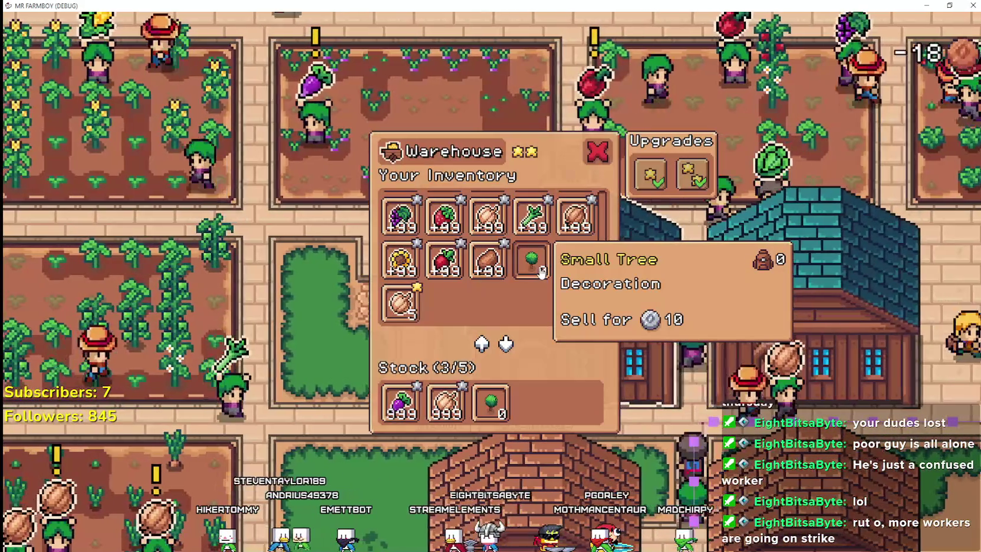
pyautogui.press('Escape')
pyautogui.click(594, 334)
pyautogui.moveTo(491, 400)
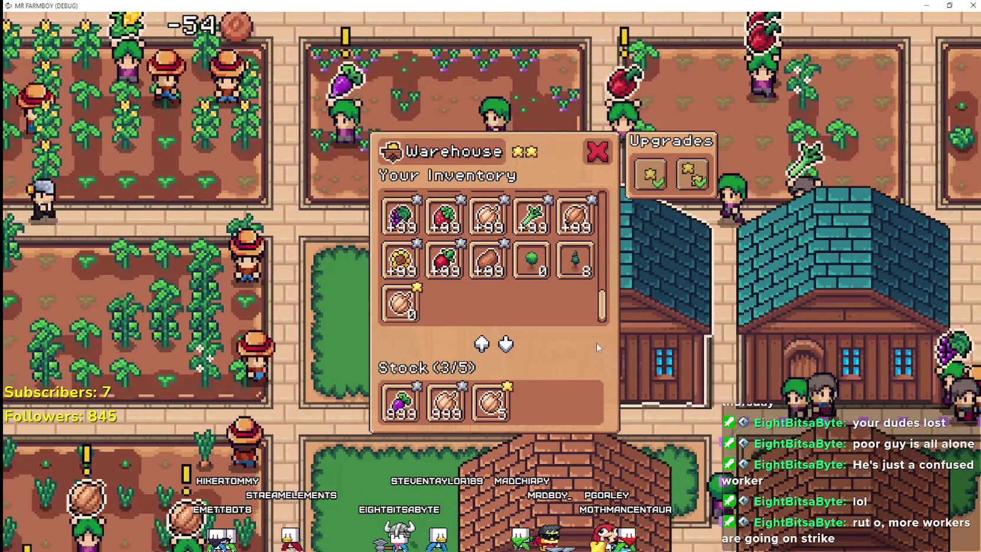
pyautogui.press('Escape')
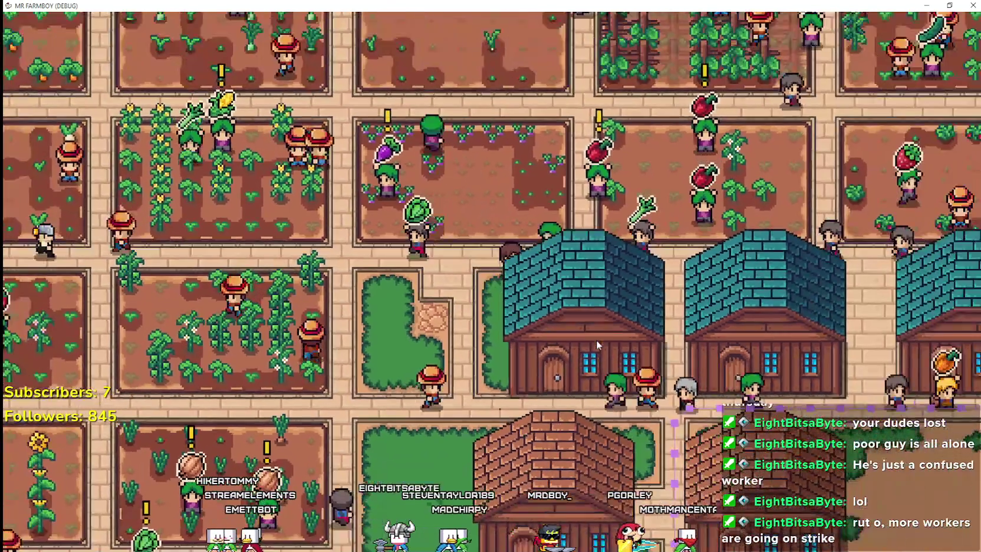
pyautogui.click(596, 340)
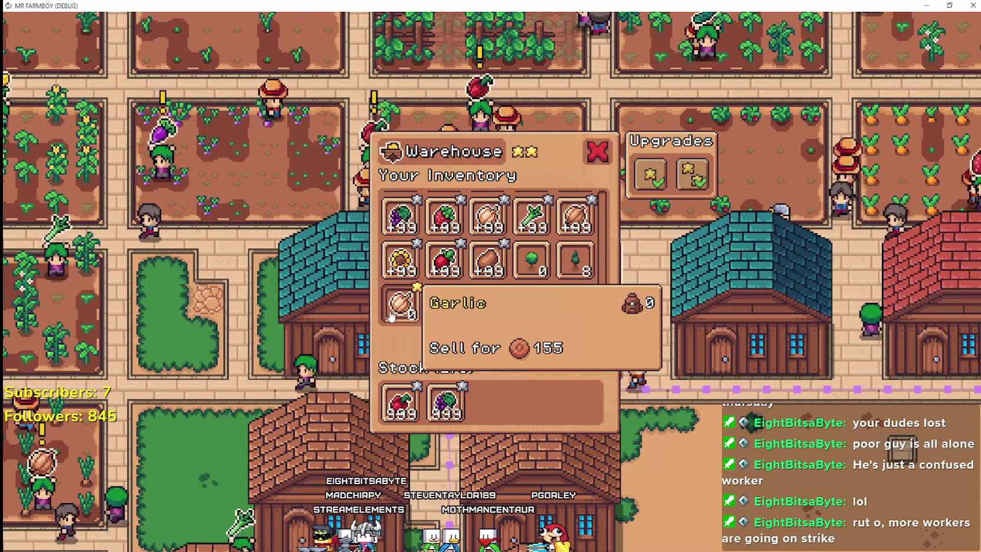
# Pan the map to the teal-roofed warehouse and open its panel with three stocked items
pyautogui.press('Escape')
pyautogui.moveTo(427, 291)
pyautogui.mouseDown()
pyautogui.moveTo(619, 307)
pyautogui.moveTo(603, 290)
pyautogui.moveTo(605, 261)
pyautogui.moveTo(605, 271)
pyautogui.moveTo(628, 209)
pyautogui.mouseUp()
pyautogui.click(615, 296)
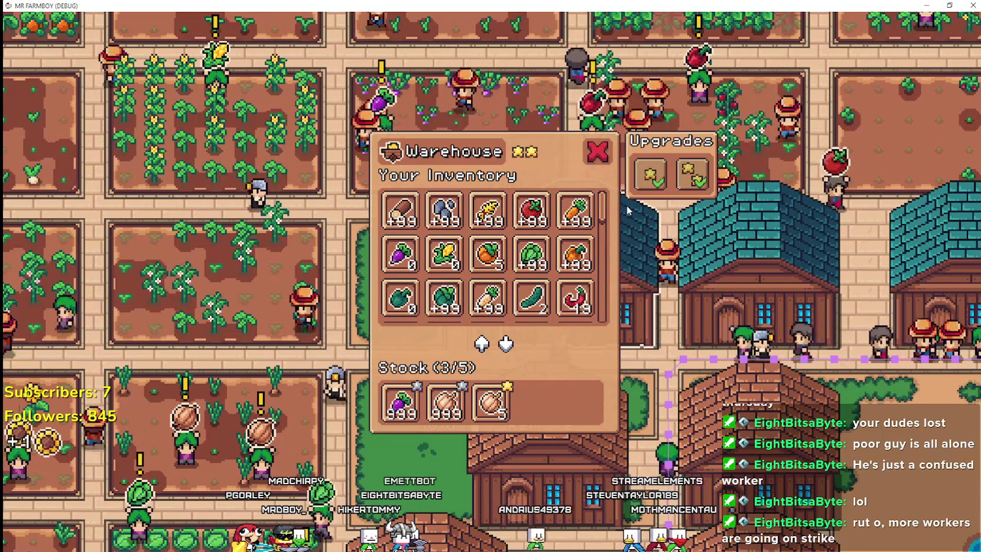
# Scroll the inventory through its zero-count Garlic entries, close the panel and return to the editor
pyautogui.moveTo(628, 211)
pyautogui.mouseDown()
pyautogui.moveTo(612, 250)
pyautogui.moveTo(605, 324)
pyautogui.mouseUp()
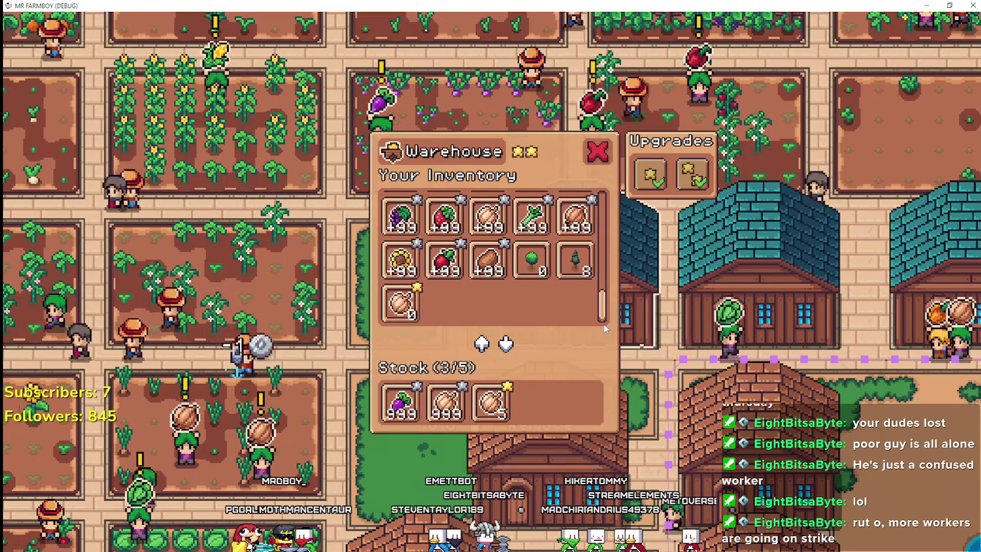
pyautogui.moveTo(385, 306)
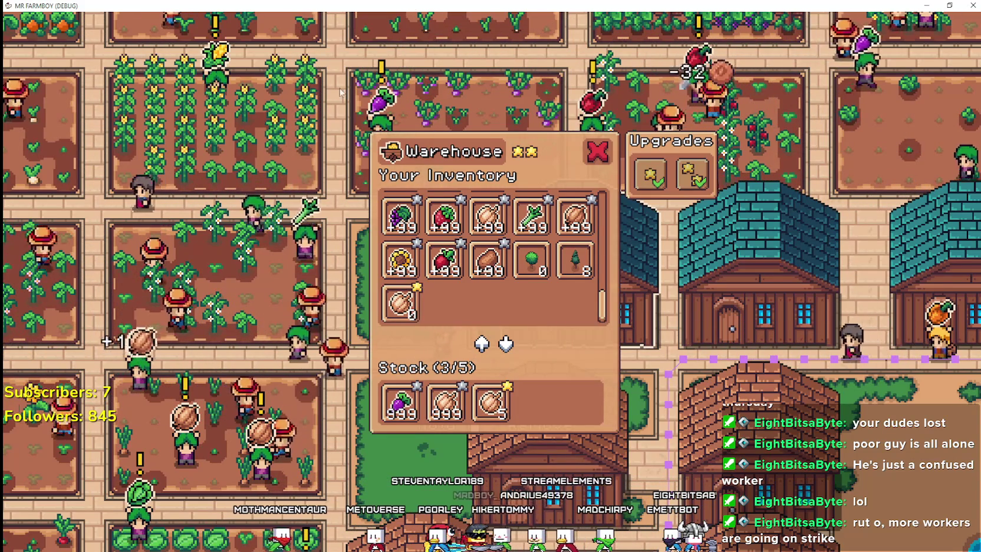
pyautogui.moveTo(373, 76)
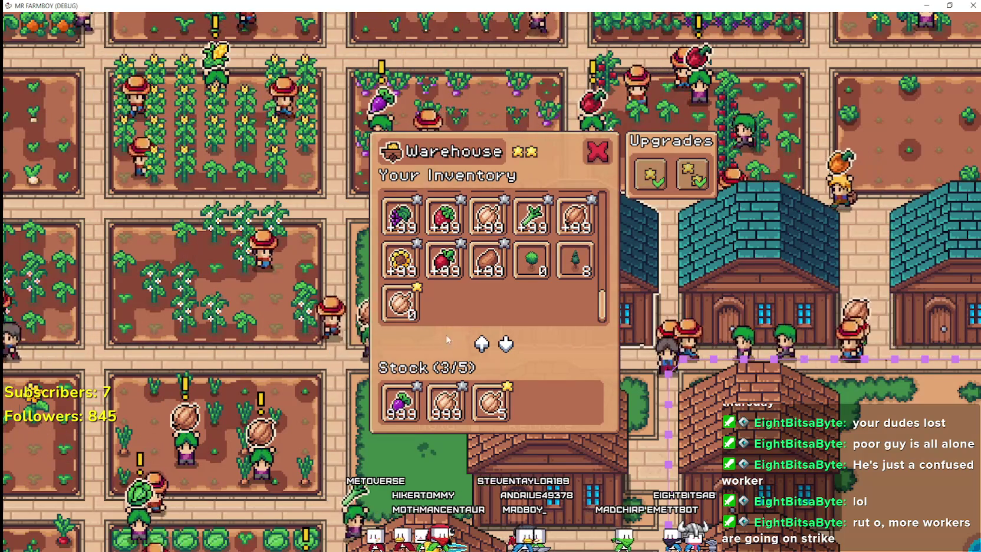
pyautogui.moveTo(489, 414)
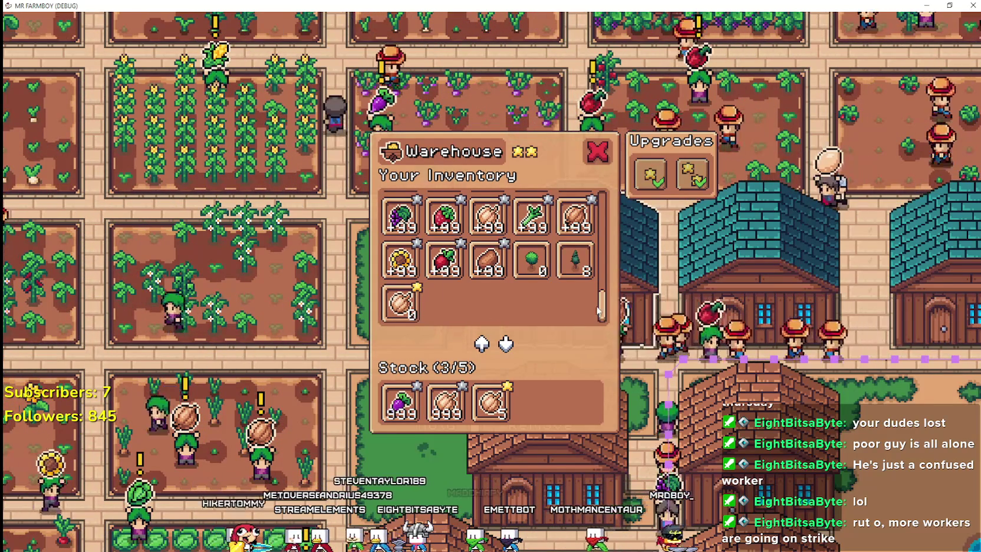
pyautogui.moveTo(603, 308)
pyautogui.mouseDown()
pyautogui.moveTo(600, 257)
pyautogui.moveTo(601, 318)
pyautogui.mouseUp()
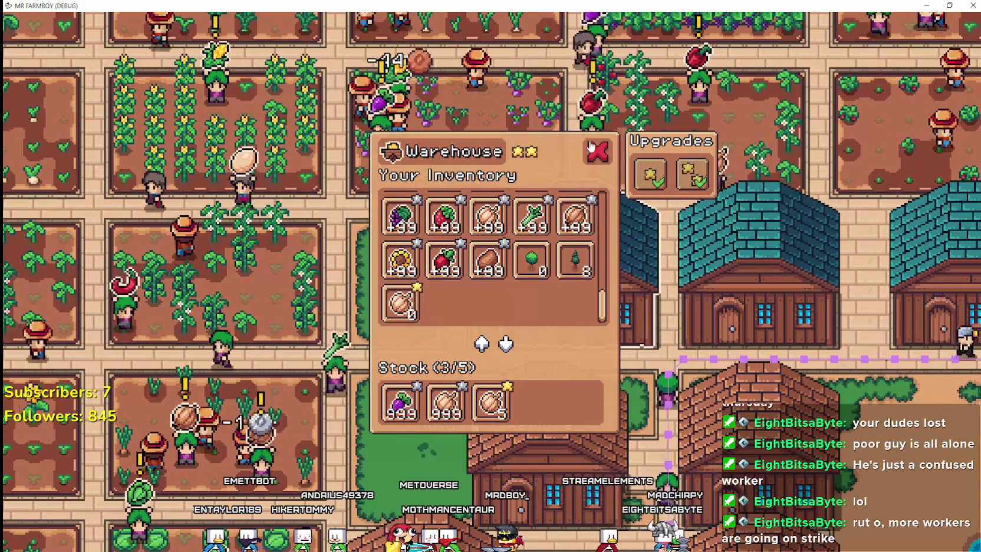
pyautogui.click(591, 147)
pyautogui.hotkey('alt', 'Tab')
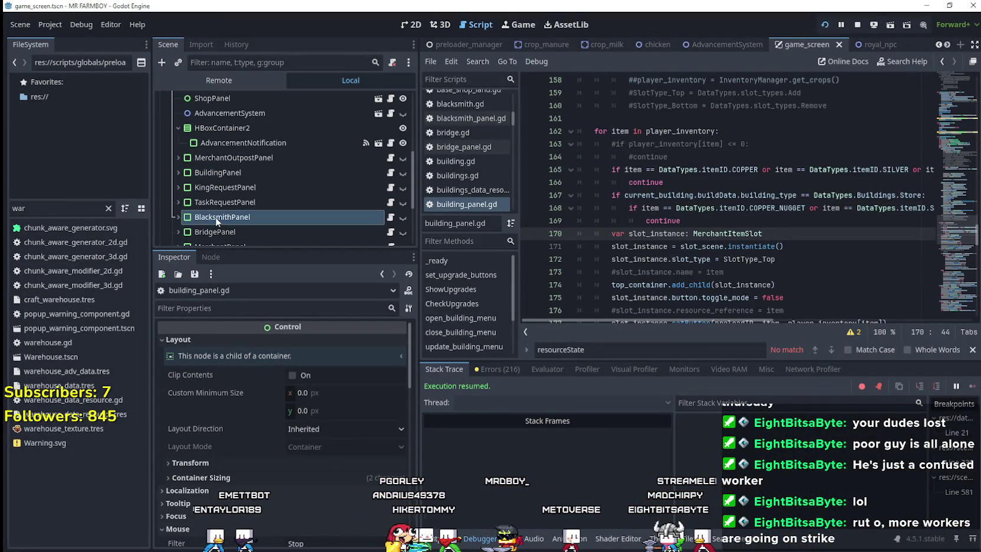
# Filter FileSystem for 'gather' and open the gather_npc scene and its gather_npc.gd script
pyautogui.scroll(5, 366, 172)
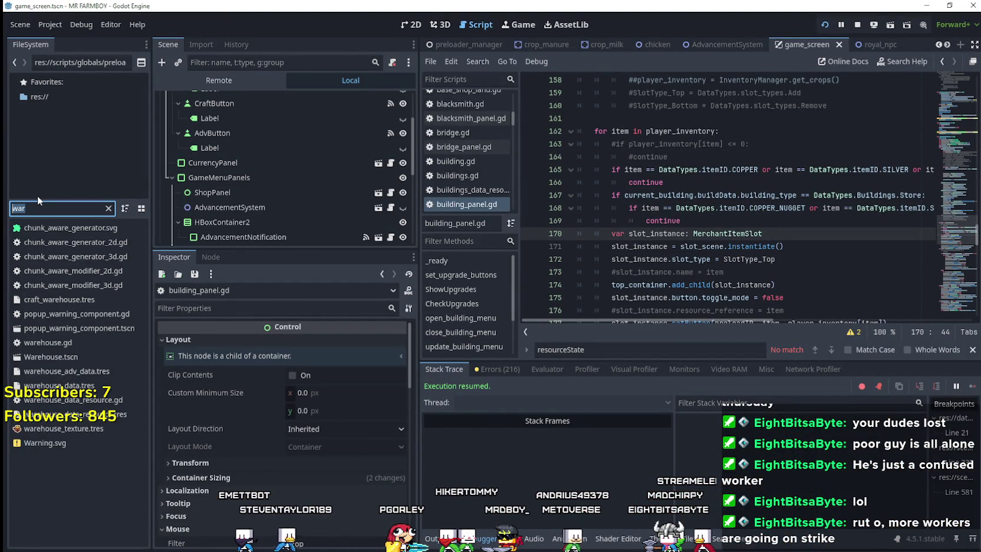
pyautogui.write('gather')
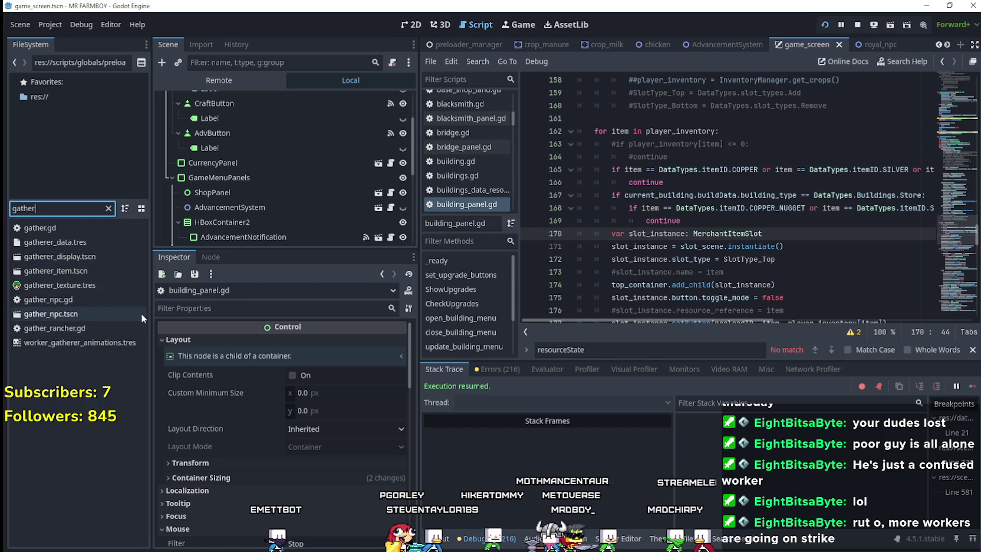
pyautogui.doubleClick(80, 317)
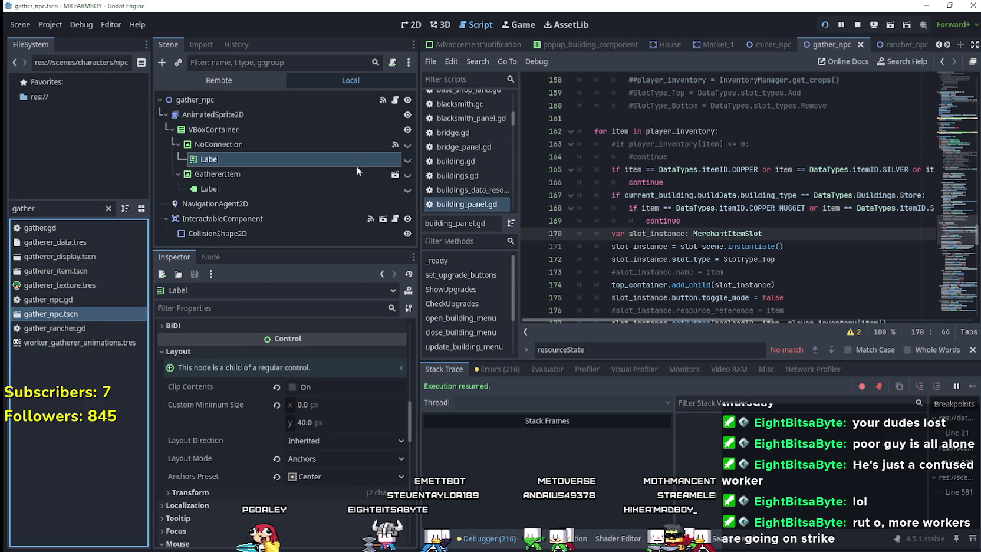
pyautogui.click(394, 100)
pyautogui.scroll(-3, 945, 206)
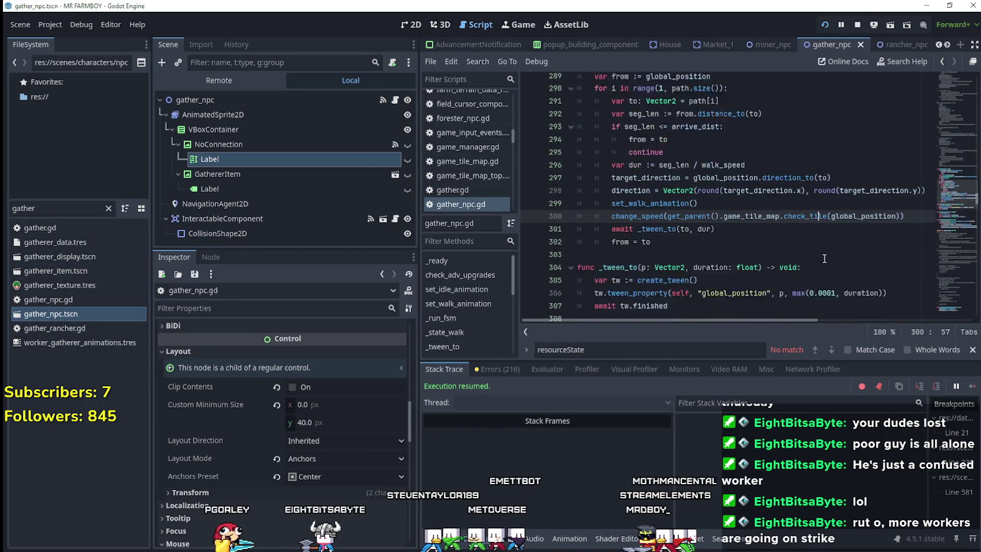
pyautogui.moveTo(945, 206)
pyautogui.mouseDown()
pyautogui.moveTo(951, 285)
pyautogui.moveTo(954, 250)
pyautogui.mouseUp()
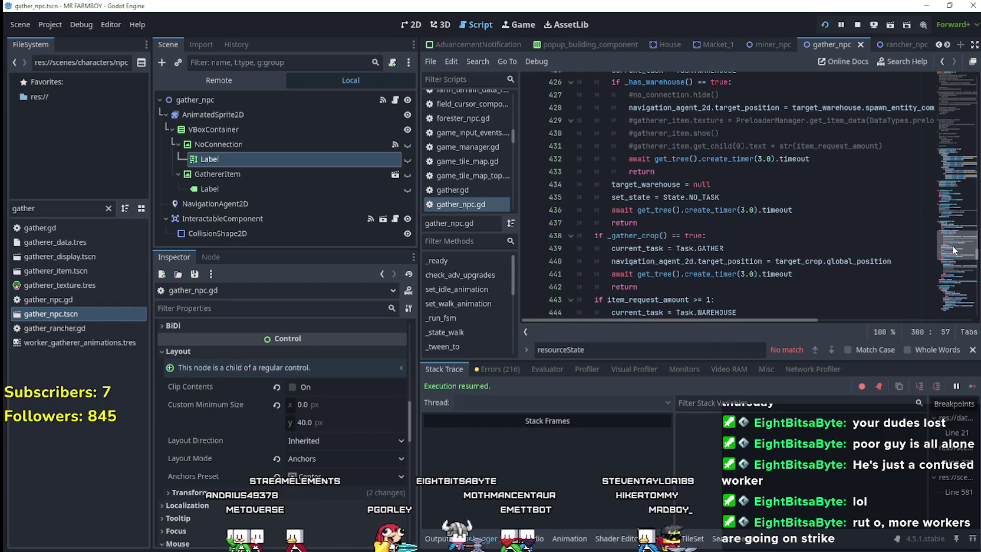
pyautogui.scroll(2, 710, 248)
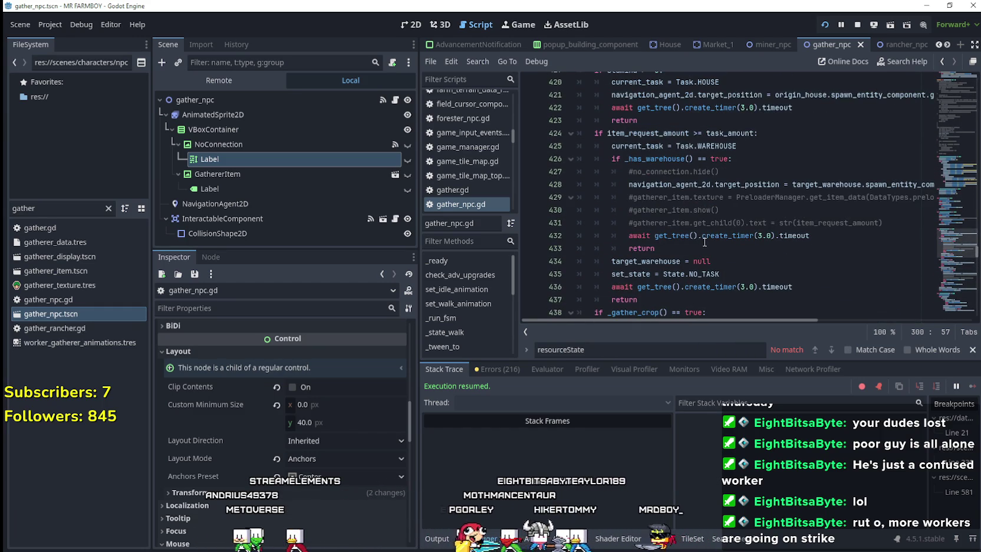
# Look up the _has_warehouse definition and scroll to the _state_no_task waiting loop
pyautogui.rightClick(667, 159)
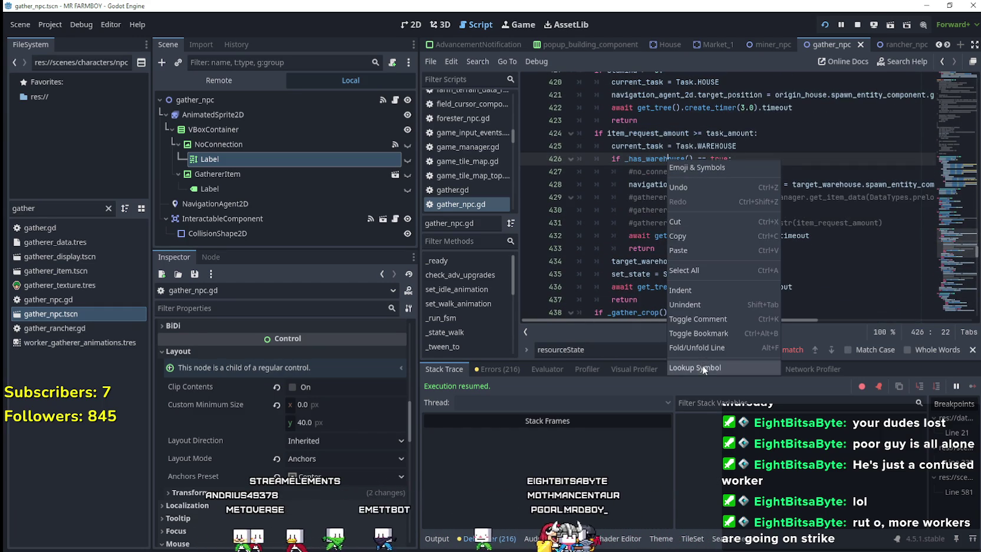
pyautogui.click(702, 366)
pyautogui.scroll(-1, 696, 207)
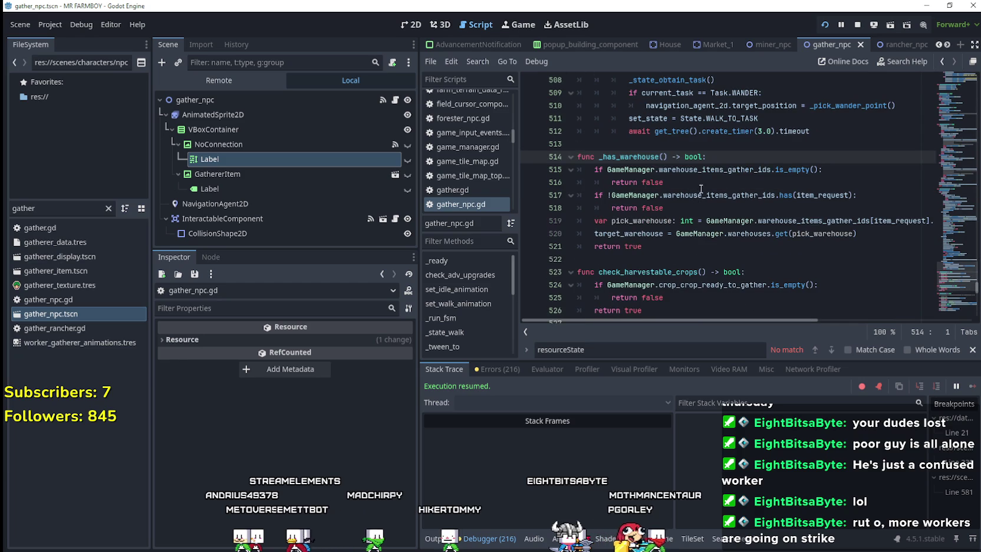
pyautogui.scroll(-1, 763, 255)
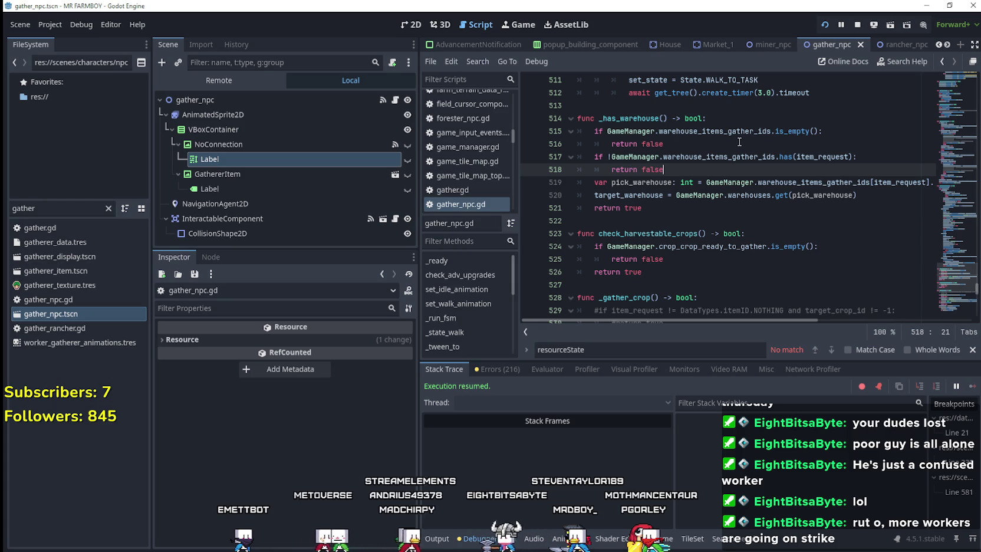
pyautogui.rightClick(636, 123)
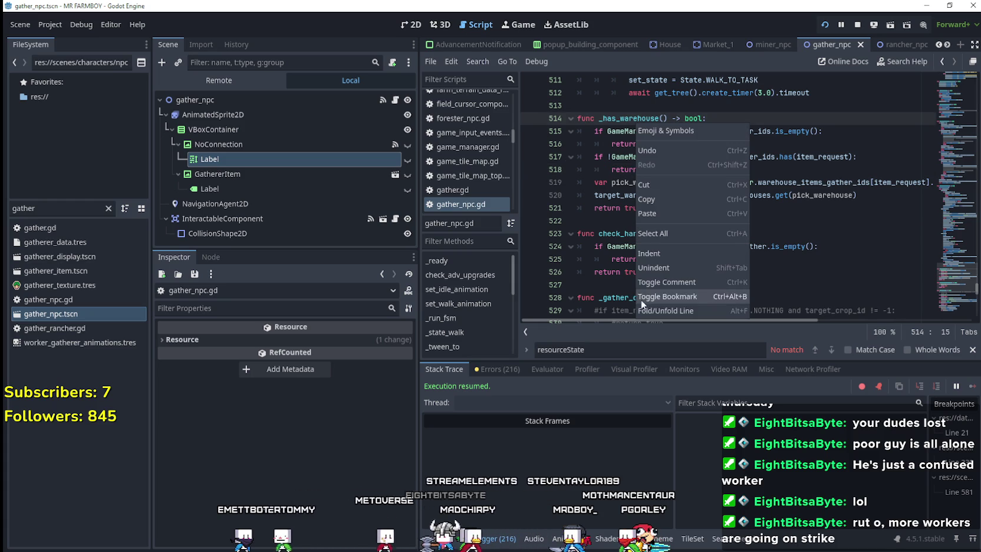
pyautogui.click(810, 127)
pyautogui.moveTo(964, 287); pyautogui.dragTo(966, 239)
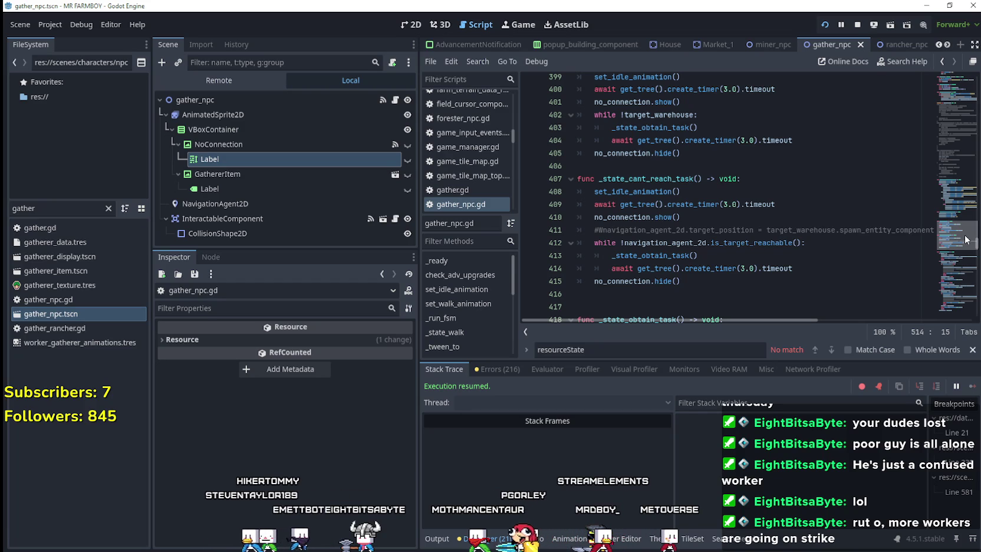
pyautogui.scroll(3, 719, 249)
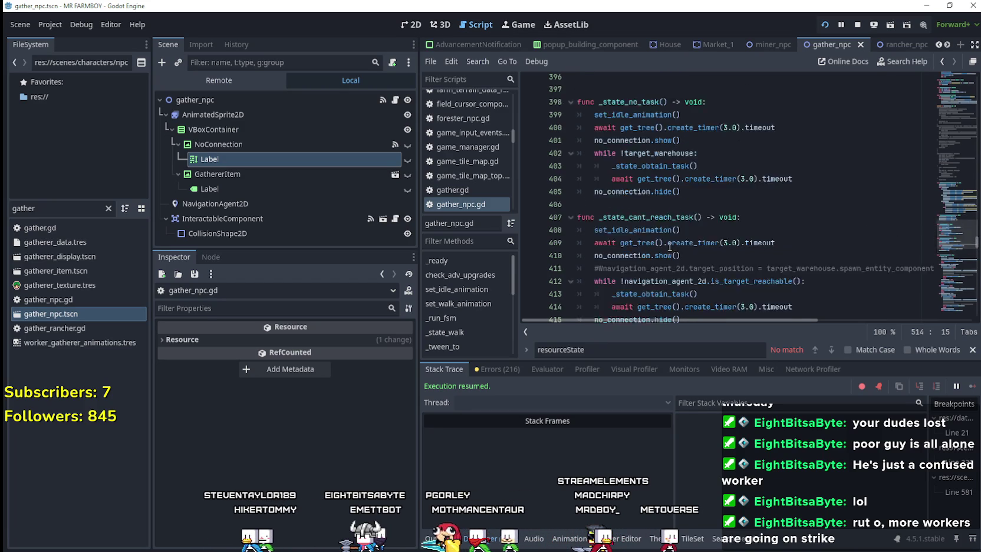
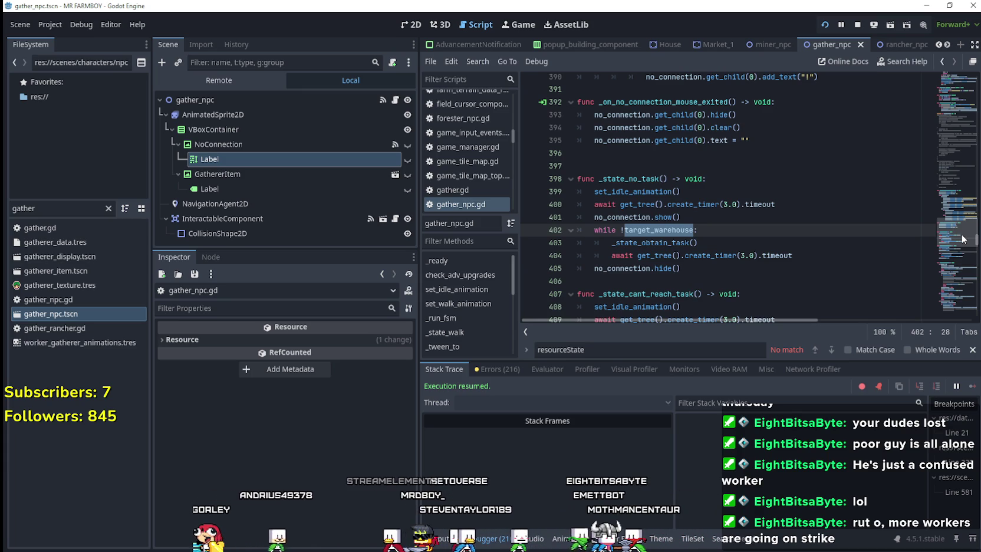
# Examine the empty-warehouse and item_request checks on lines 515–519
pyautogui.moveTo(953, 232); pyautogui.dragTo(949, 280)
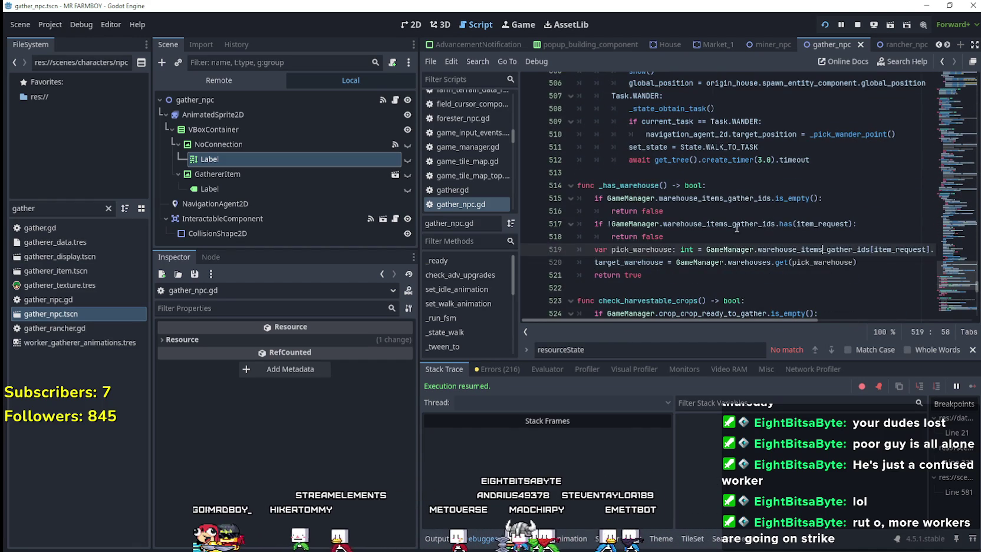
pyautogui.click(831, 224)
pyautogui.doubleClick(831, 224)
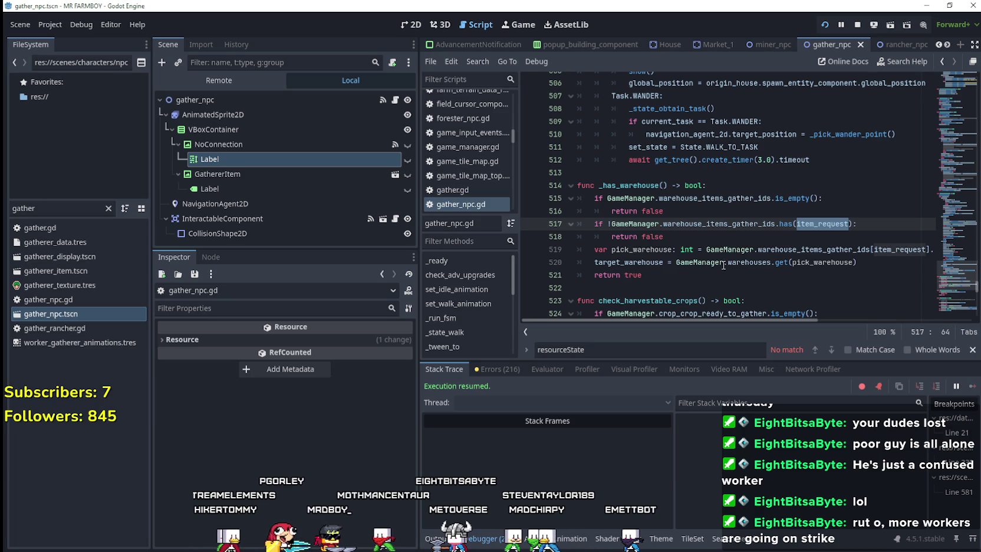
pyautogui.scroll(-1, 723, 266)
pyautogui.click(702, 210)
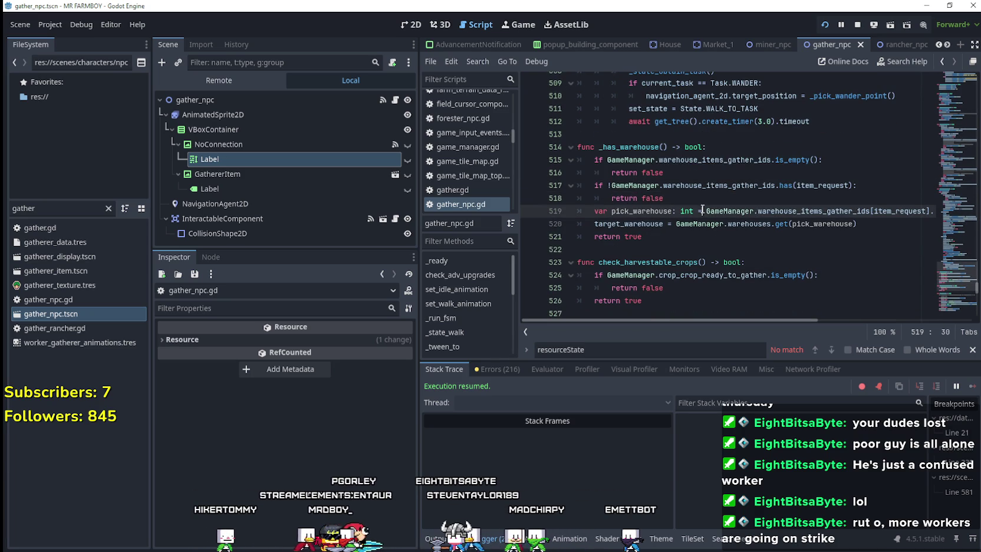
pyautogui.click(700, 198)
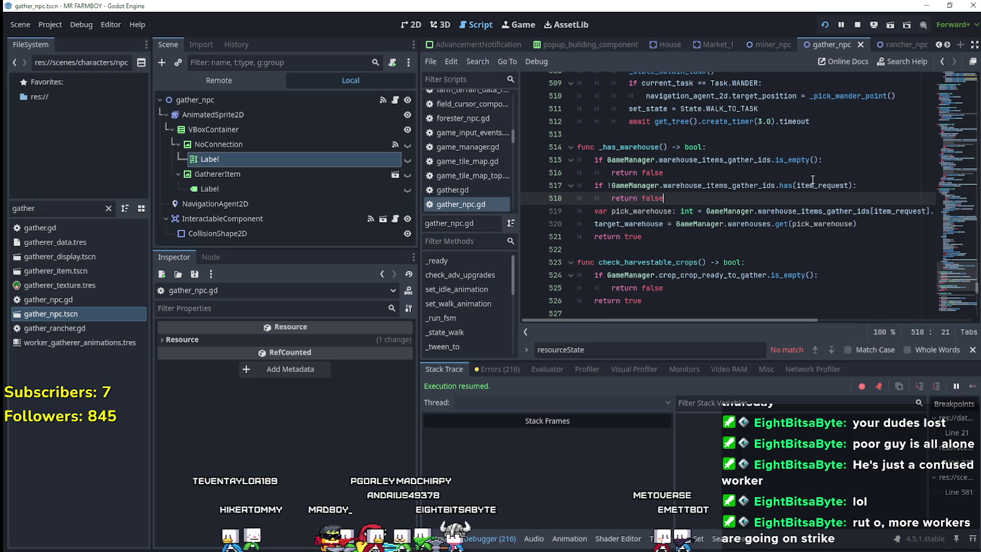
pyautogui.doubleClick(844, 185)
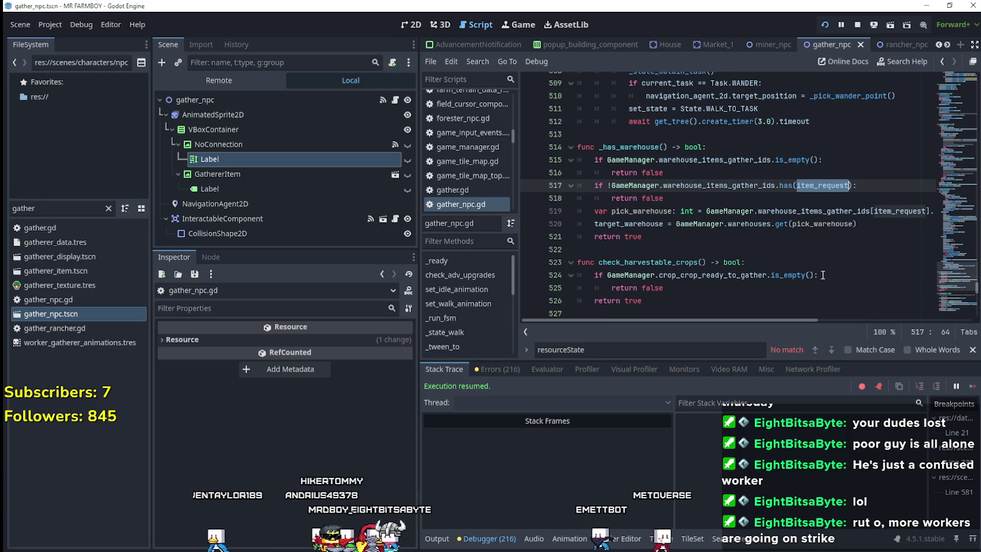
pyautogui.click(706, 200)
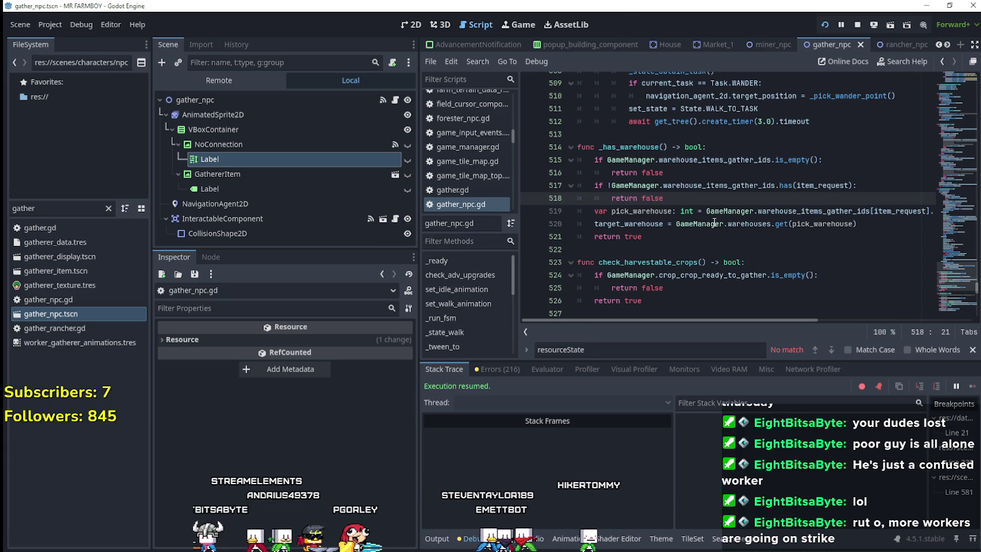
pyautogui.moveTo(668, 175); pyautogui.dragTo(550, 159)
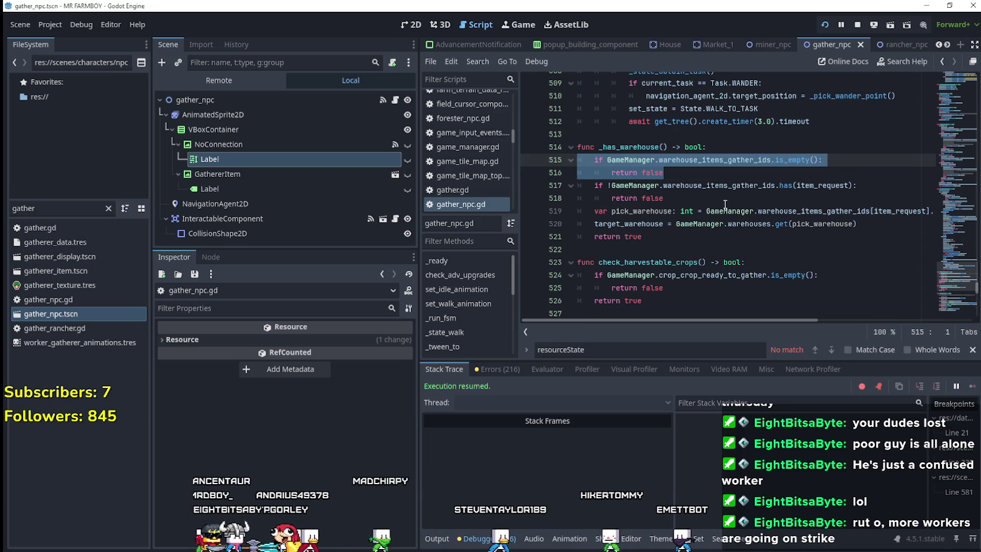
pyautogui.click(706, 209)
pyautogui.moveTo(709, 199)
pyautogui.mouseDown()
pyautogui.moveTo(583, 177)
pyautogui.moveTo(578, 186)
pyautogui.mouseUp()
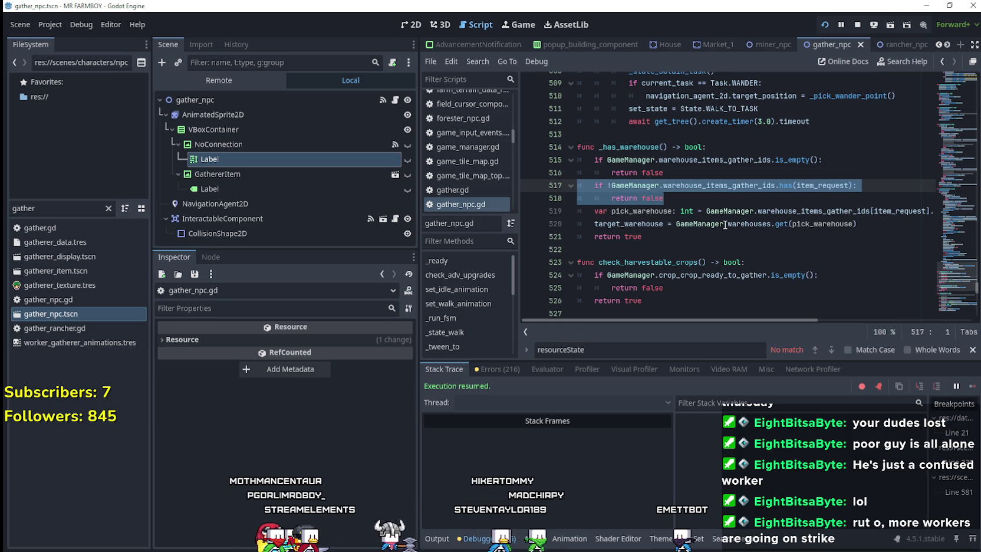
pyautogui.doubleClick(822, 185)
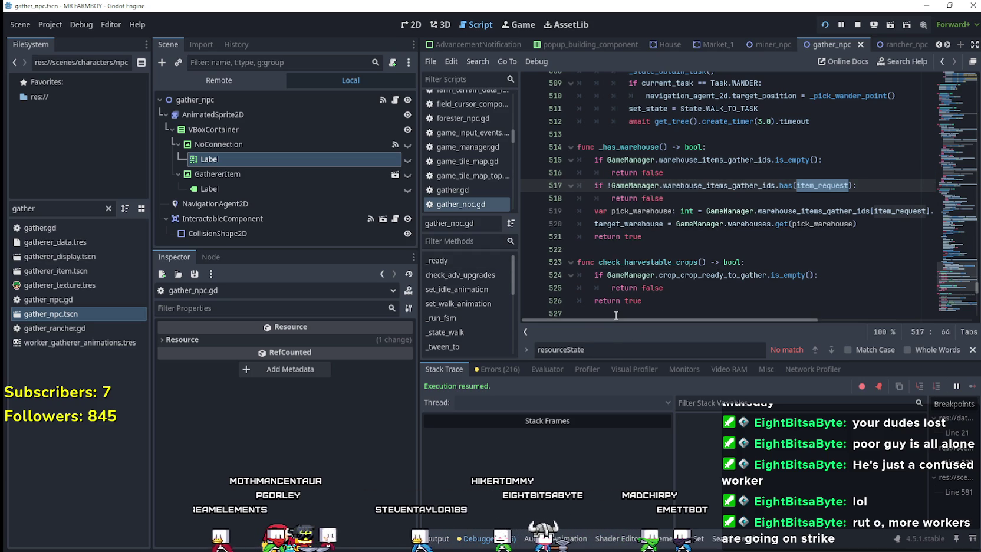
pyautogui.press('Up')
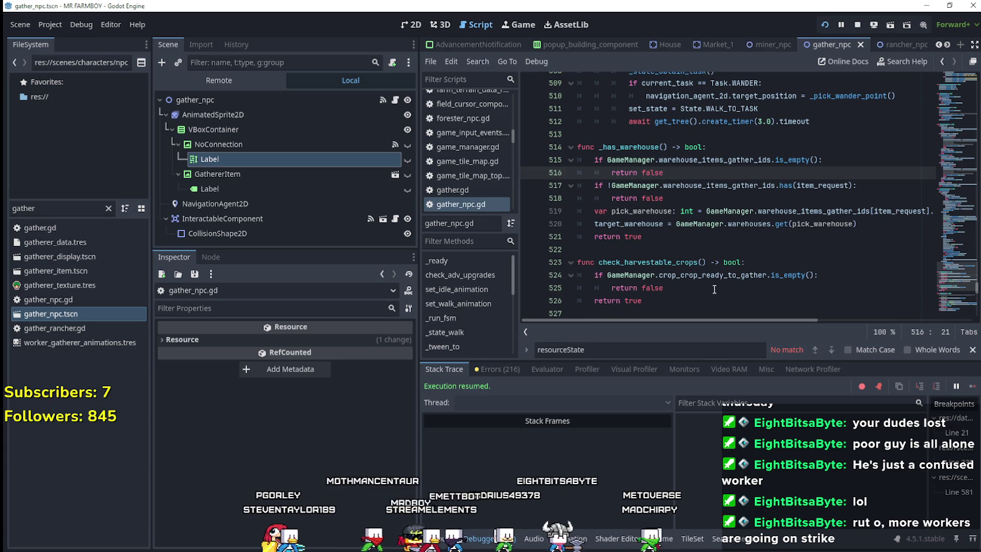
# Scroll through the surrounding code and briefly check the running MR FARMBOY game
pyautogui.scroll(-2, 672, 254)
pyautogui.scroll(2, 626, 221)
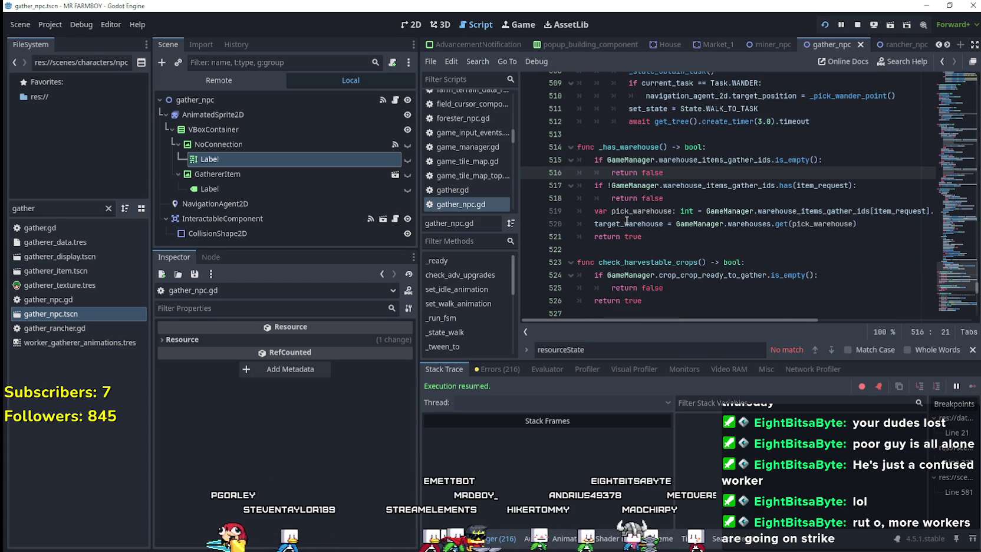
pyautogui.press('Down')
pyautogui.press('Down')
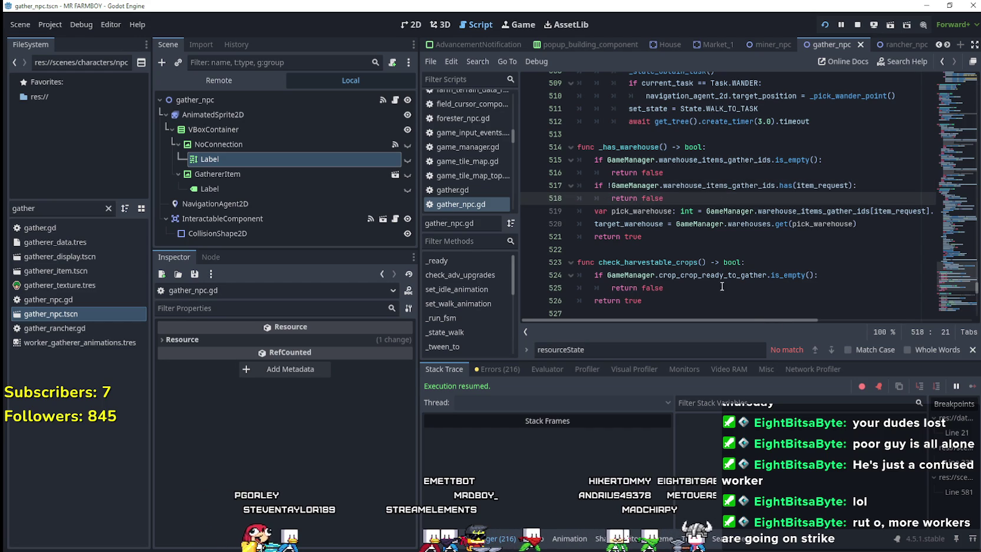
pyautogui.scroll(-1, 716, 259)
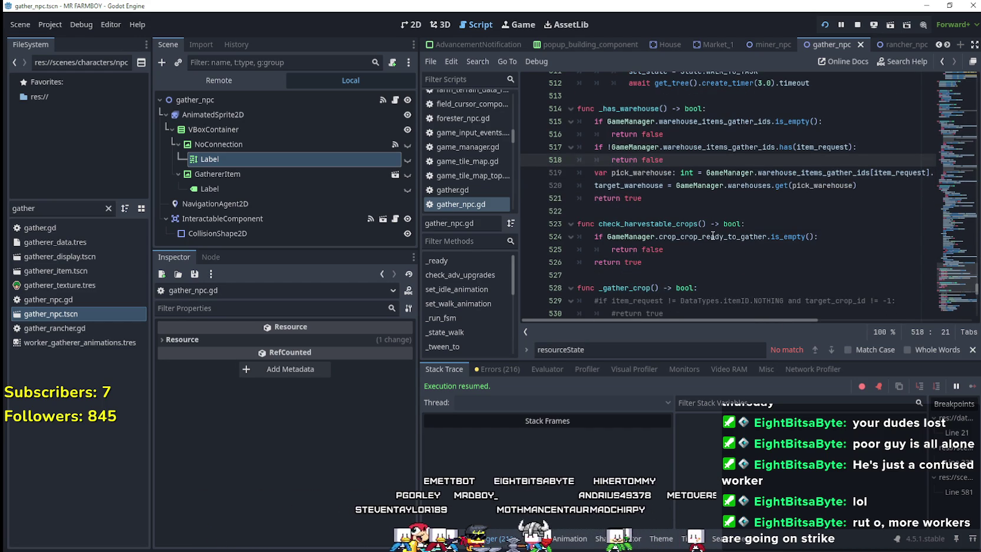
pyautogui.scroll(-3, 712, 235)
pyautogui.scroll(3, 710, 169)
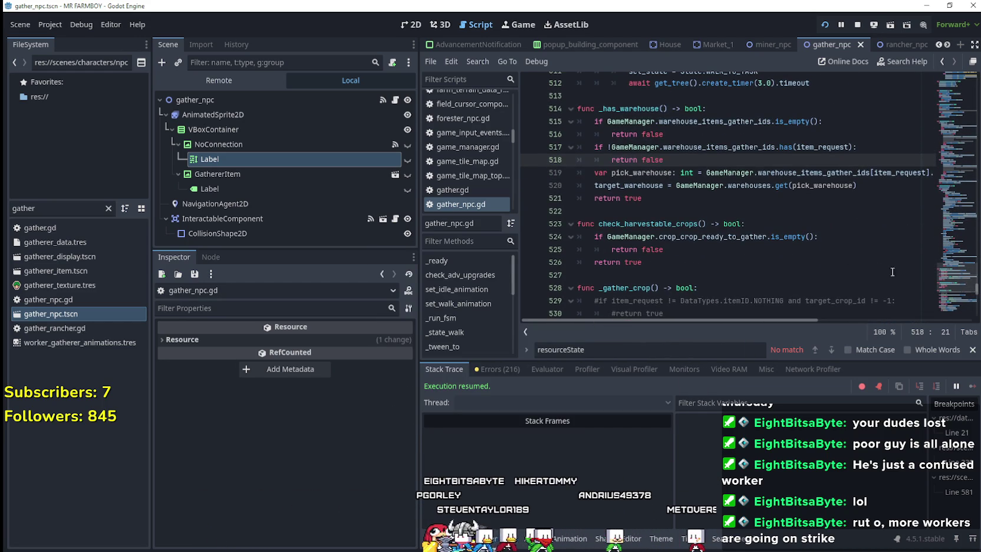
pyautogui.scroll(-5, 950, 288)
pyautogui.scroll(8, 952, 283)
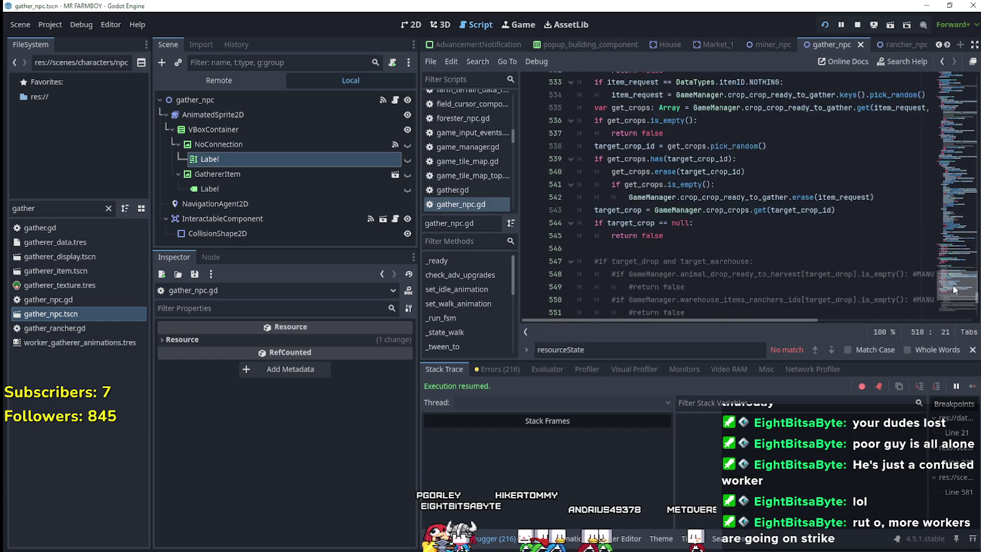
pyautogui.moveTo(953, 278); pyautogui.dragTo(956, 305)
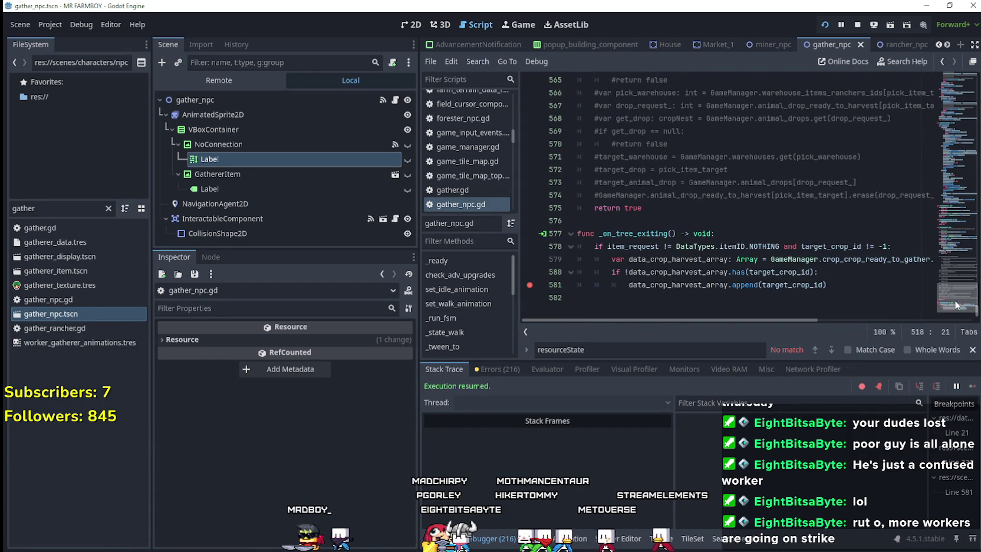
pyautogui.moveTo(956, 304)
pyautogui.mouseDown()
pyautogui.moveTo(948, 273)
pyautogui.moveTo(960, 182)
pyautogui.moveTo(964, 221)
pyautogui.mouseUp()
pyautogui.hotkey('alt', 'Tab')
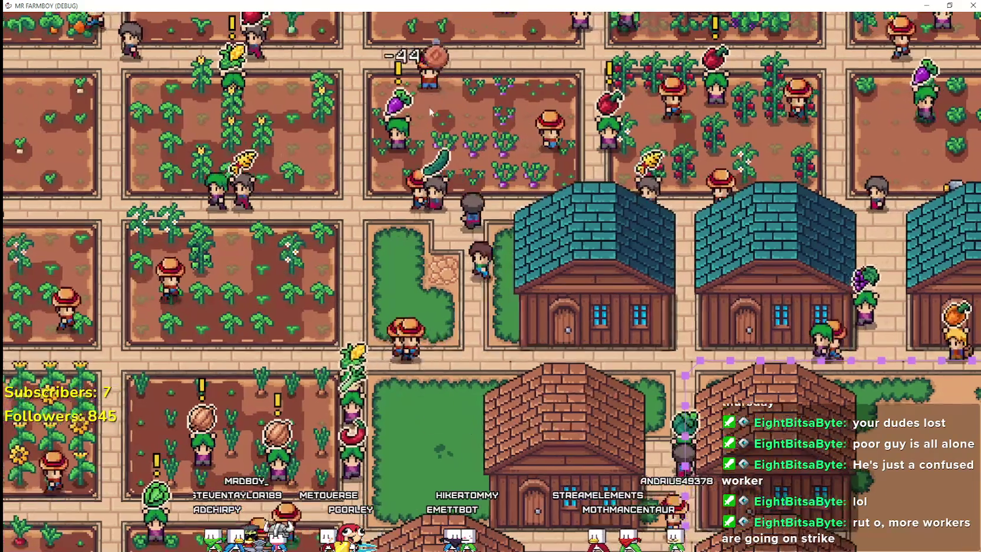
pyautogui.hotkey('alt', 'Tab')
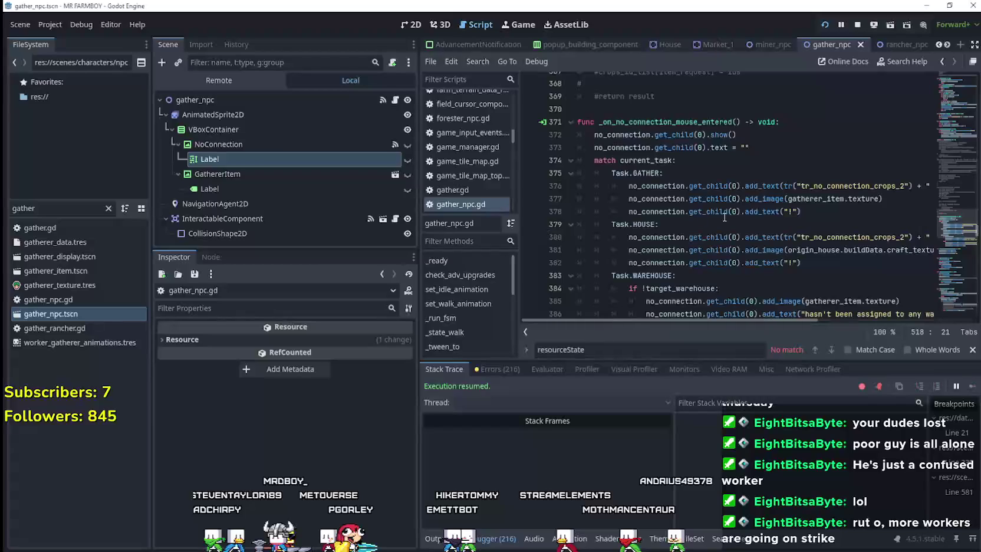
# Set a breakpoint on line 385 inside the Task.WAREHOUSE case
pyautogui.moveTo(951, 237)
pyautogui.mouseDown()
pyautogui.moveTo(951, 259)
pyautogui.moveTo(954, 239)
pyautogui.mouseUp()
pyautogui.scroll(-1, 670, 261)
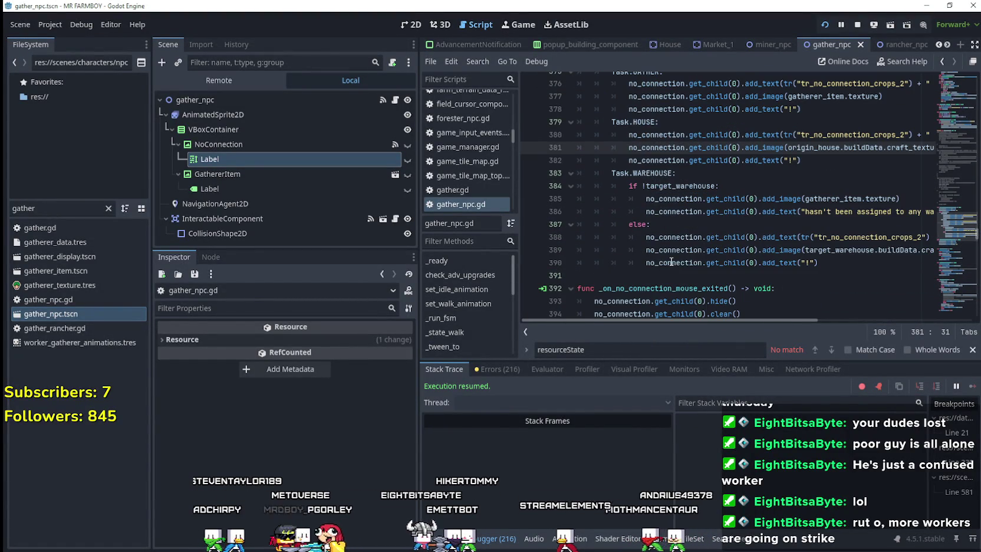
pyautogui.doubleClick(872, 199)
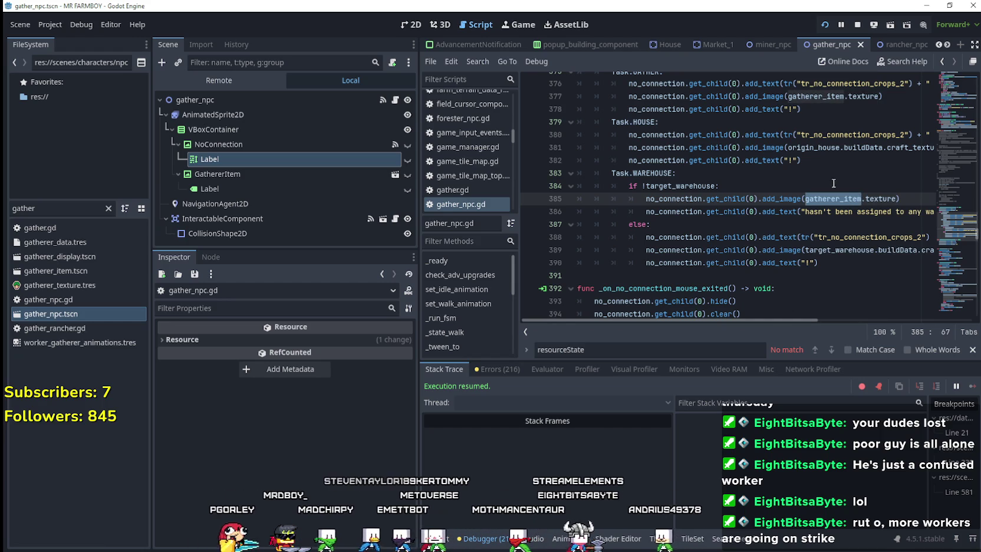
pyautogui.click(635, 172)
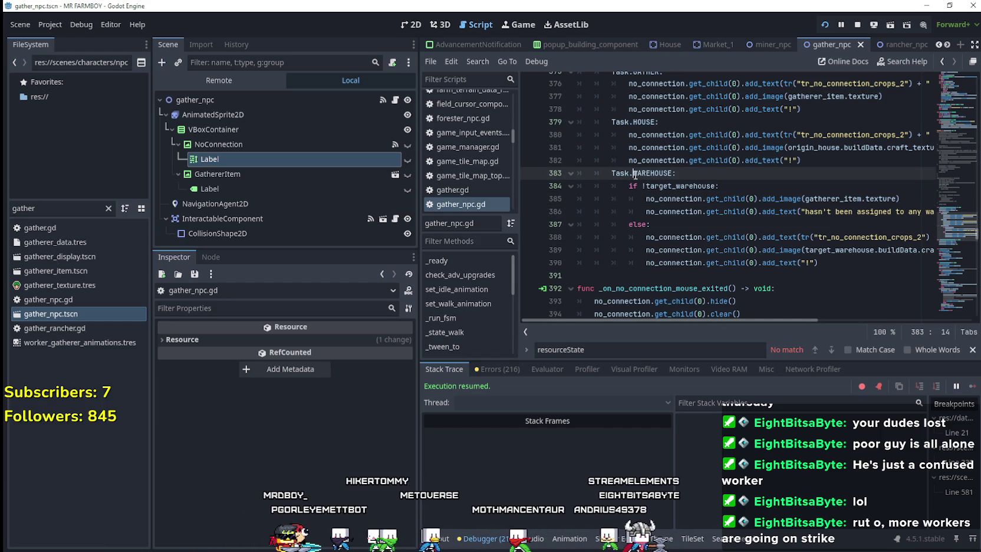
pyautogui.click(530, 199)
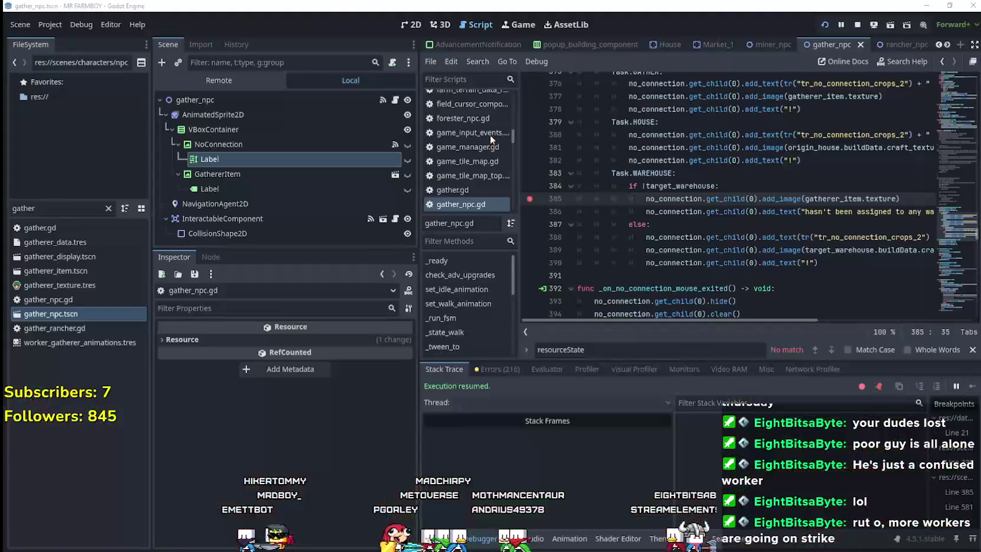
# Review the WAREHOUSE branch and place the caret at the end of line 386
pyautogui.scroll(-3, 766, 501)
pyautogui.scroll(-5, 748, 495)
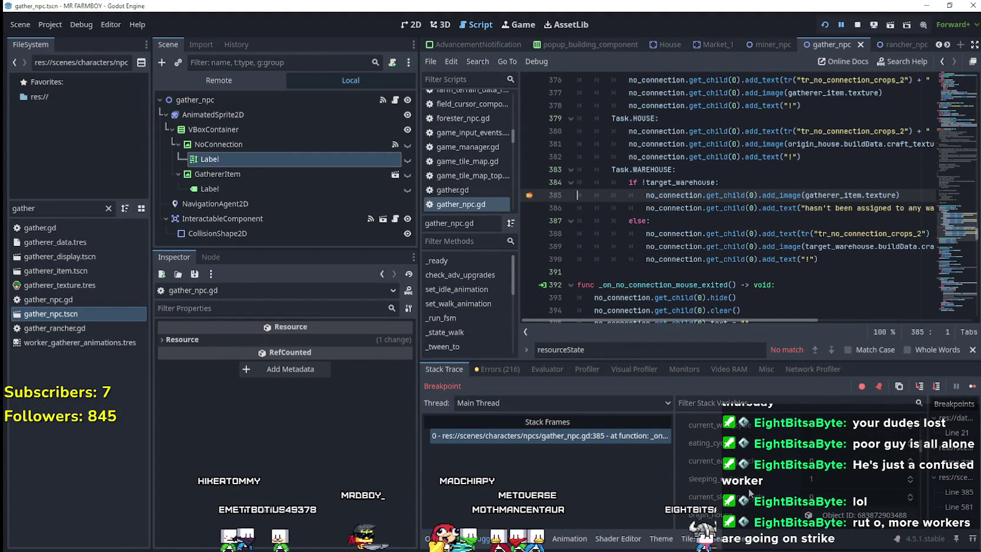
pyautogui.scroll(-1, 747, 465)
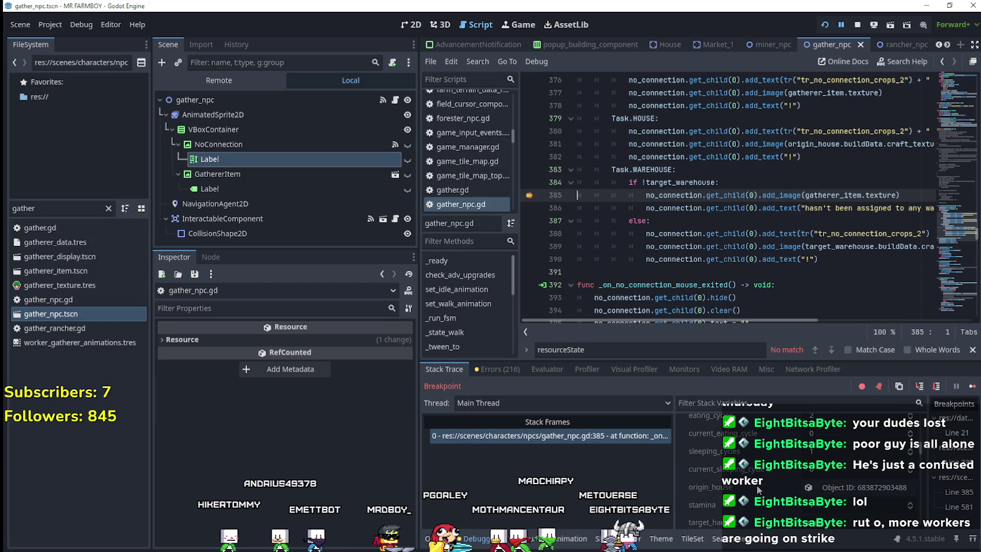
pyautogui.scroll(-6, 760, 490)
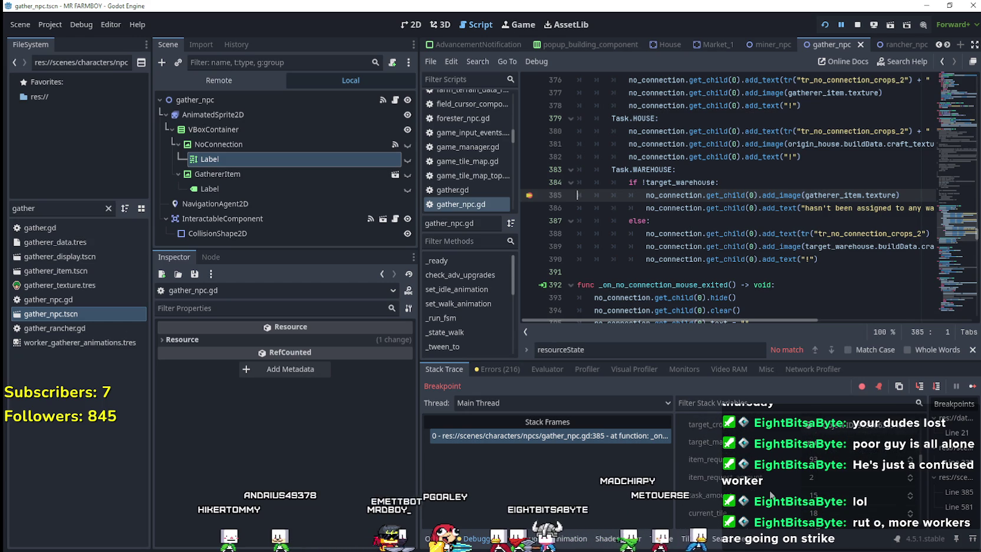
pyautogui.scroll(-1, 731, 470)
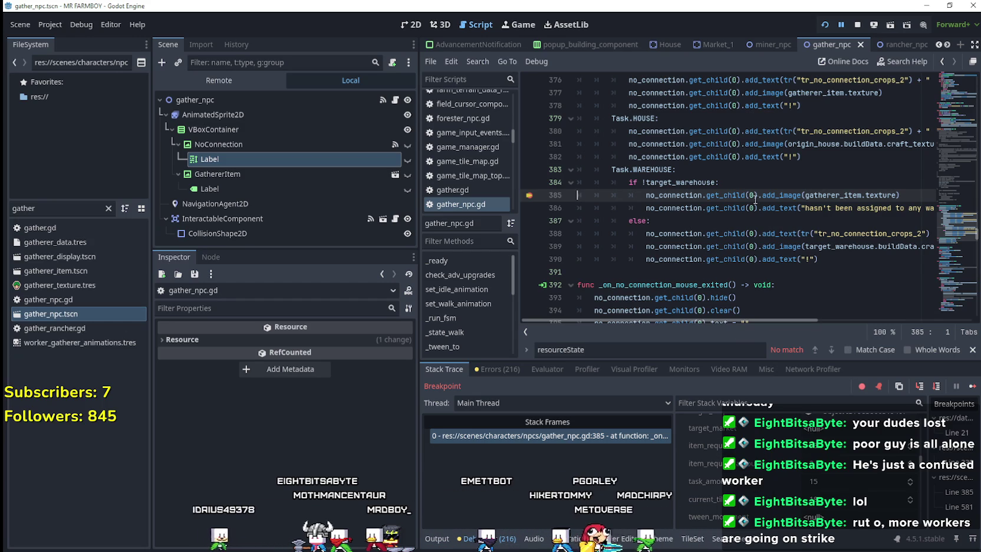
pyautogui.click(813, 182)
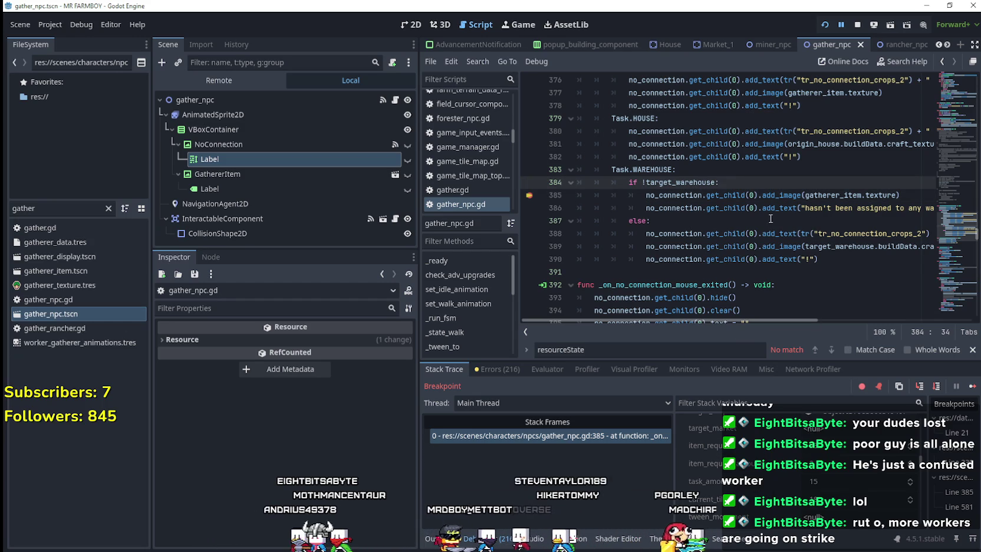
pyautogui.scroll(2, 733, 181)
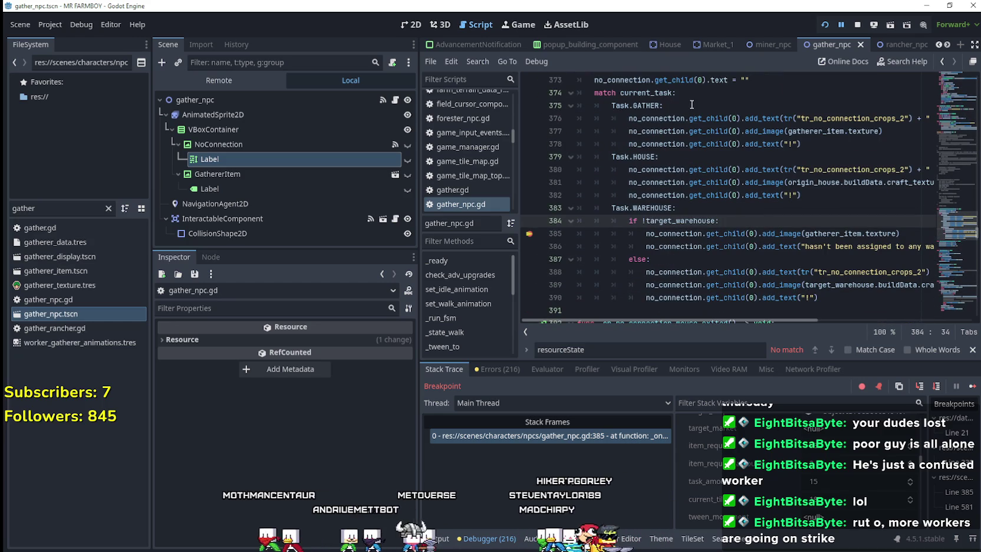
pyautogui.moveTo(861, 248); pyautogui.dragTo(943, 248)
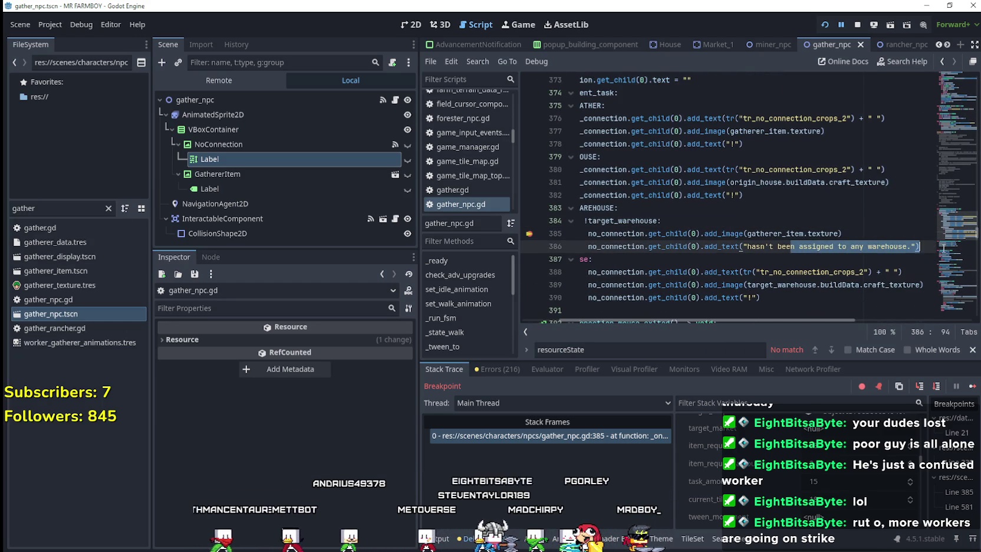
pyautogui.click(806, 233)
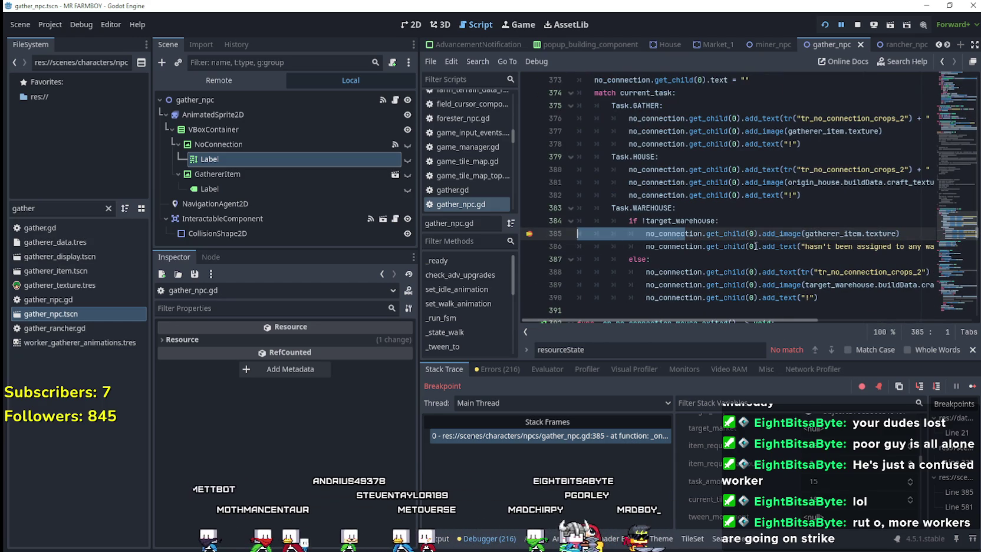
pyautogui.moveTo(801, 246); pyautogui.dragTo(937, 246)
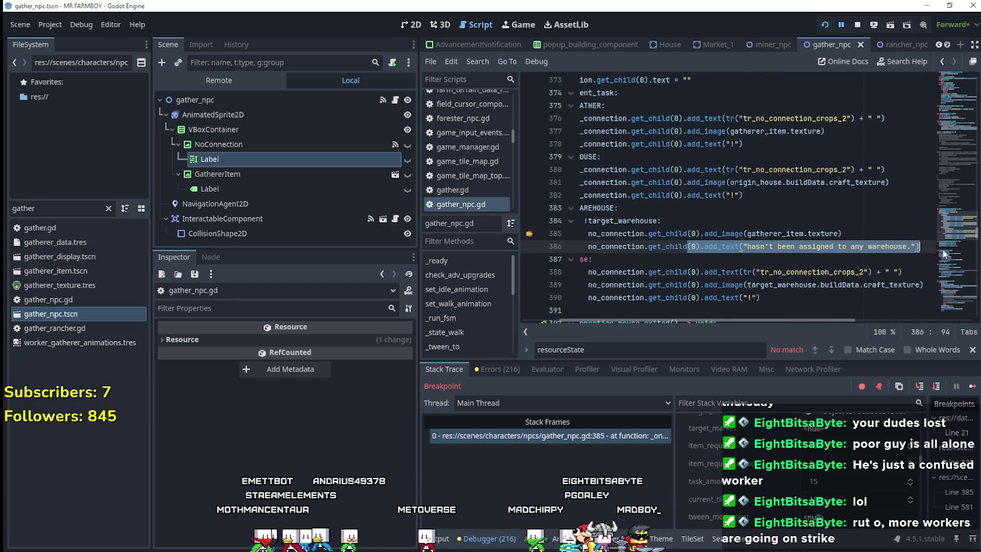
pyautogui.click(924, 248)
# Add the condition 'if !InventoryManager.inventory.has(item_request):' after line 386
pyautogui.press('Return')
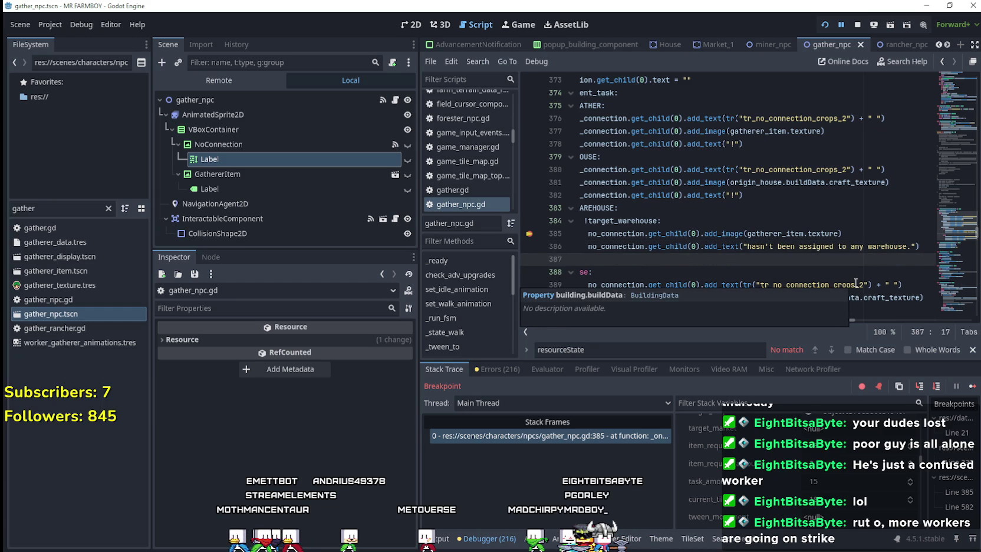
pyautogui.write('if ')
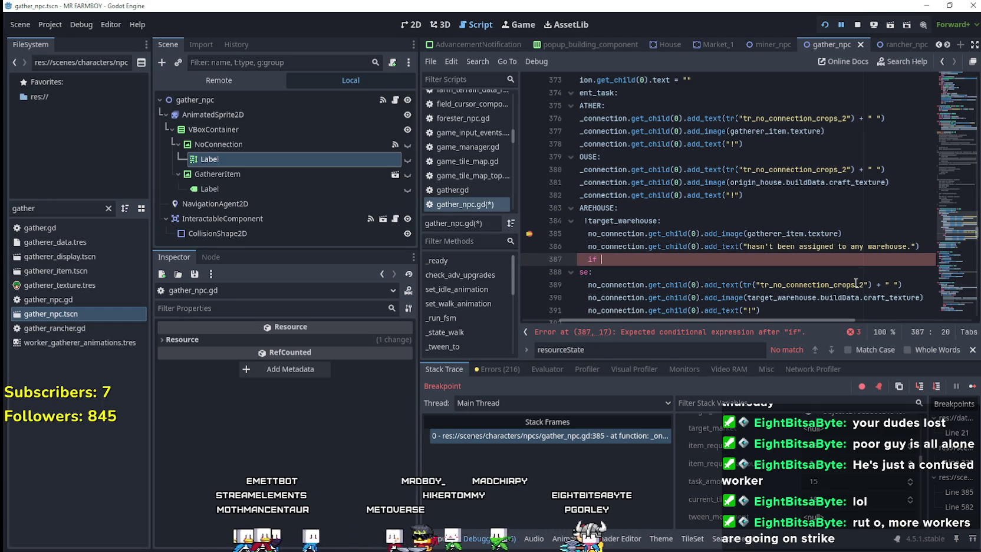
pyautogui.write('inven')
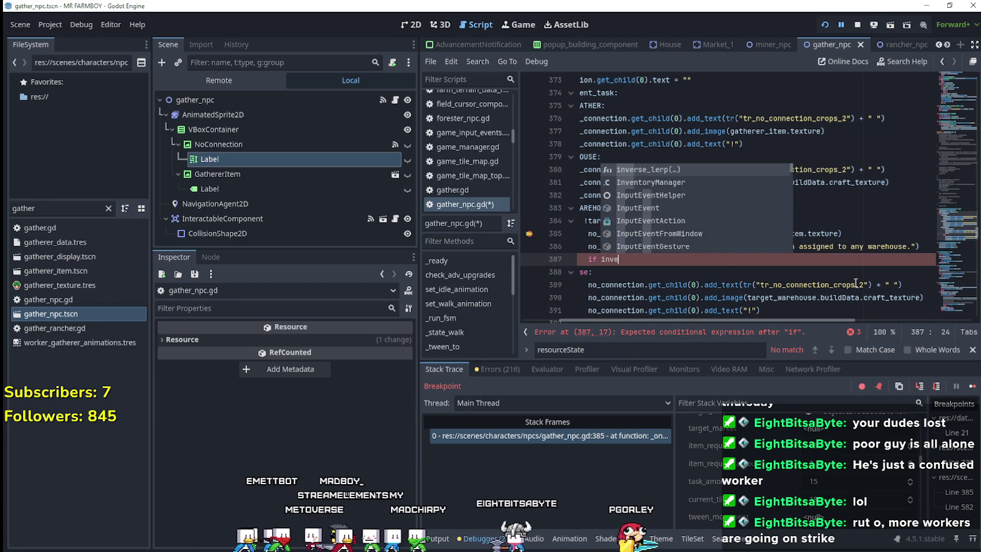
pyautogui.press('BackSpace')
pyautogui.press('BackSpace')
pyautogui.write('ento')
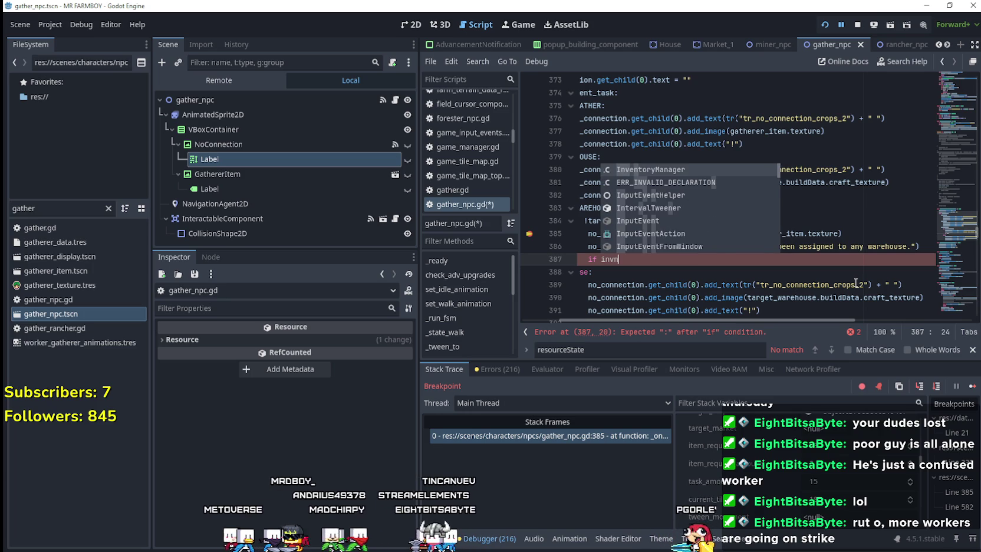
pyautogui.press('Return')
pyautogui.write('.i')
pyautogui.press('Return')
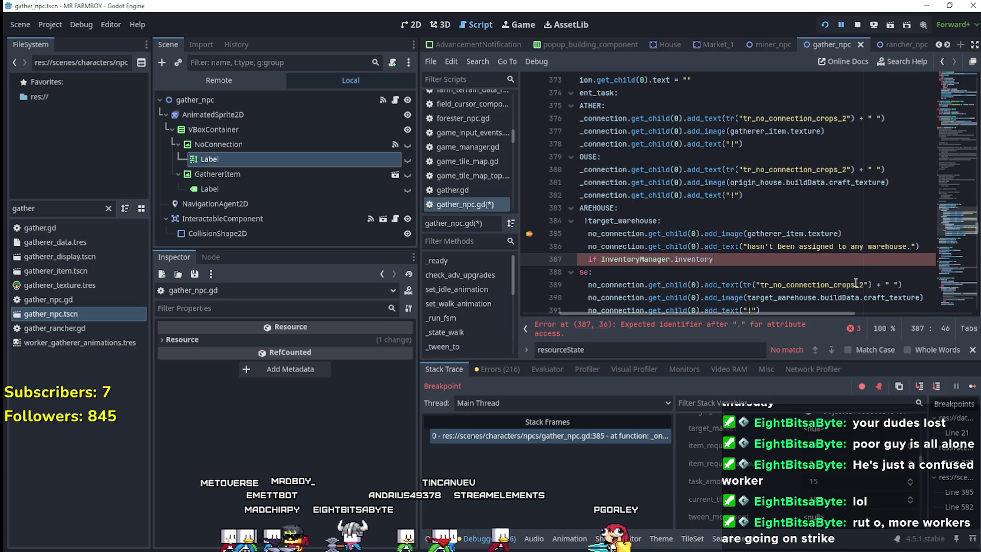
pyautogui.write('.has')
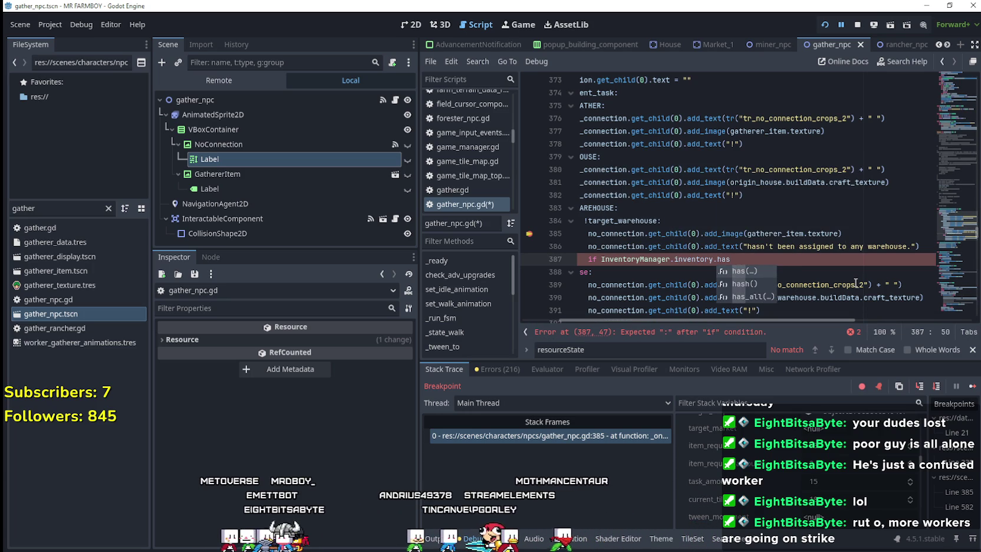
pyautogui.press('Return')
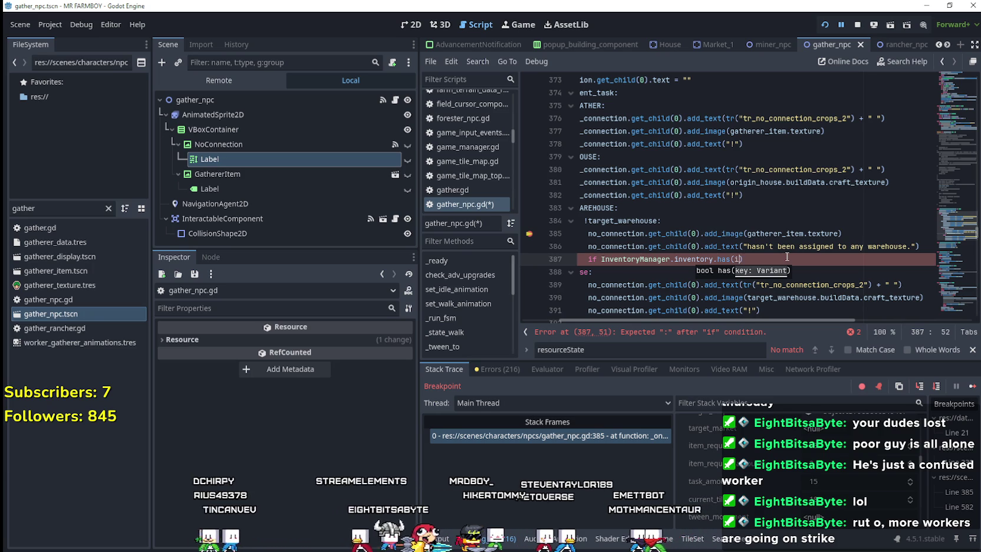
pyautogui.write('item_request)')
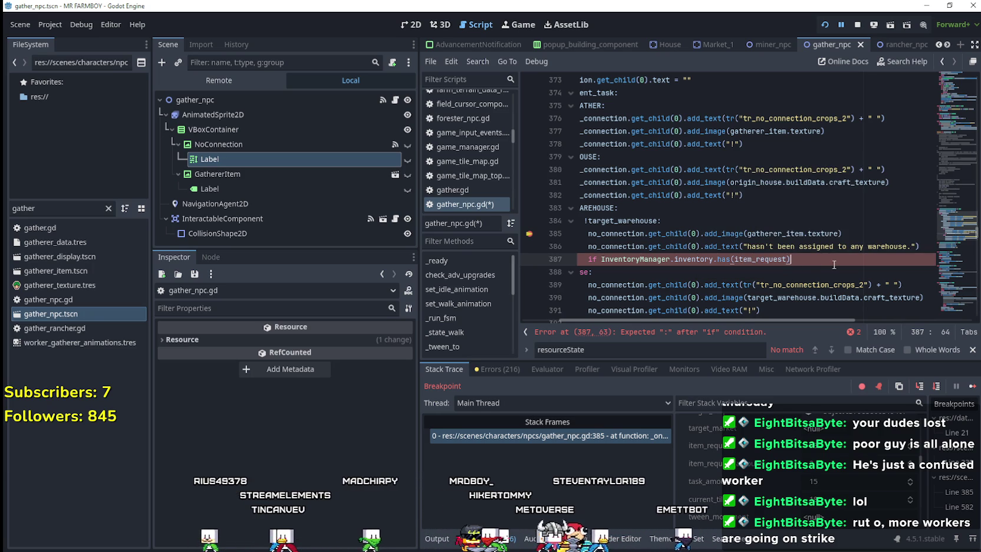
pyautogui.write(':')
pyautogui.press('Return')
pyautogui.click(601, 259)
pyautogui.write('!')
# Write 'InventoryManager.add_inventory_item(item_request, 0)' as the condition's body and save the script
pyautogui.click(674, 273)
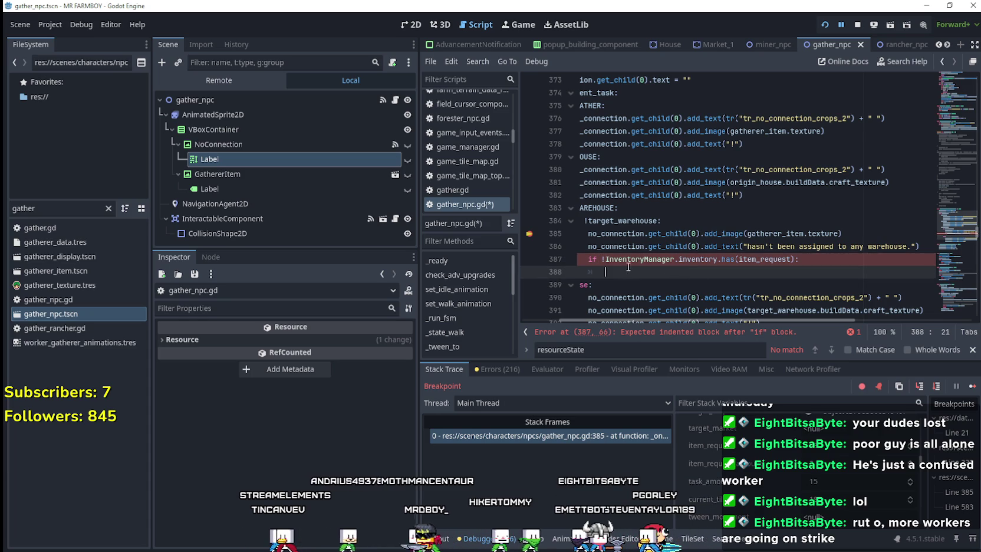
pyautogui.doubleClick(645, 259)
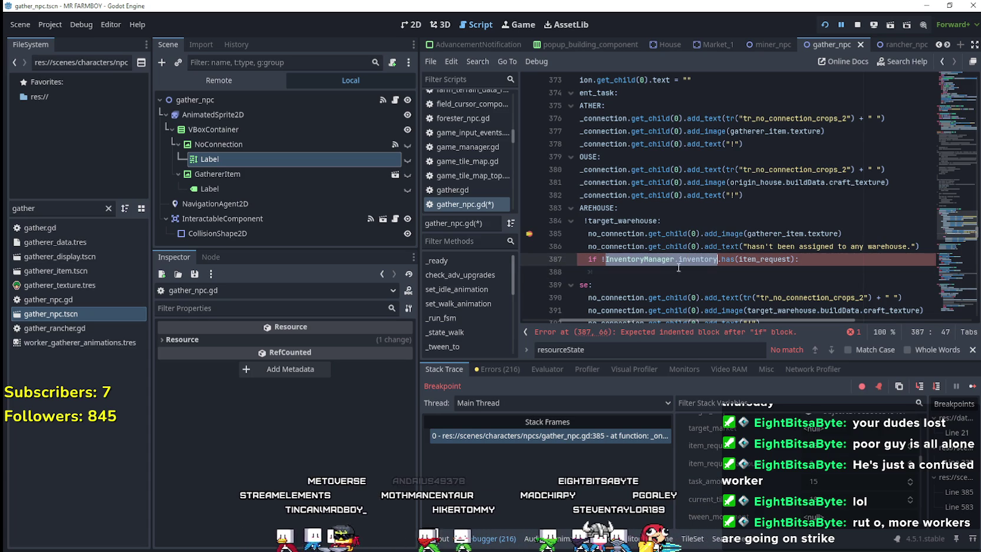
pyautogui.click(657, 273)
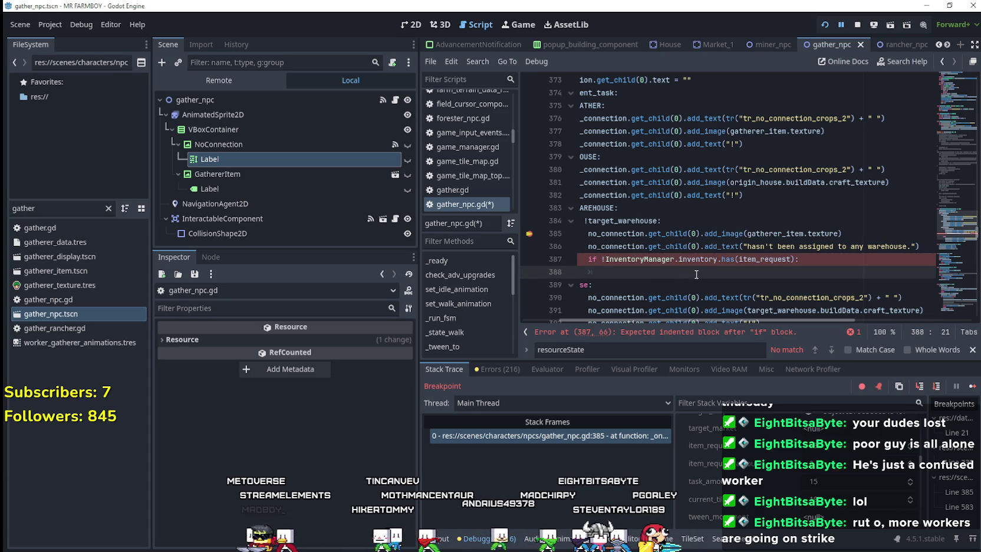
pyautogui.moveTo(717, 260); pyautogui.dragTo(605, 260)
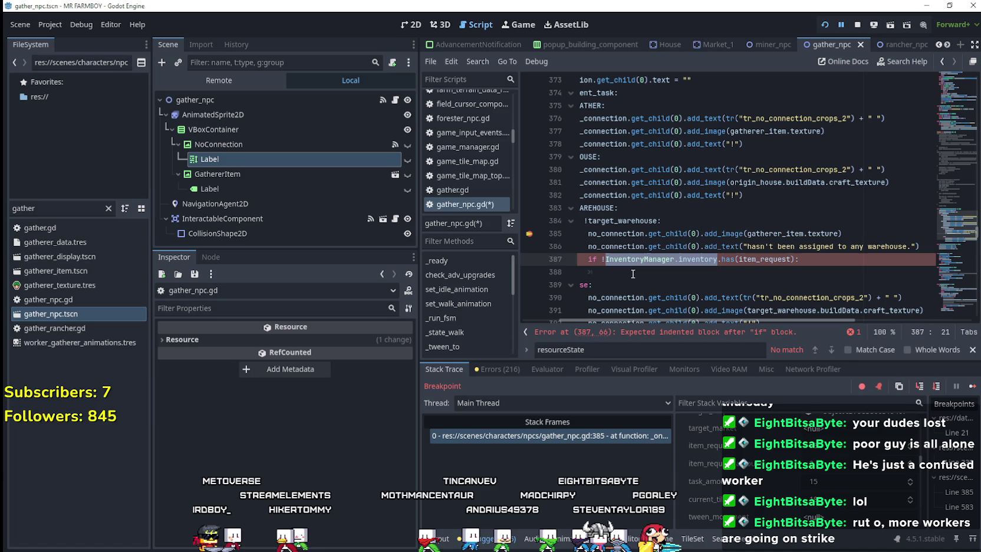
pyautogui.click(632, 273)
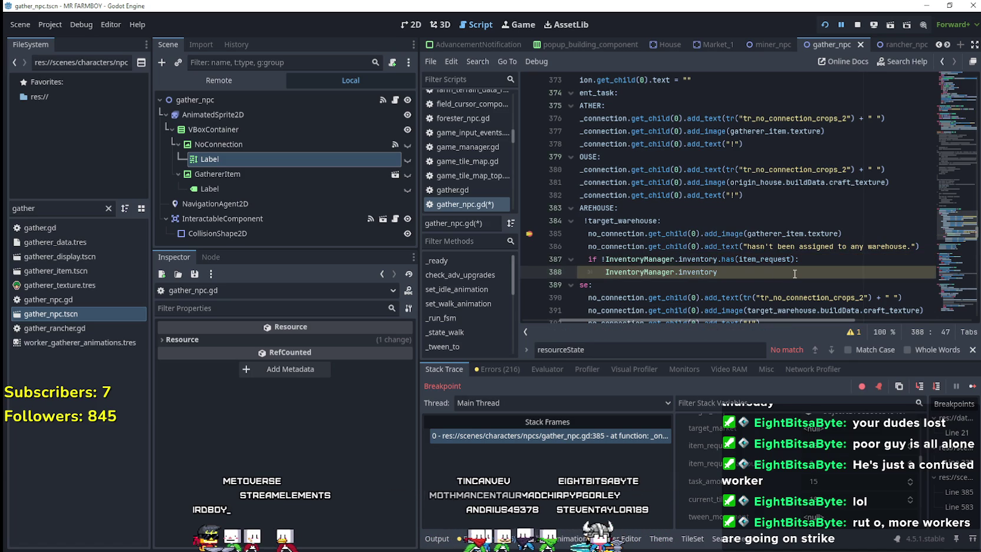
pyautogui.write('.ad')
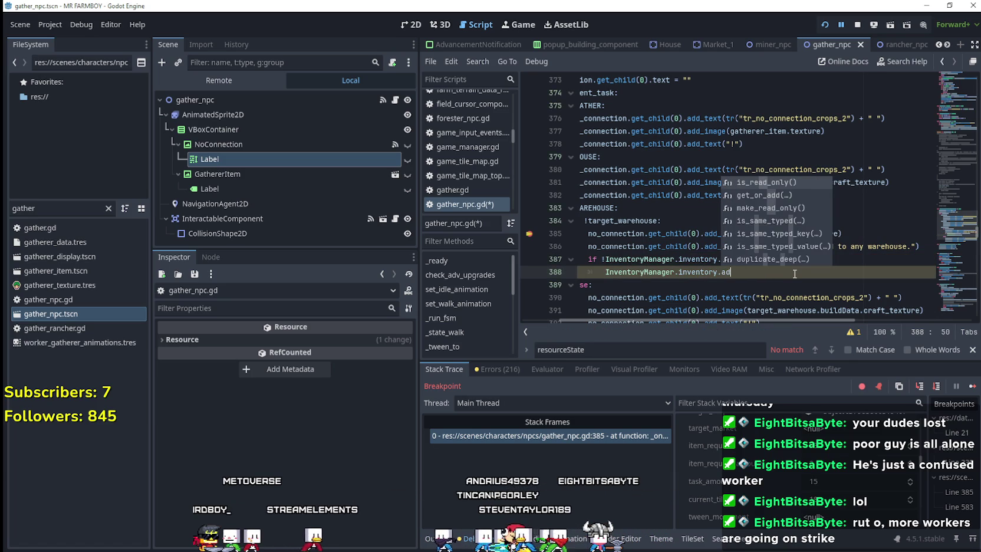
pyautogui.press('BackSpace')
pyautogui.press('BackSpace')
pyautogui.press('BackSpace')
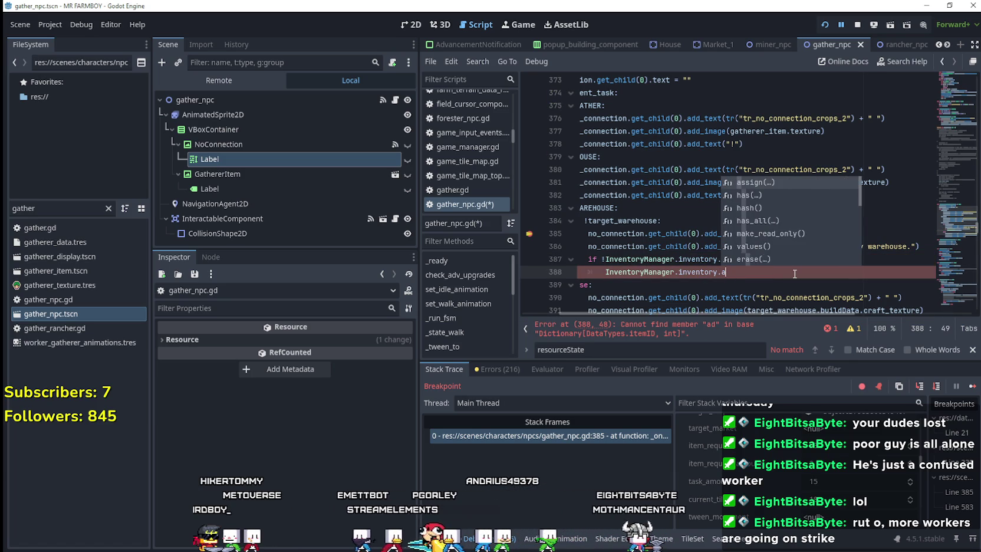
pyautogui.press('BackSpace')
pyautogui.press('BackSpace')
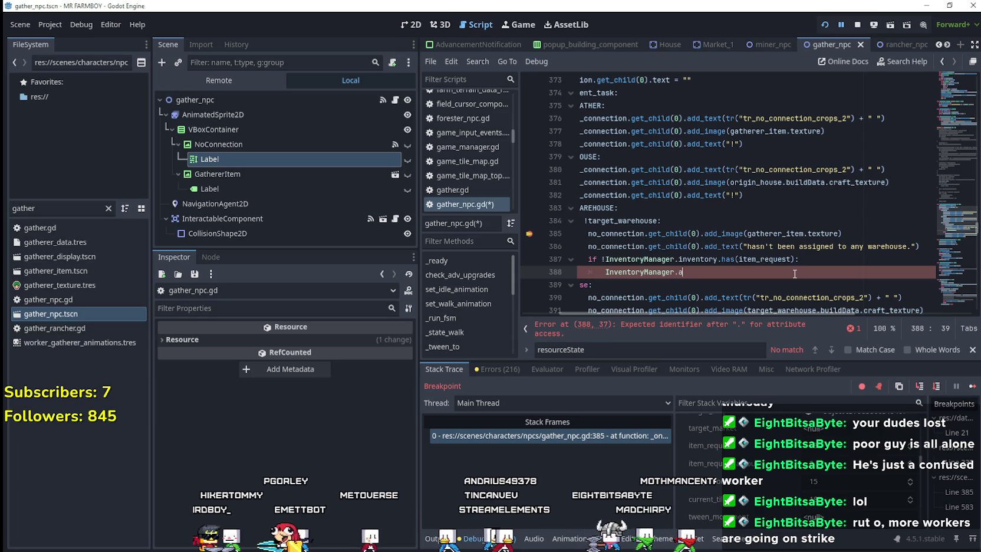
pyautogui.write('add')
pyautogui.press('Return')
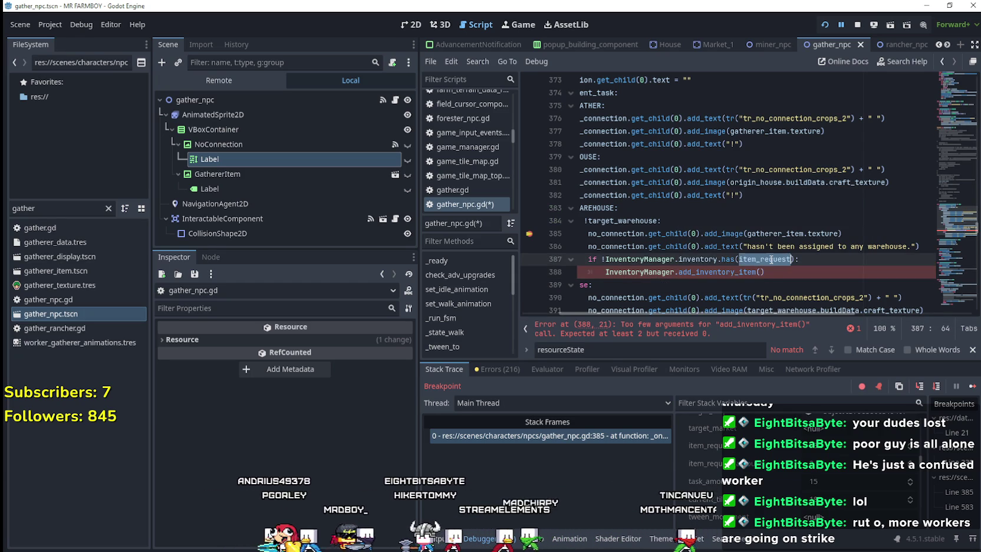
pyautogui.click(761, 272)
pyautogui.write('item_request, 0')
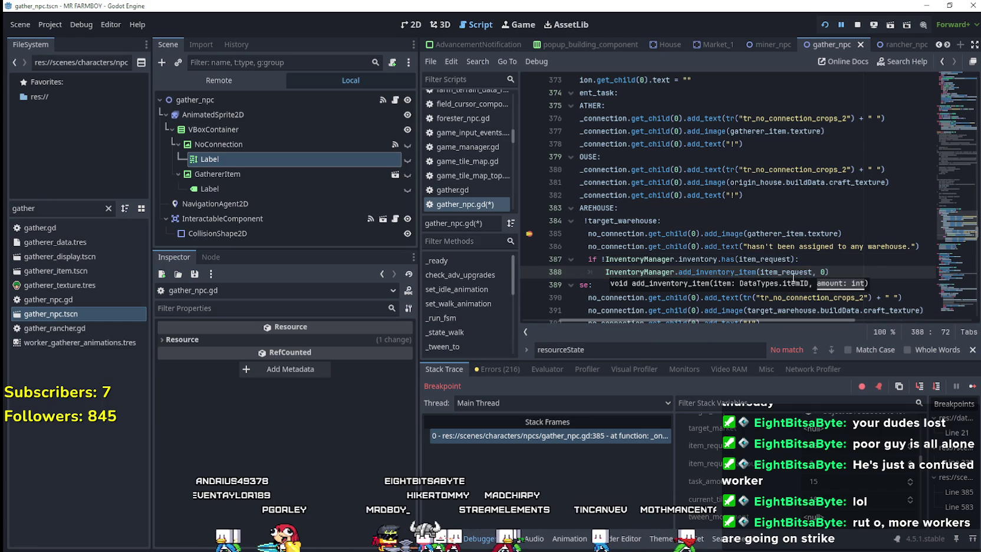
pyautogui.click(879, 271)
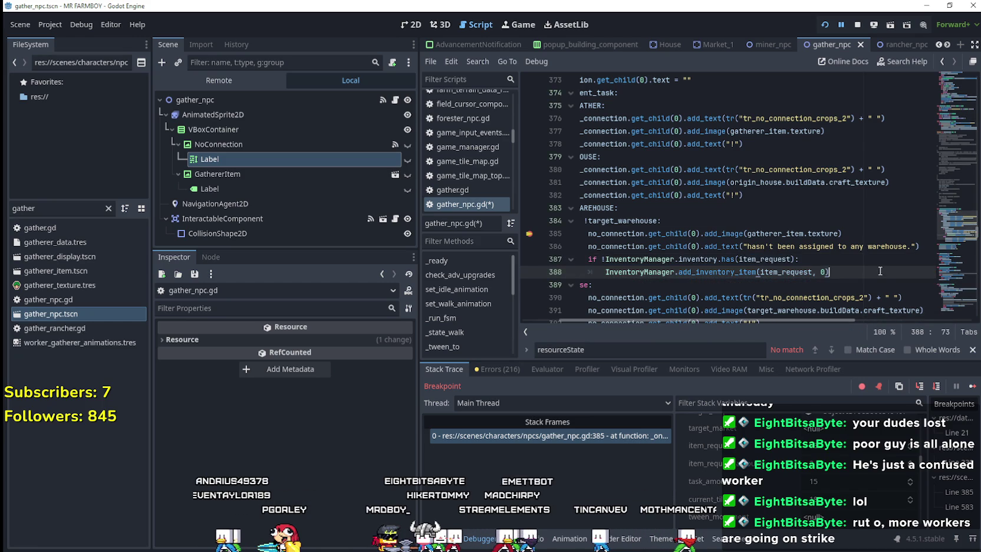
pyautogui.hscroll(-3, 636, 293)
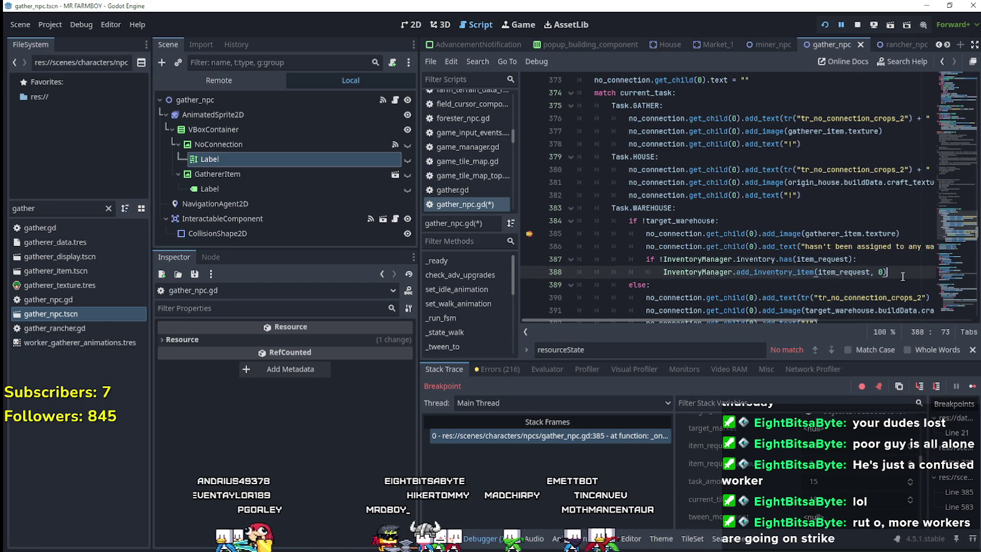
pyautogui.hotkey('ctrl', 's')
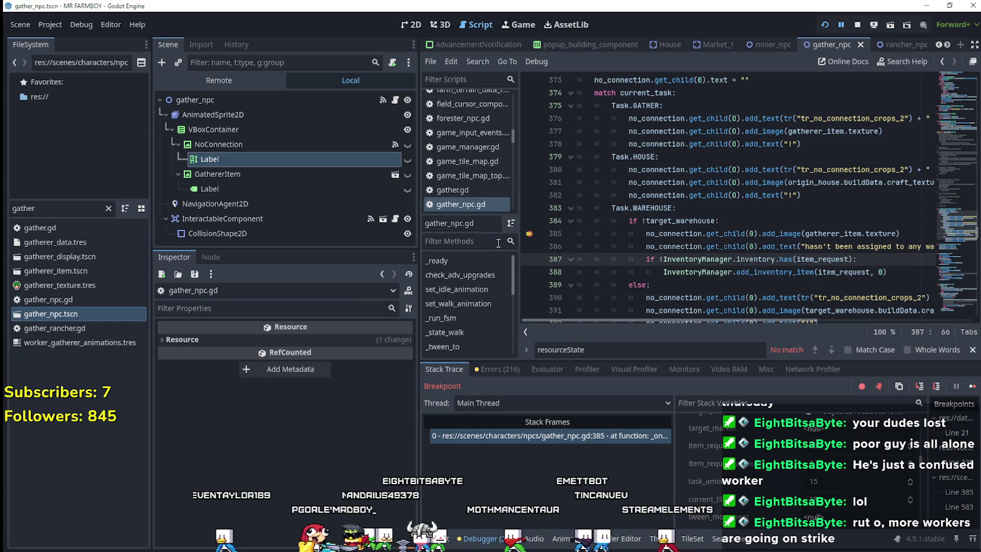
pyautogui.click(893, 272)
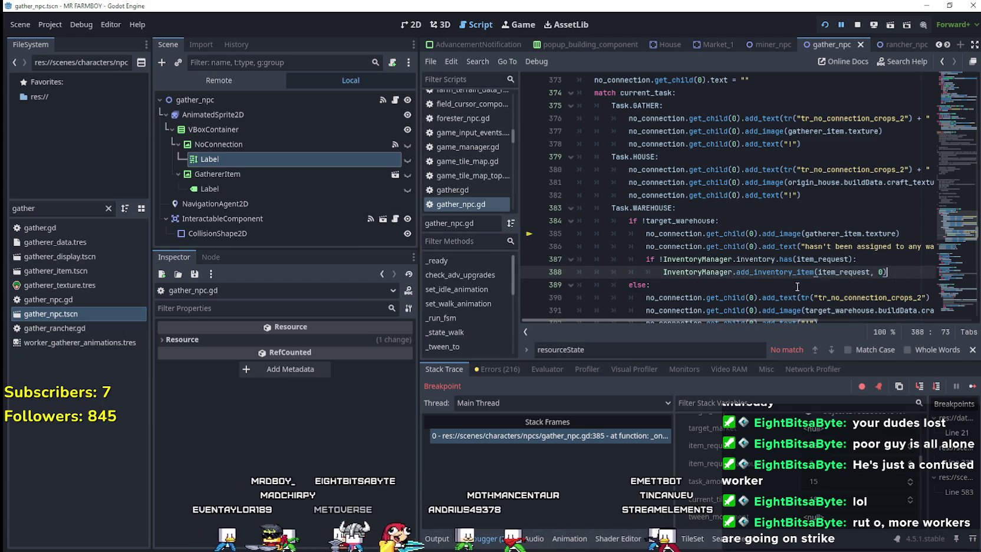
# Resume the game from the breakpoint and look over the warehouse's inventory
pyautogui.click(971, 385)
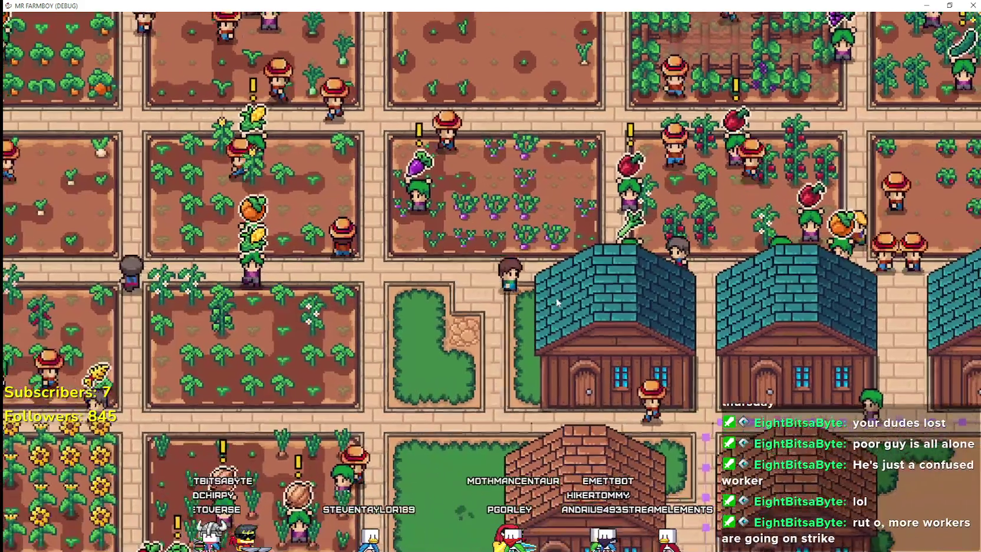
pyautogui.click(556, 302)
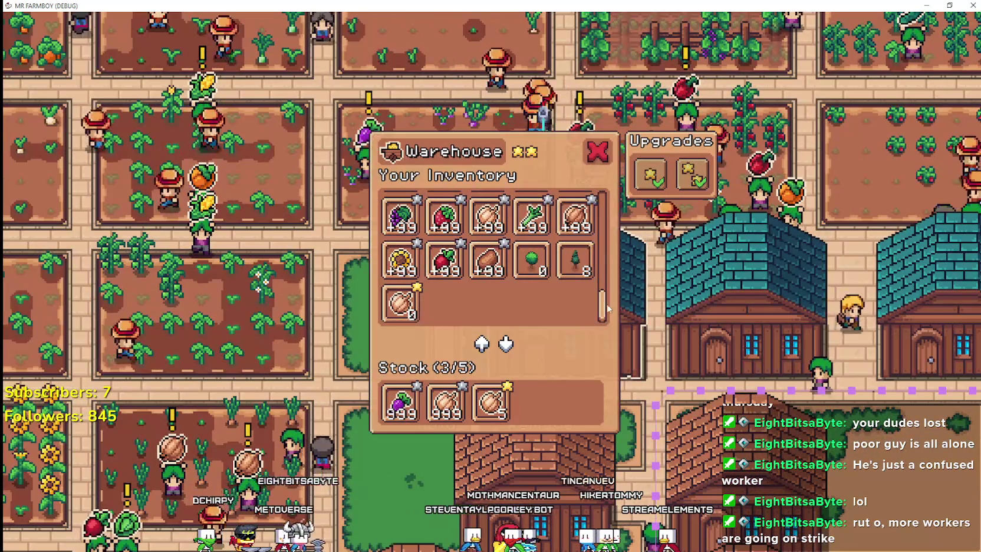
pyautogui.scroll(5, 607, 291)
pyautogui.scroll(3, 607, 272)
pyautogui.scroll(-3, 607, 272)
pyautogui.click(597, 151)
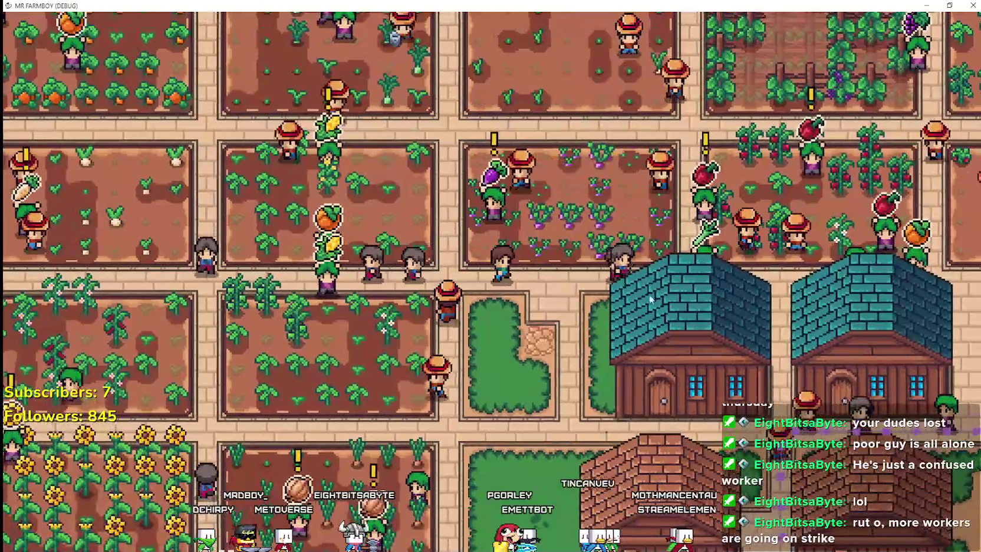
pyautogui.press('d')
pyautogui.click(589, 295)
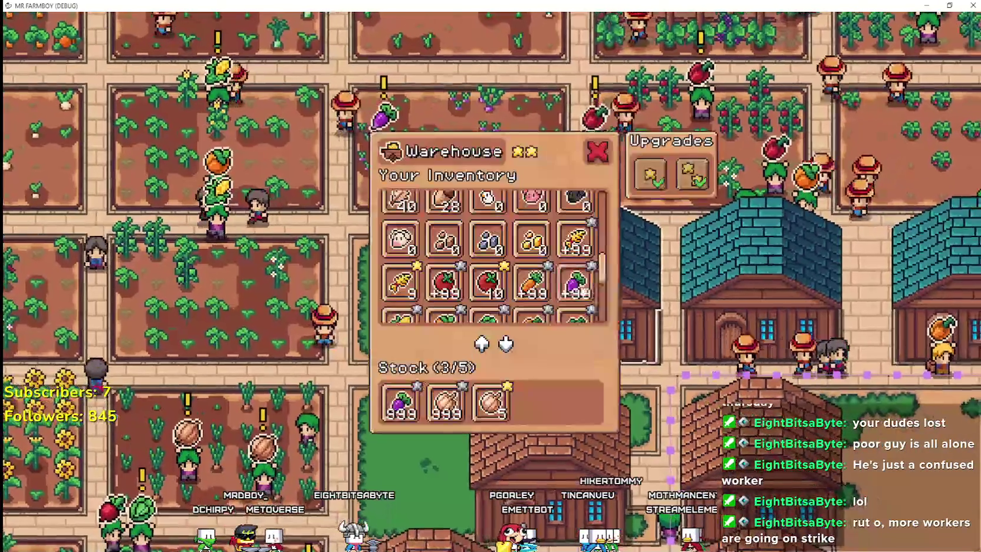
pyautogui.scroll(-3, 609, 306)
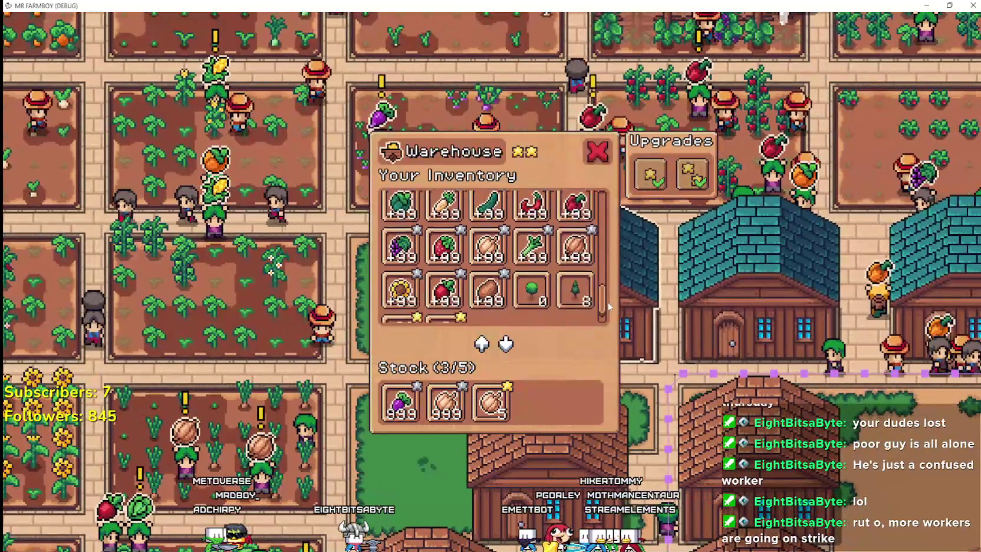
pyautogui.scroll(-1, 608, 306)
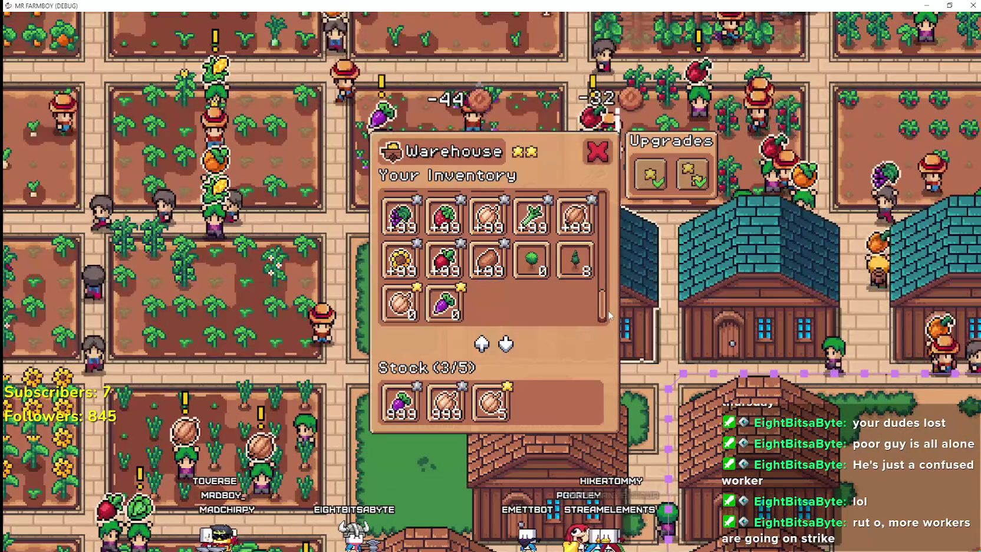
pyautogui.moveTo(441, 303)
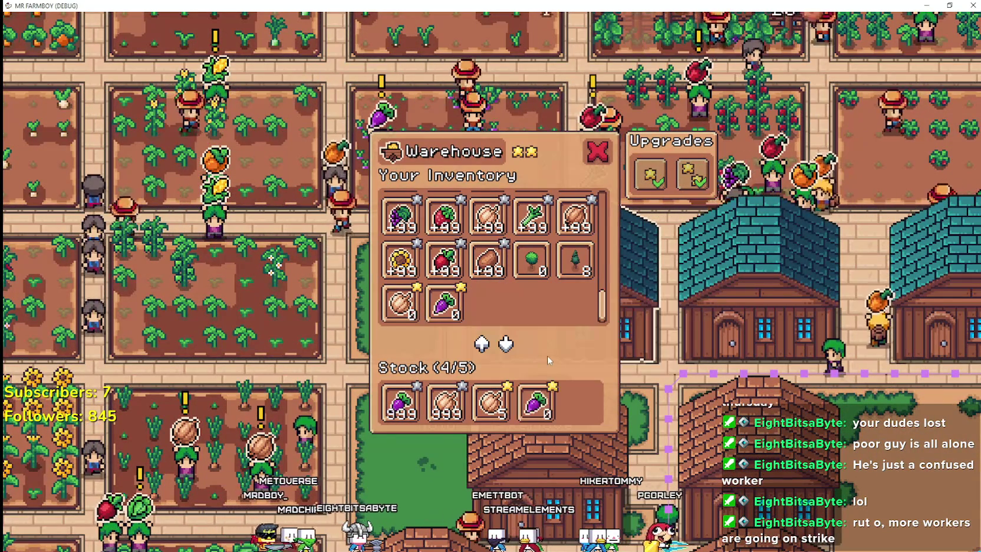
pyautogui.press('Escape')
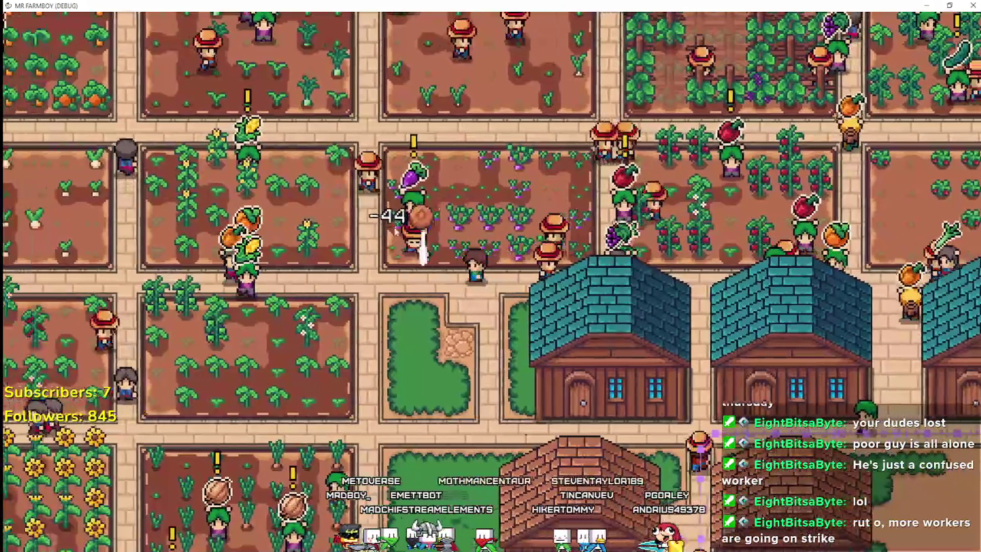
# Remove the Turnip from the warehouse stock and close the panel
pyautogui.hotkey('alt', 'Tab')
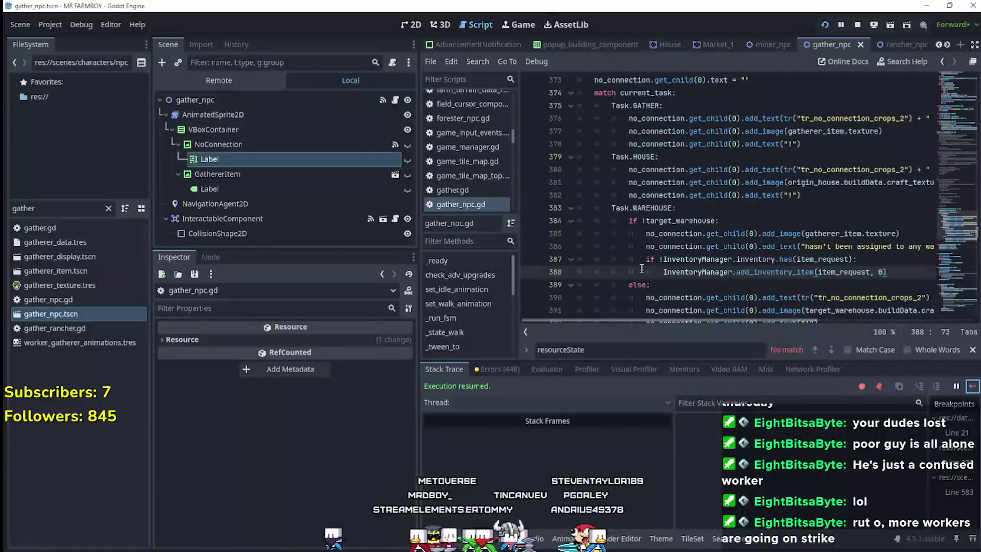
pyautogui.hotkey('alt', 'Tab')
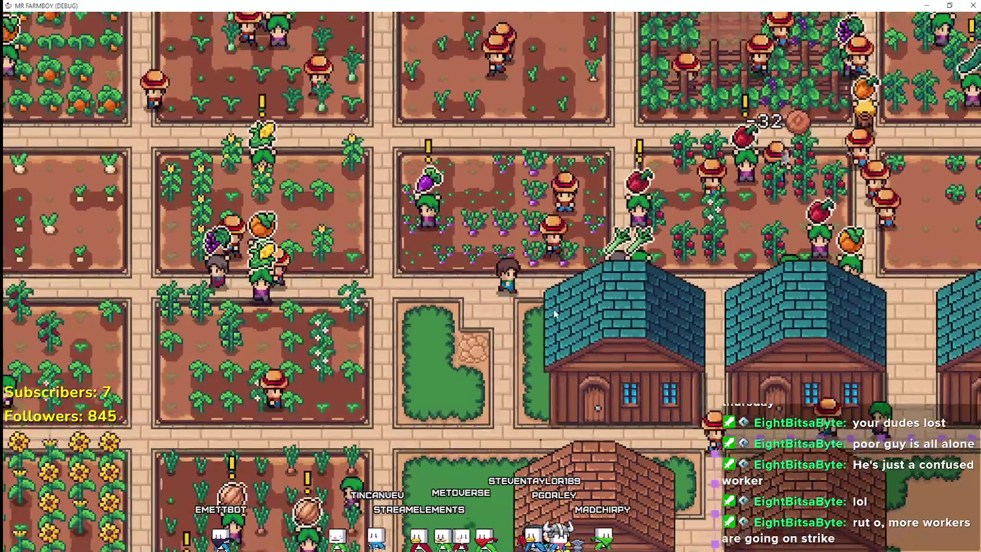
pyautogui.click(554, 314)
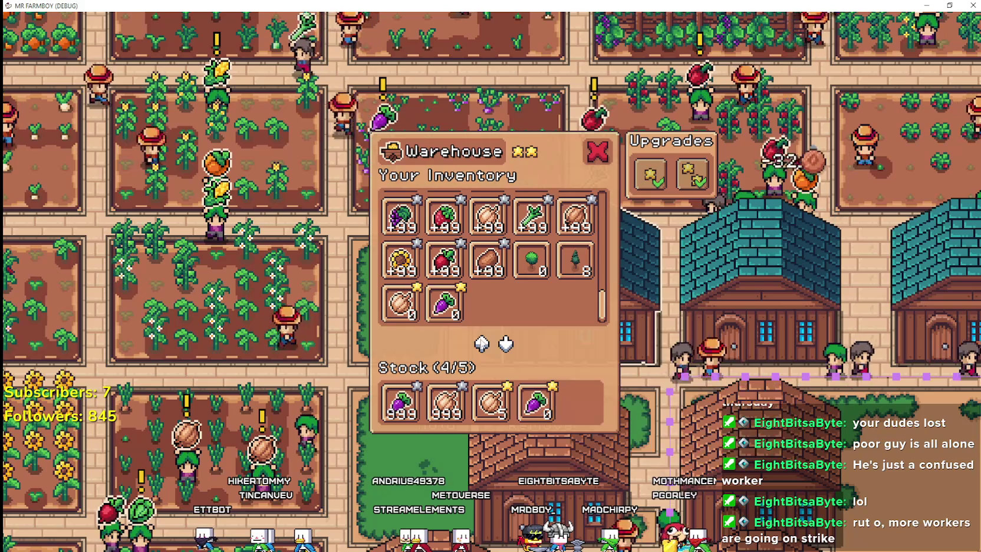
pyautogui.click(535, 404)
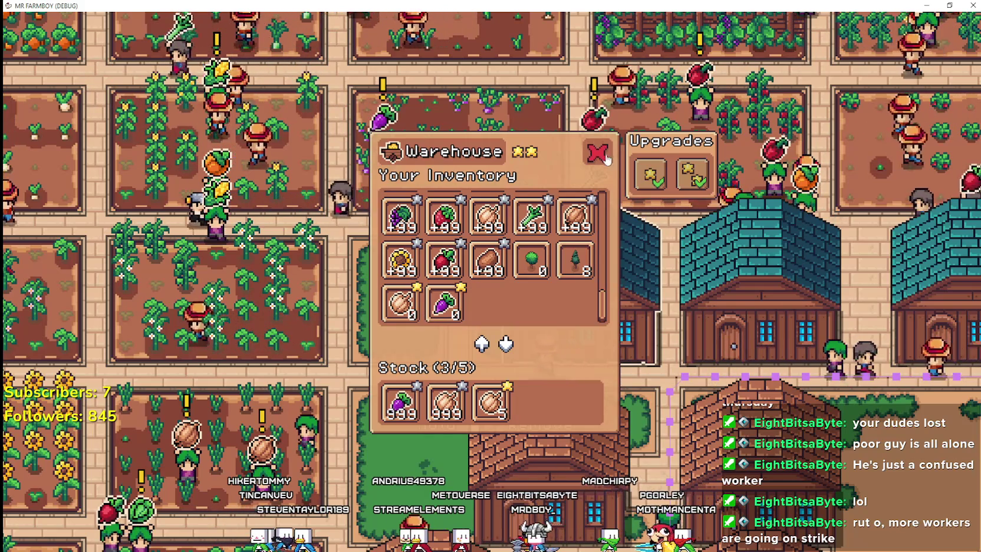
pyautogui.click(602, 156)
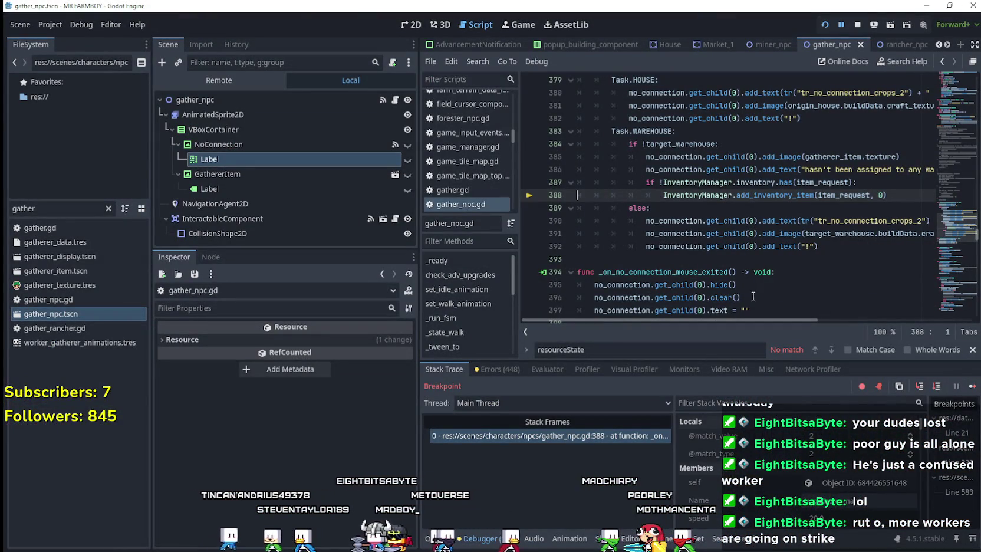
# Resume the game and add a Red Pepper to the warehouse stock
pyautogui.click(973, 385)
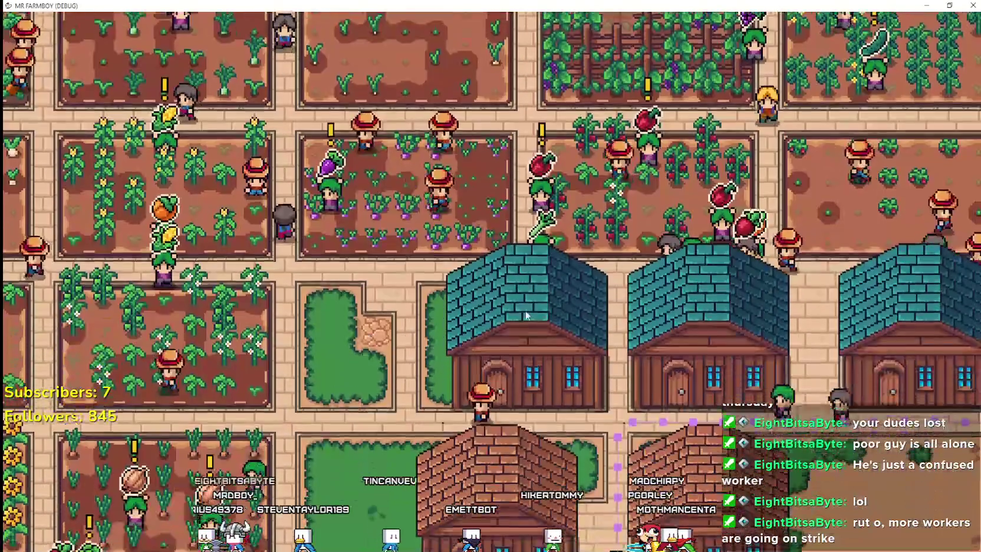
pyautogui.click(565, 295)
pyautogui.click(487, 304)
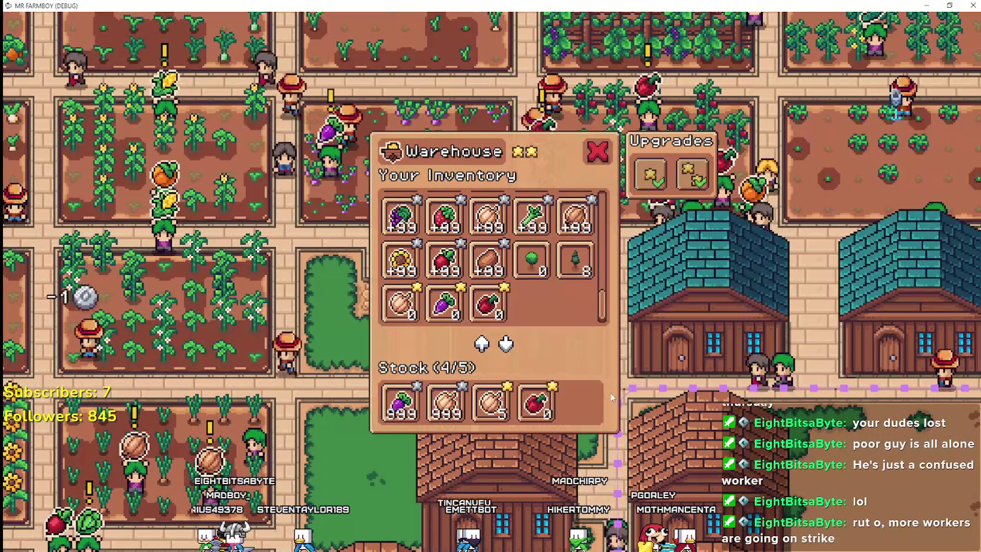
pyautogui.press('Escape')
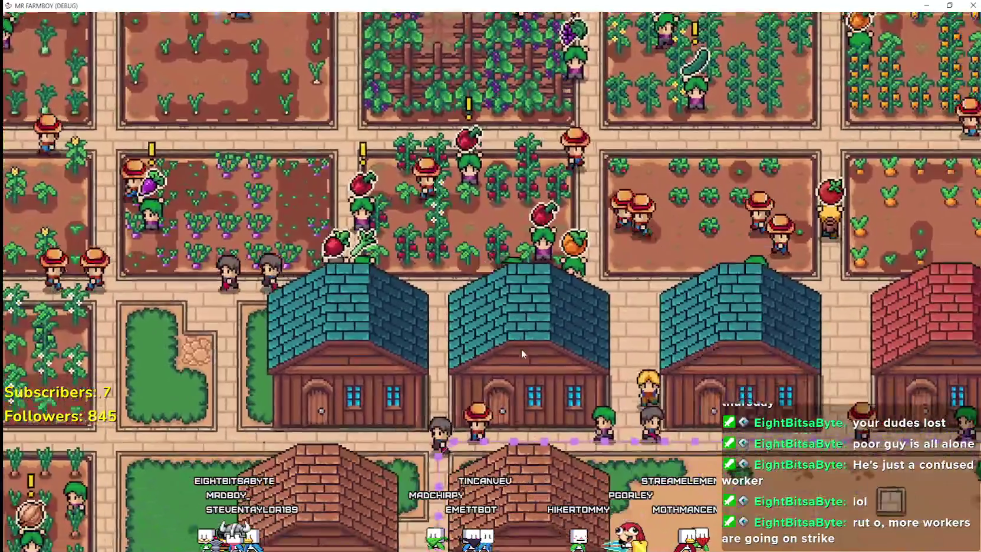
# Open and close several warehouses' inventories while panning around the farm
pyautogui.click(521, 348)
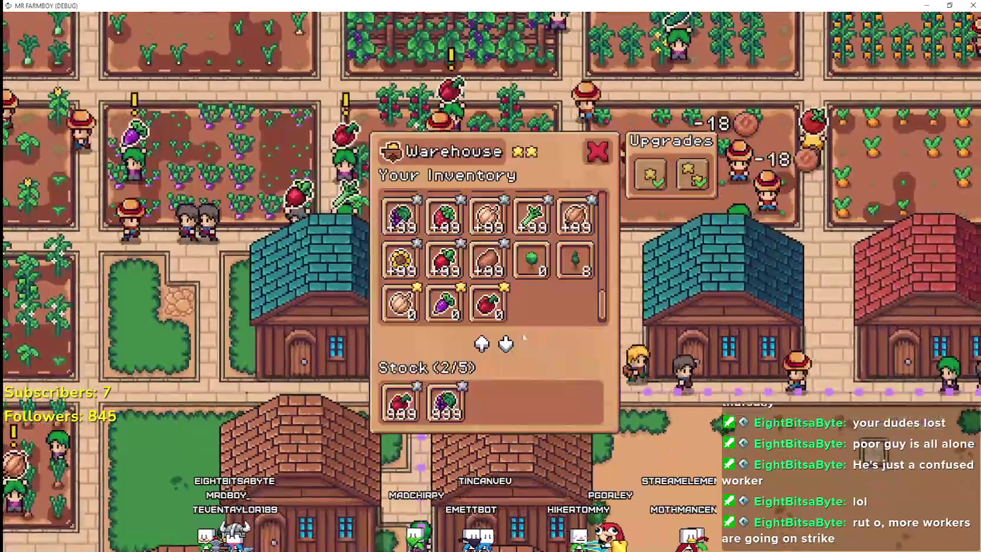
pyautogui.press('Escape')
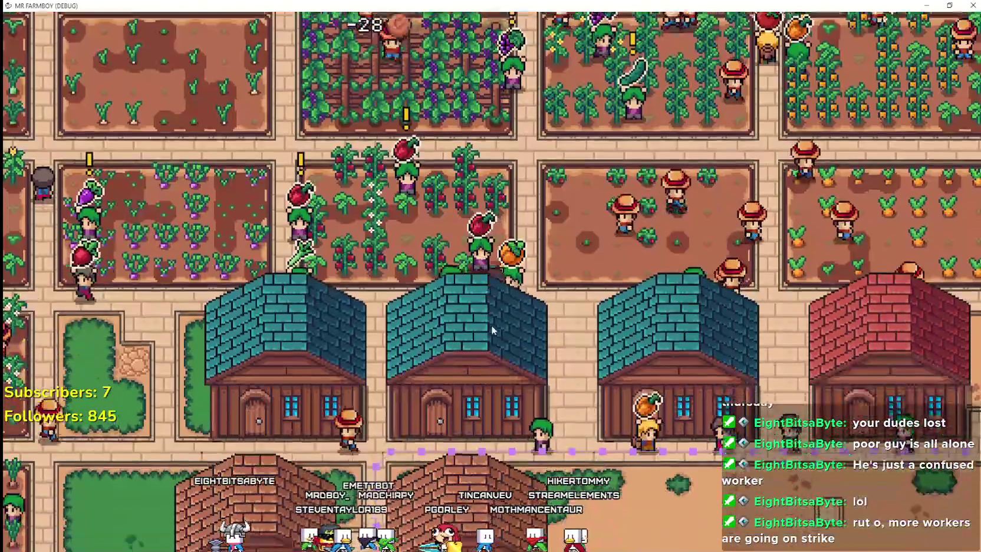
pyautogui.click(491, 324)
pyautogui.press('Escape')
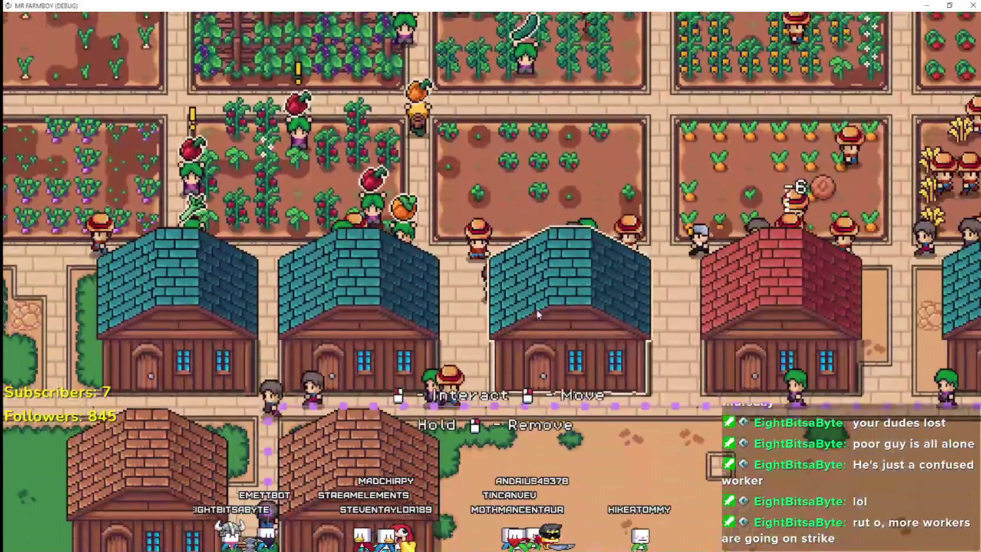
pyautogui.click(536, 309)
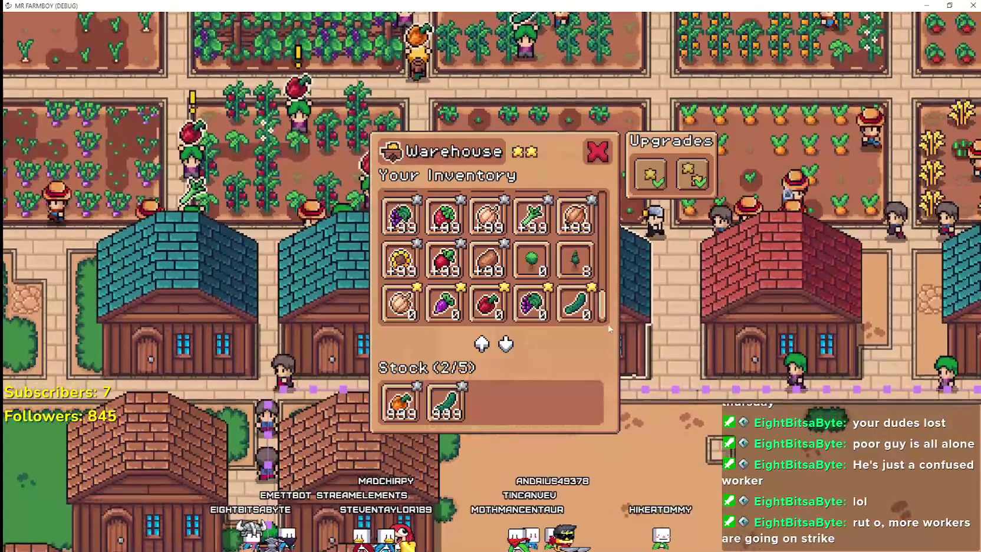
pyautogui.scroll(-5, 531, 304)
pyautogui.press('Escape')
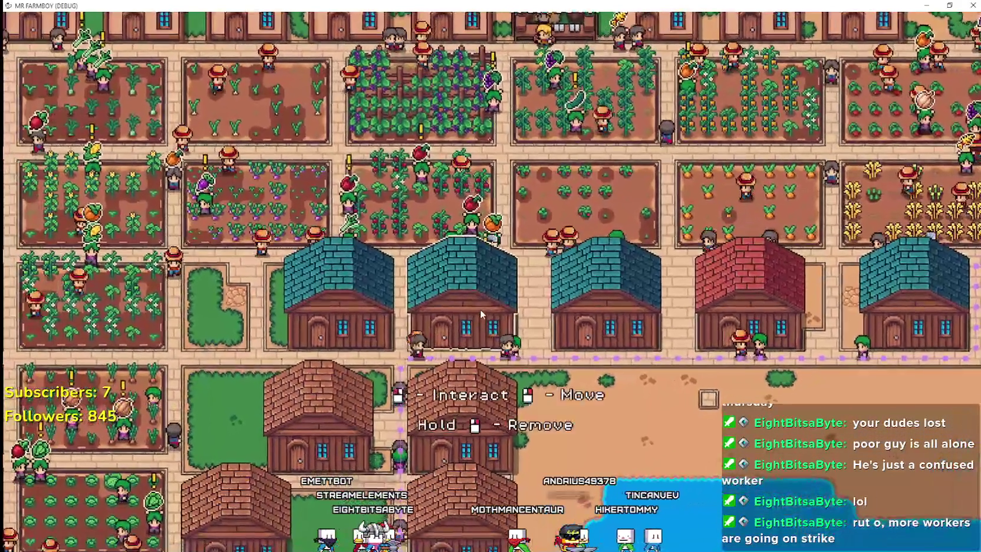
pyautogui.click(480, 309)
pyautogui.scroll(5, 530, 318)
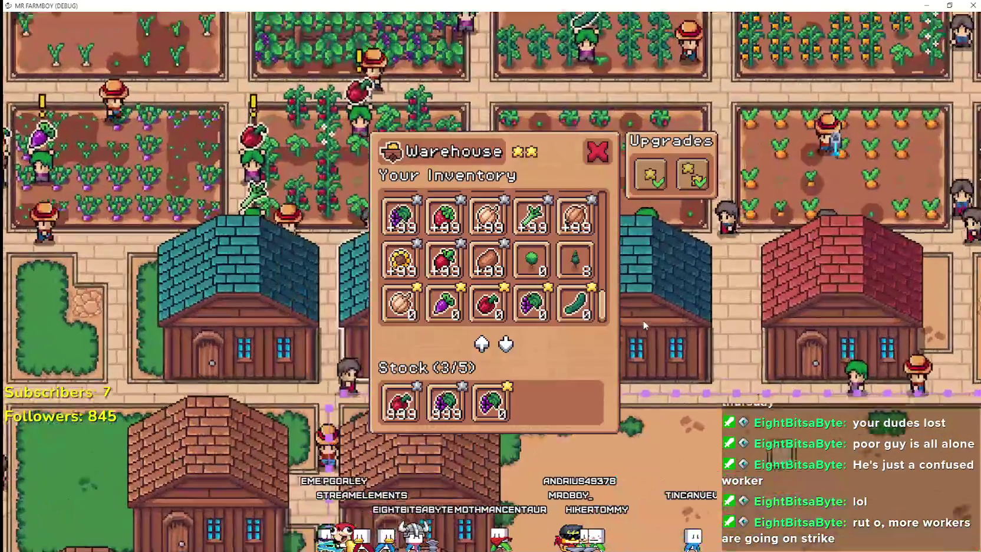
pyautogui.press('Escape')
pyautogui.click(570, 327)
pyautogui.press('Escape')
pyautogui.press('w')
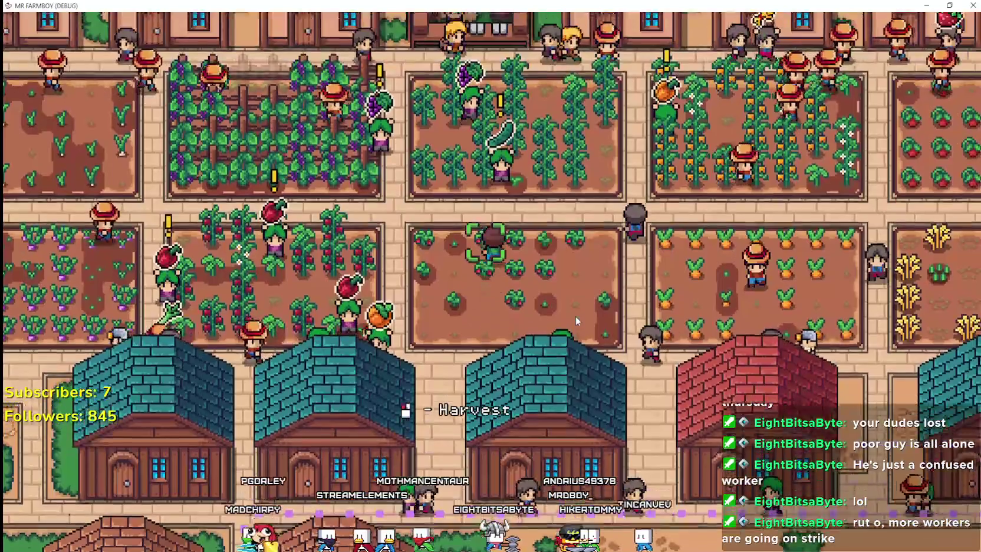
pyautogui.press('s')
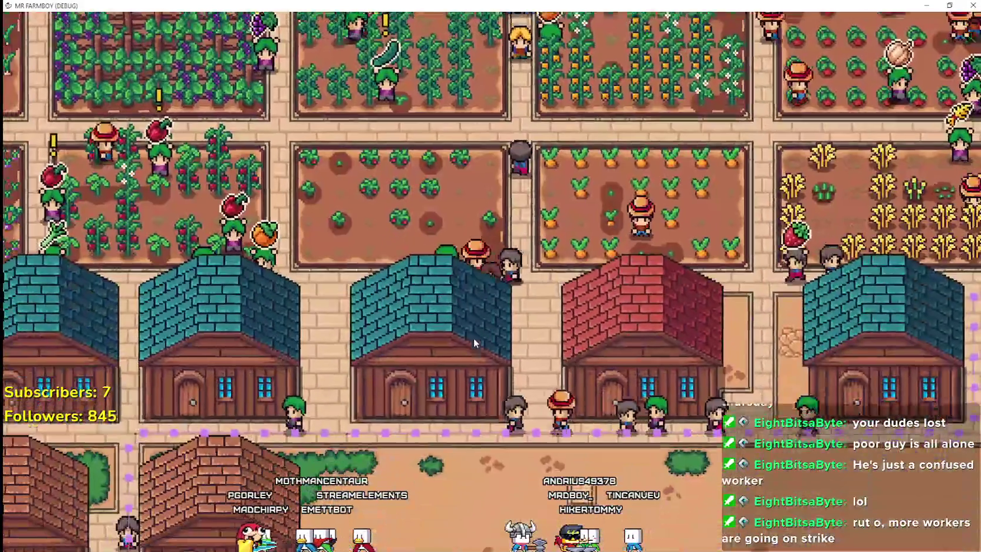
pyautogui.click(473, 338)
pyautogui.scroll(-2, 546, 301)
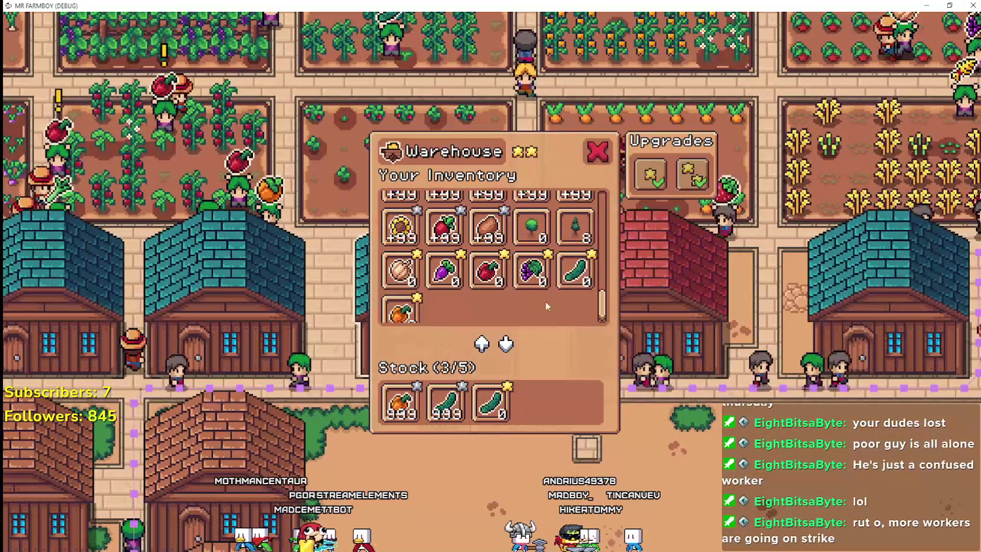
pyautogui.press('Escape')
pyautogui.press('d')
pyautogui.press('w')
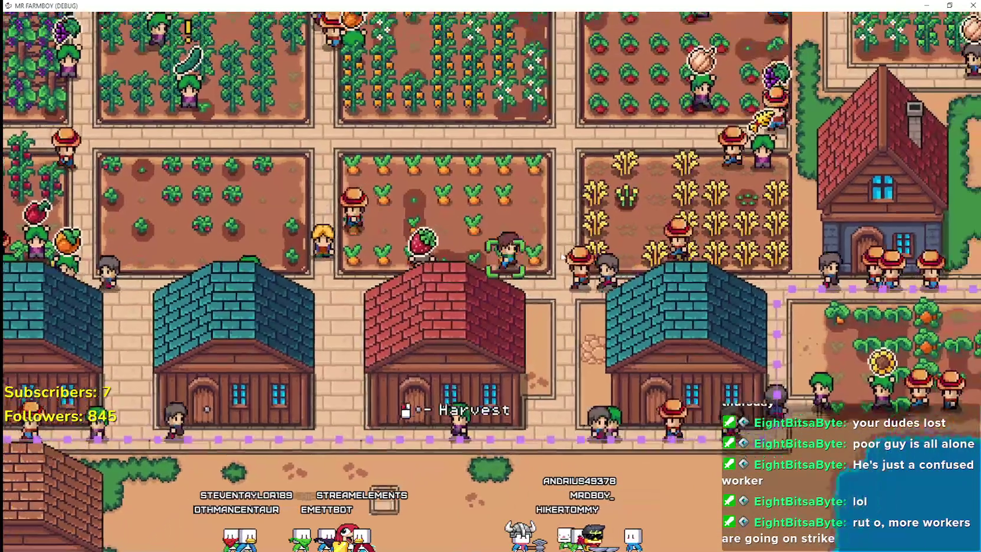
pyautogui.press('w')
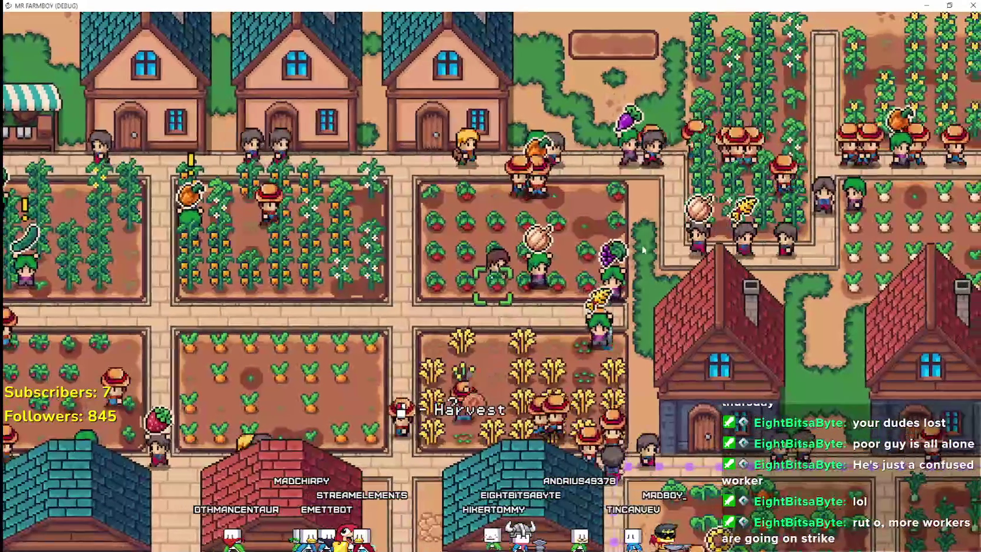
pyautogui.press('a')
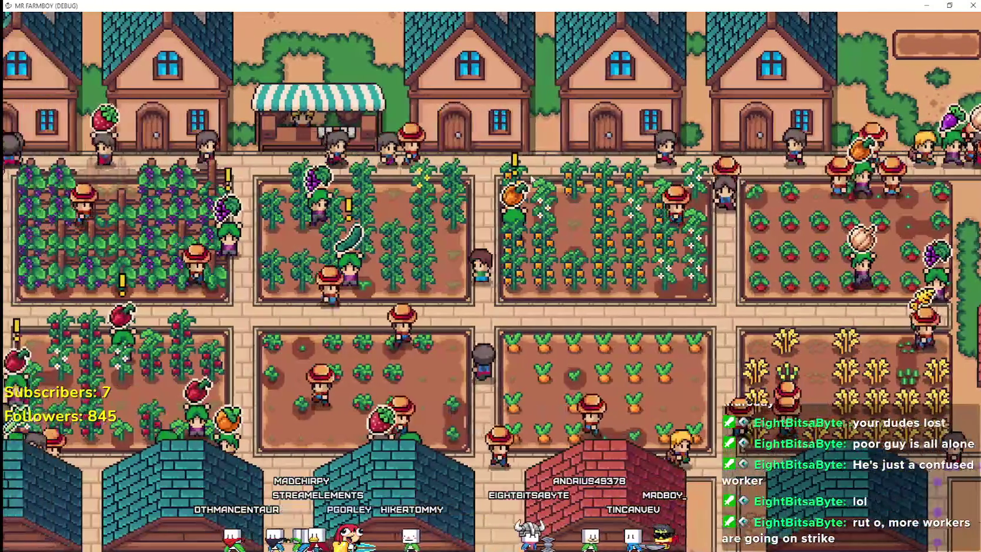
# Inspect gatherer_item.texture on line 385, then select the GathererItem node in the Scene dock
pyautogui.hotkey('alt', 'Tab')
pyautogui.click(786, 208)
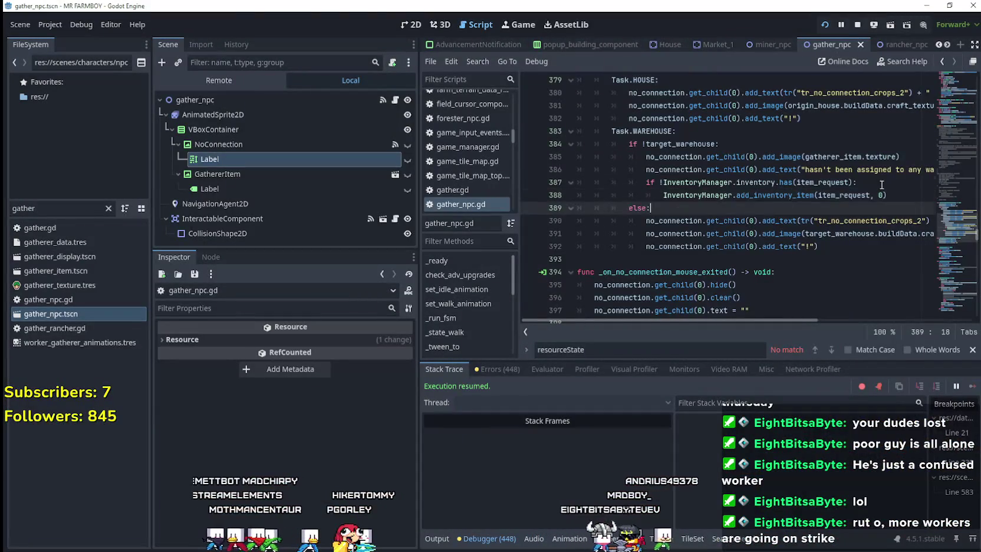
pyautogui.press('Up')
pyautogui.press('Up')
pyautogui.press('End')
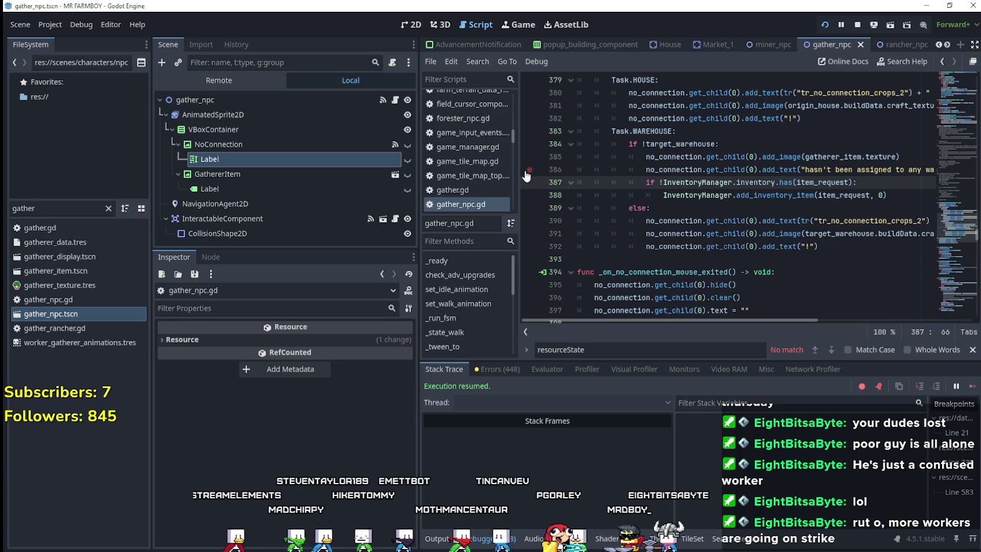
pyautogui.click(862, 155)
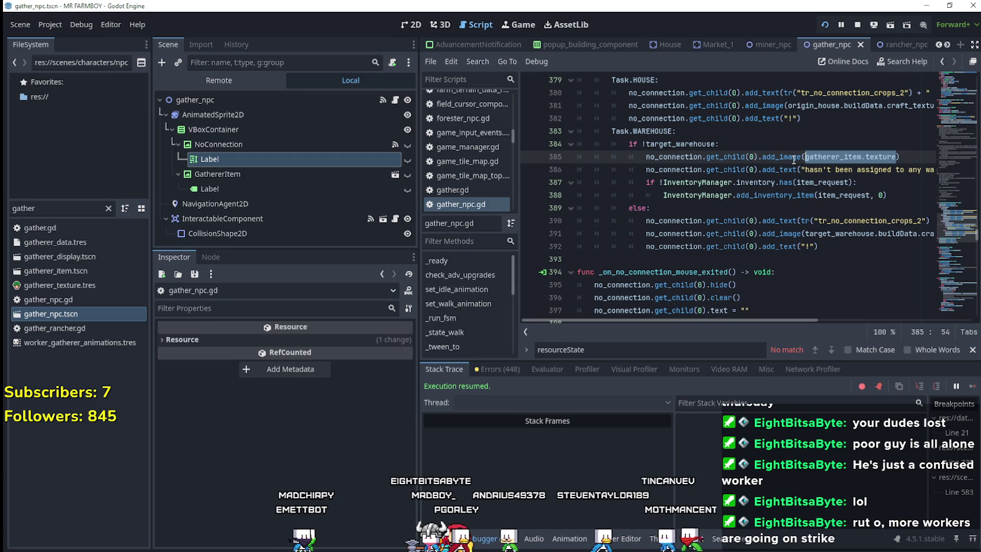
pyautogui.moveTo(896, 156); pyautogui.dragTo(805, 156)
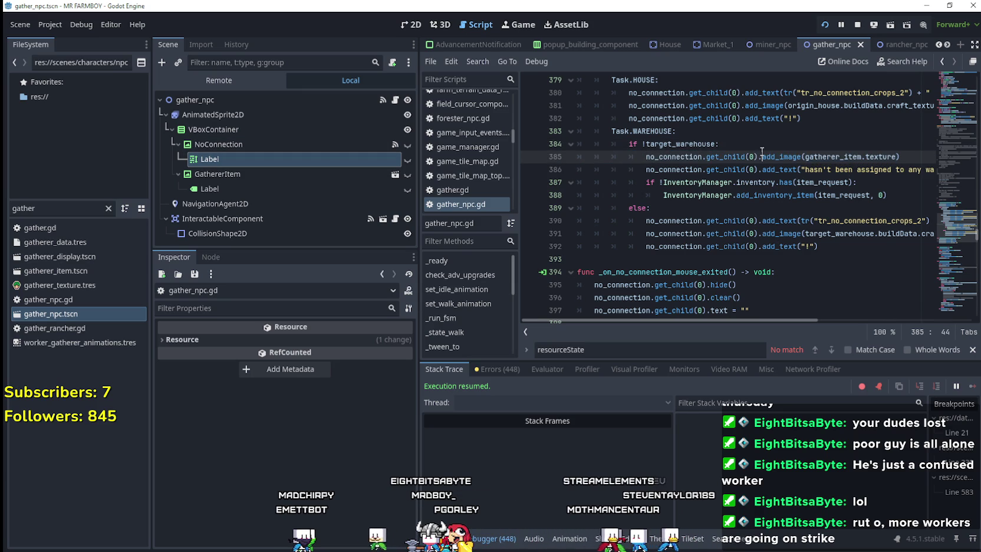
pyautogui.click(740, 149)
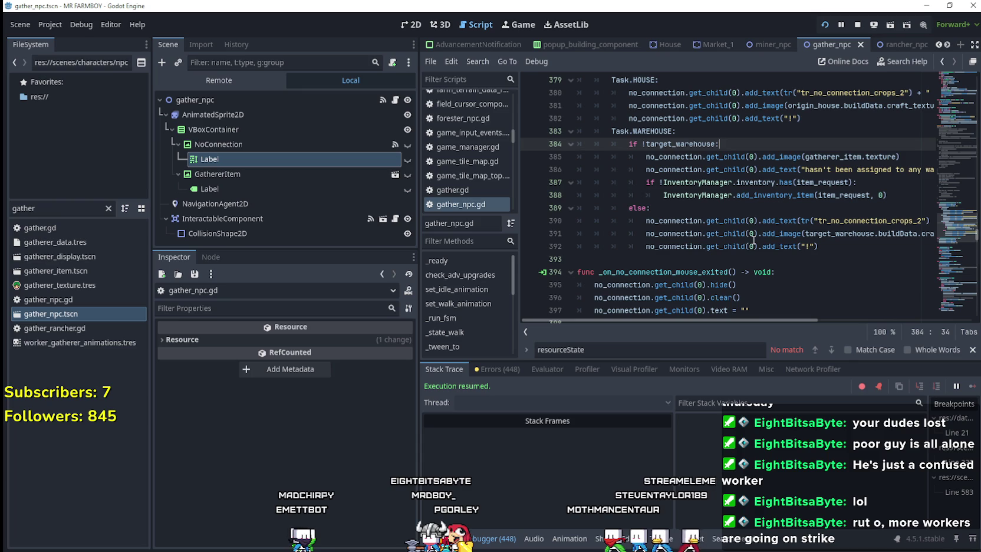
pyautogui.moveTo(857, 155)
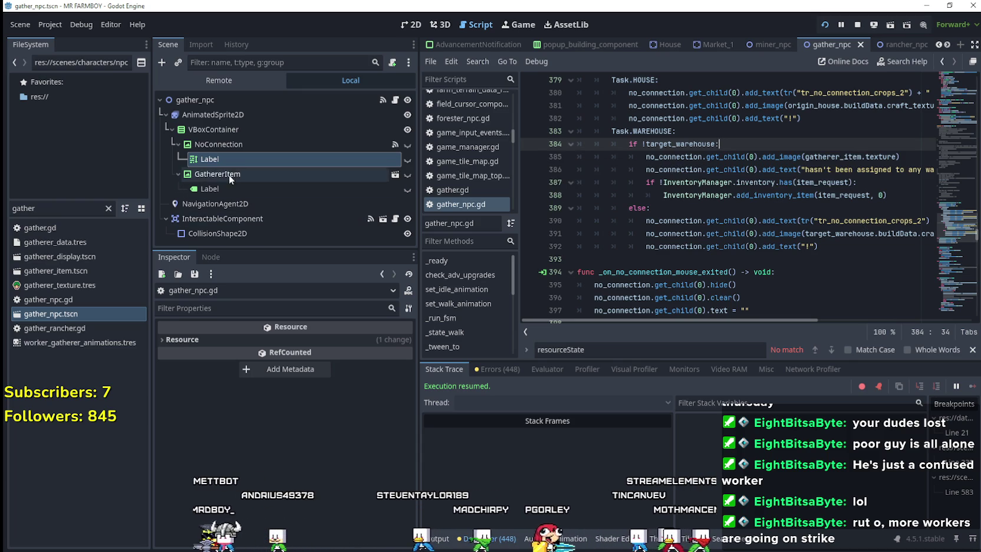
pyautogui.click(218, 174)
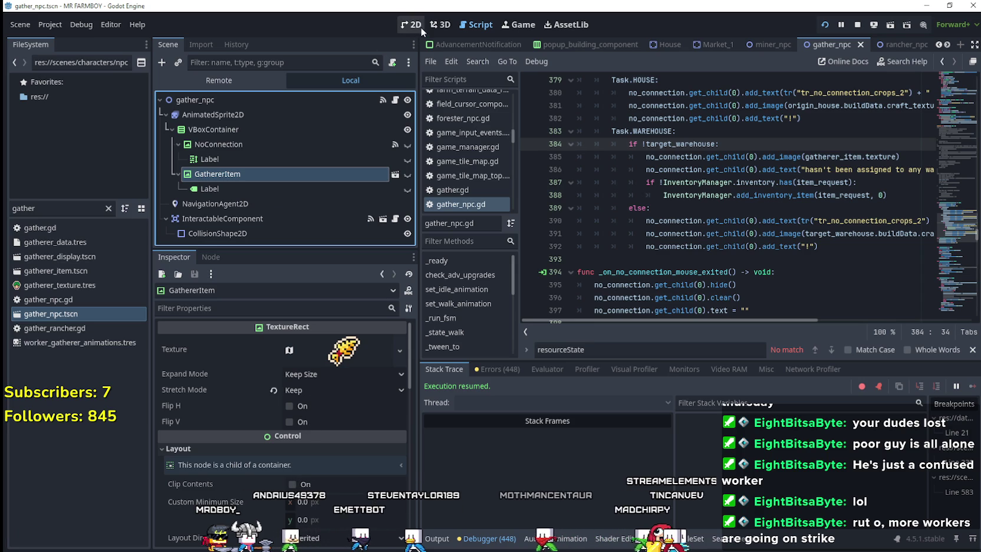
# Filter the FileSystem for 'merchant' and open MerchantItemSlot.tscn in the 2D view
pyautogui.doubleClick(44, 208)
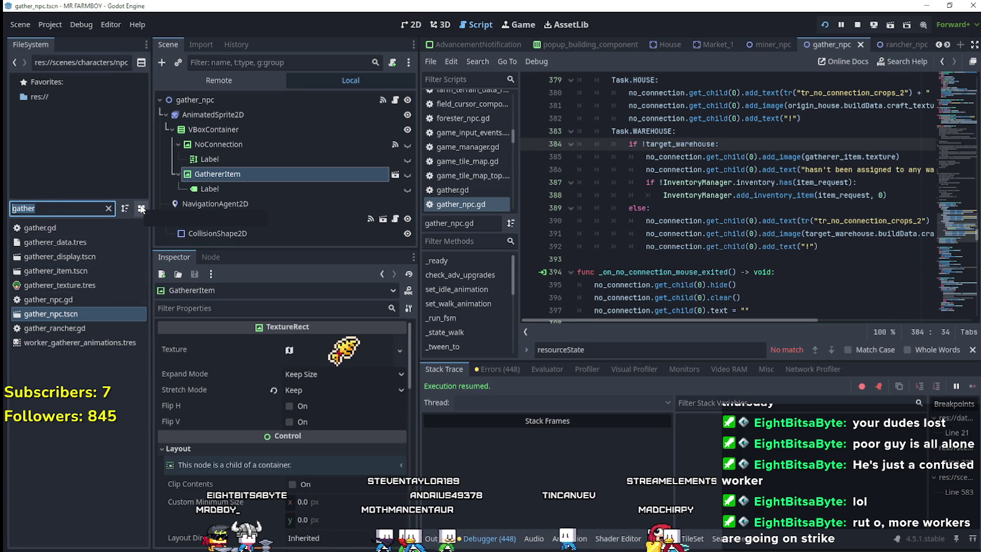
pyautogui.write('merchant')
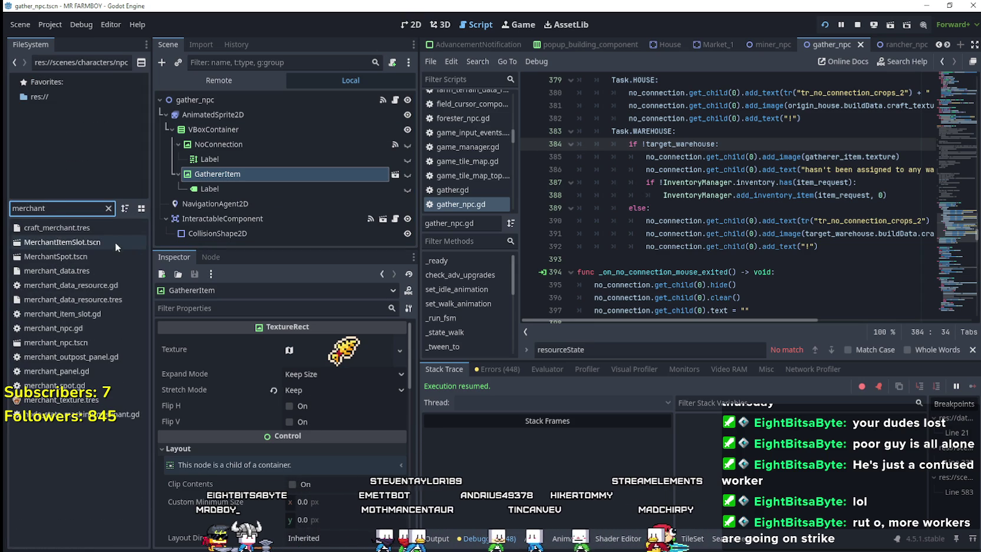
pyautogui.doubleClick(115, 242)
pyautogui.click(263, 143)
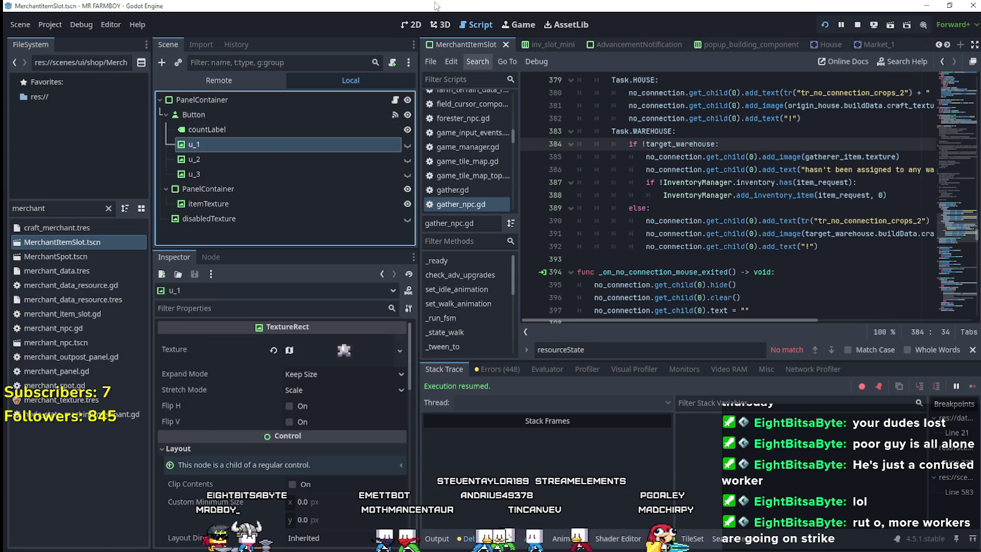
pyautogui.click(411, 26)
# Inspect the u_1, u_2 and u_3 star icon nodes and the itemTexture node
pyautogui.click(264, 159)
pyautogui.click(264, 175)
pyautogui.click(230, 146)
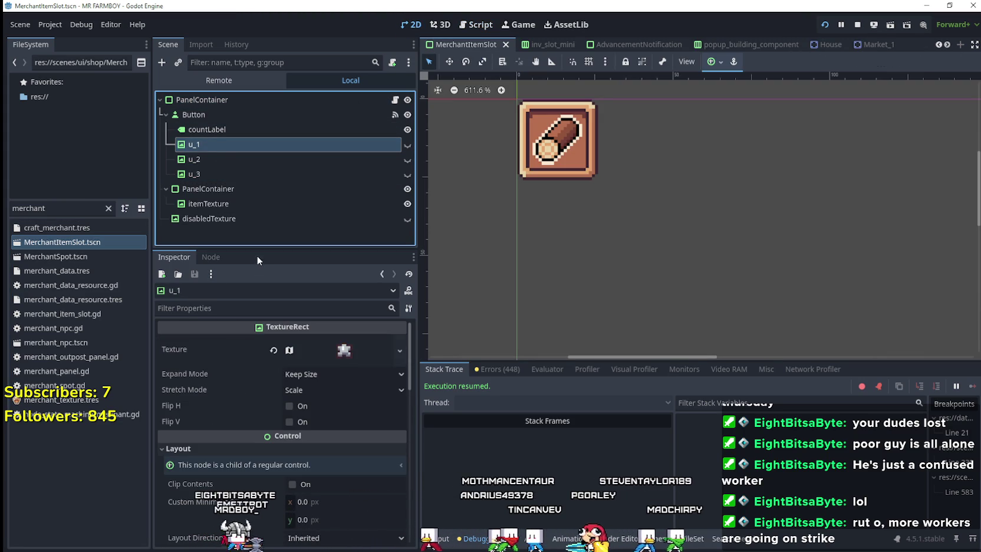
pyautogui.click(217, 155)
pyautogui.click(219, 171)
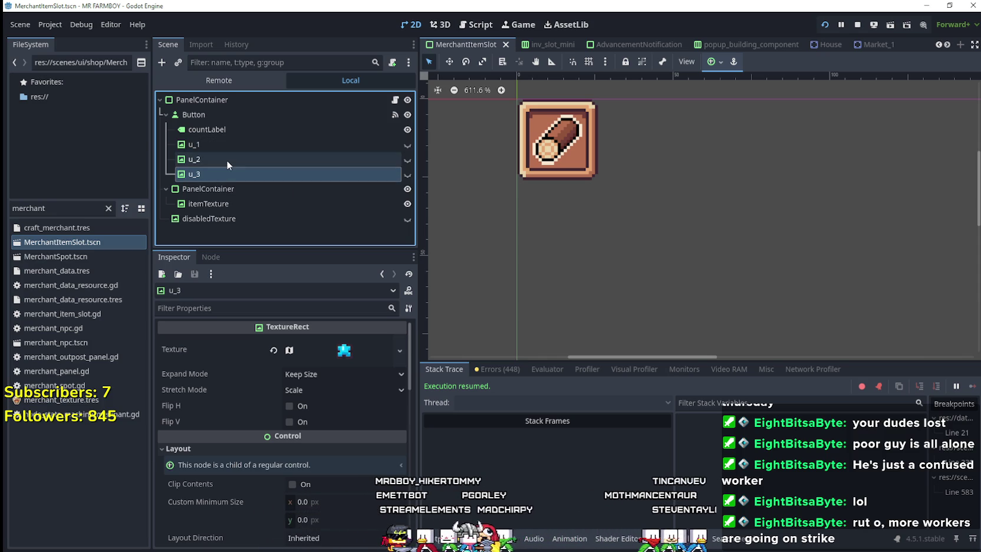
pyautogui.click(227, 159)
pyautogui.click(233, 144)
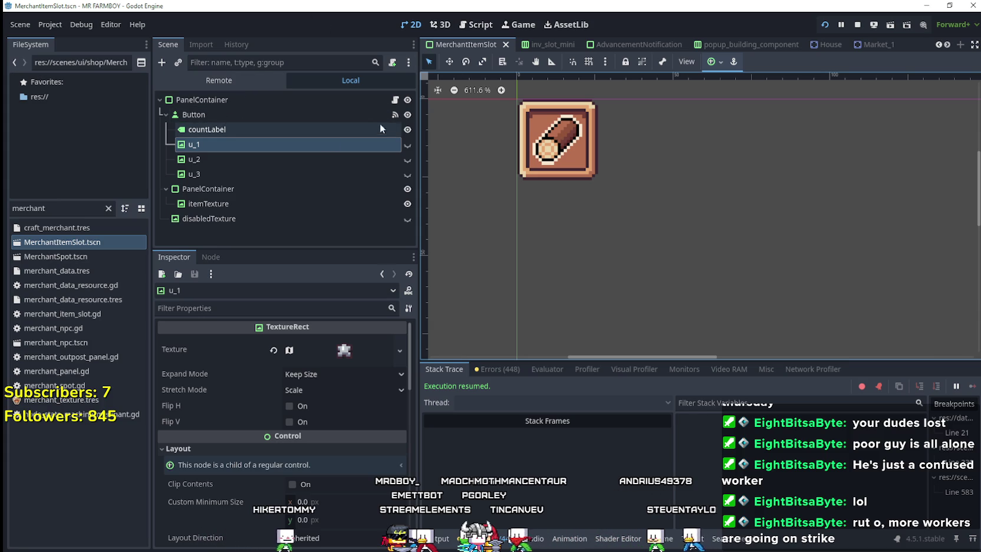
pyautogui.click(319, 203)
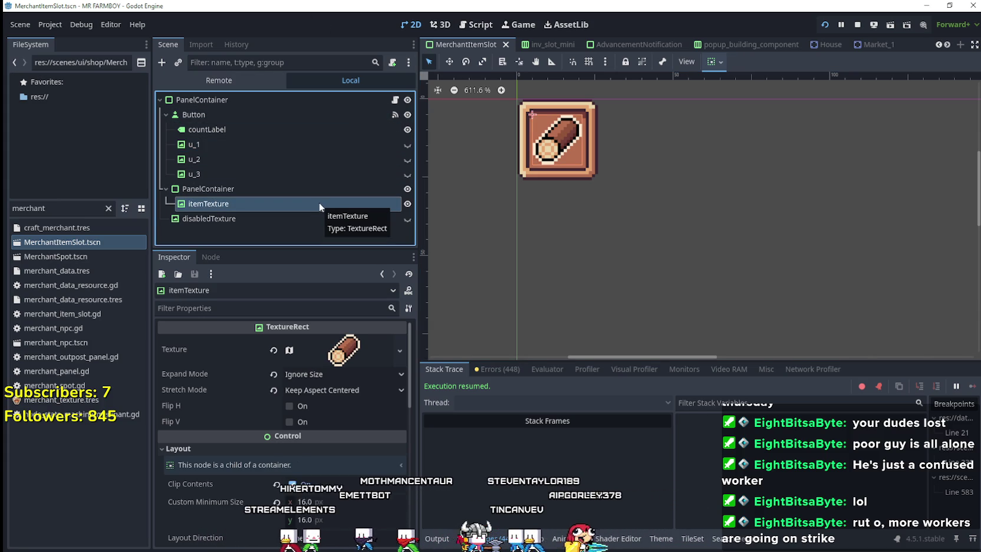
pyautogui.click(347, 350)
pyautogui.click(347, 350)
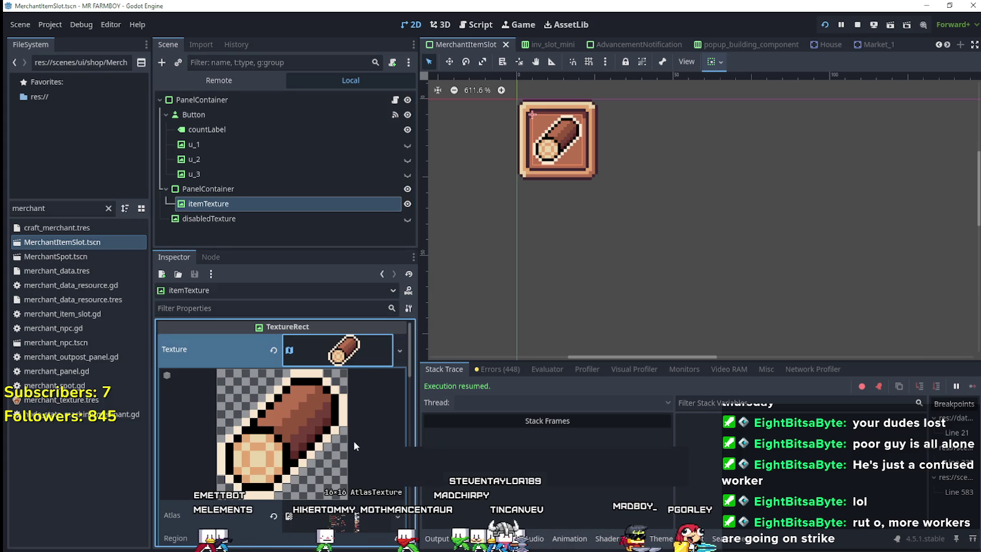
pyautogui.click(227, 191)
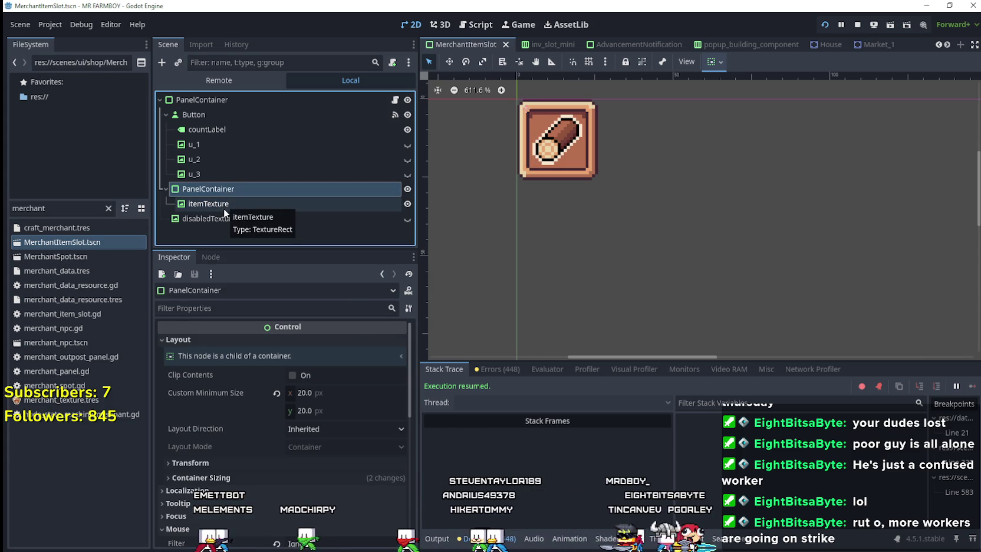
pyautogui.click(224, 208)
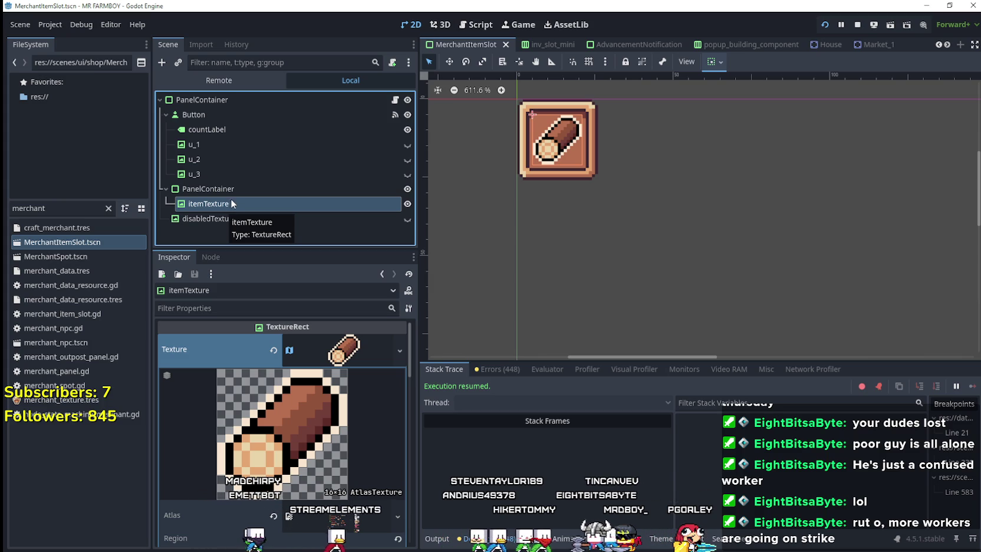
pyautogui.click(245, 175)
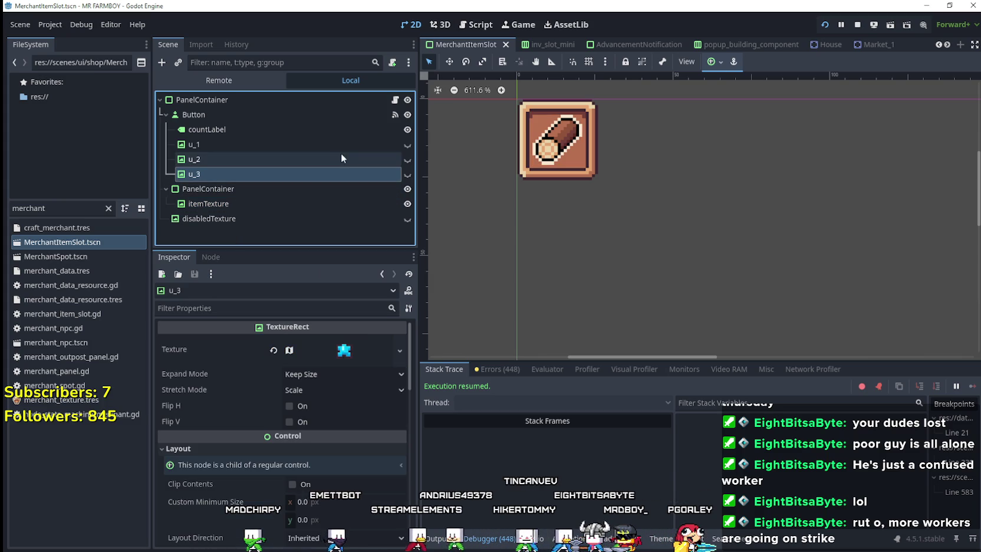
pyautogui.click(406, 145)
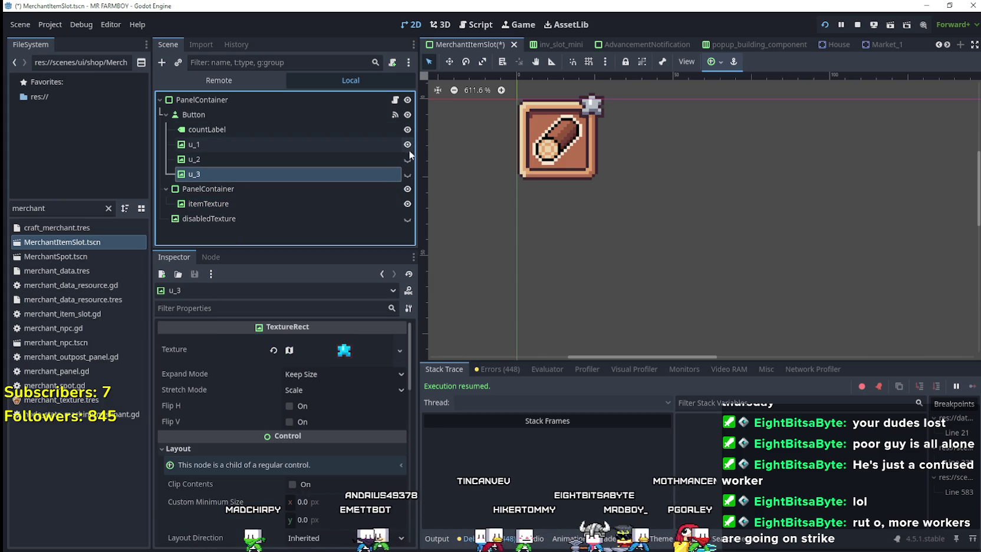
pyautogui.click(408, 150)
pyautogui.click(408, 150)
pyautogui.click(409, 149)
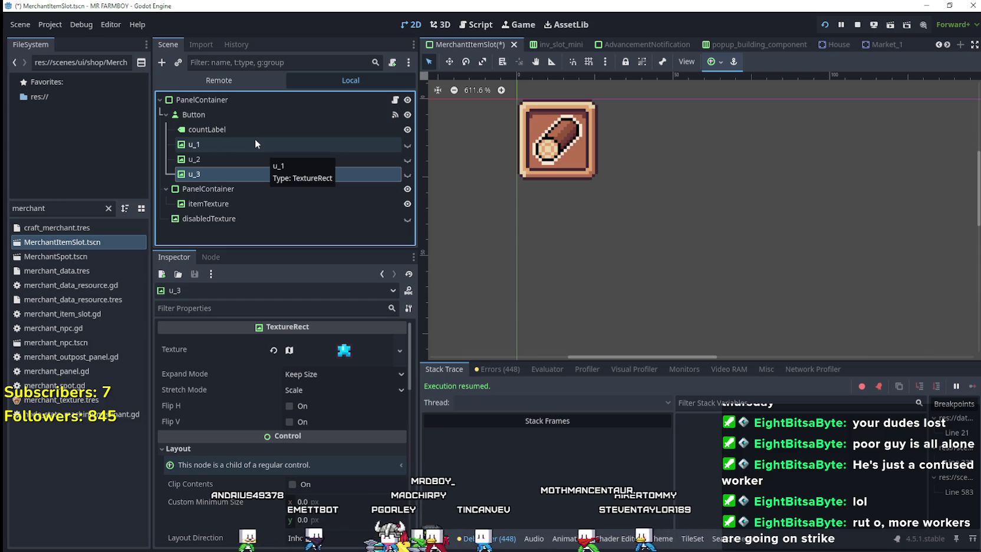
pyautogui.click(255, 140)
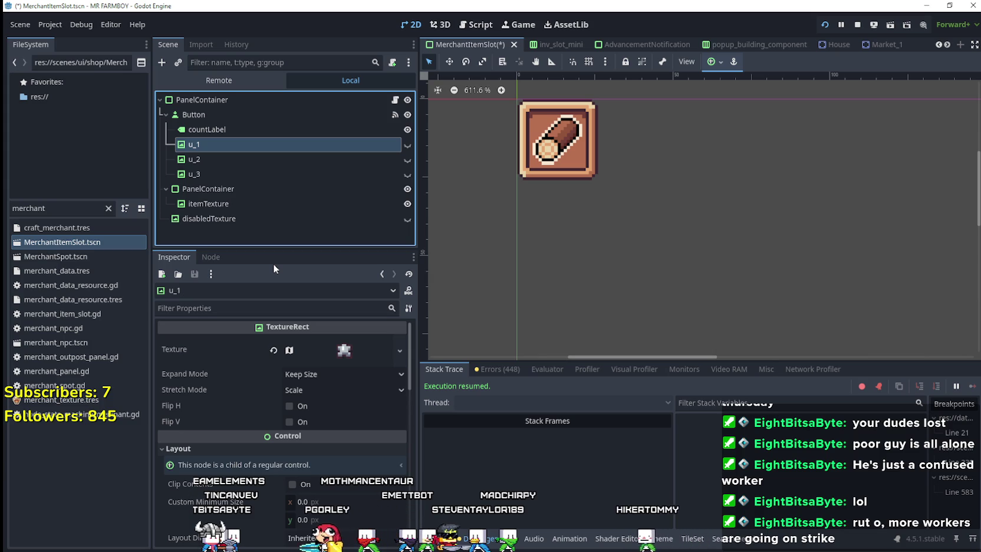
pyautogui.click(198, 159)
pyautogui.click(223, 175)
pyautogui.click(355, 356)
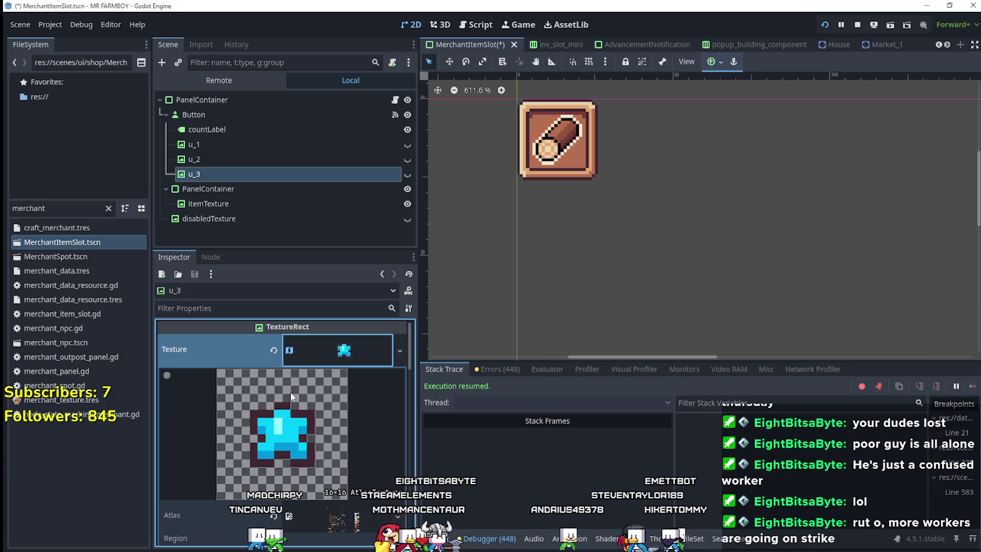
pyautogui.click(331, 348)
pyautogui.click(257, 163)
pyautogui.click(263, 150)
pyautogui.click(349, 356)
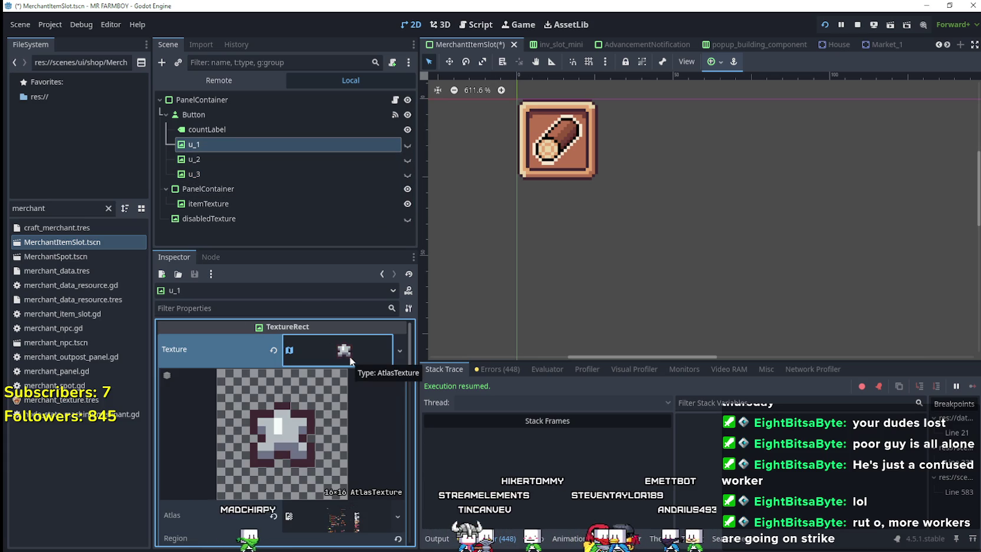
pyautogui.click(350, 356)
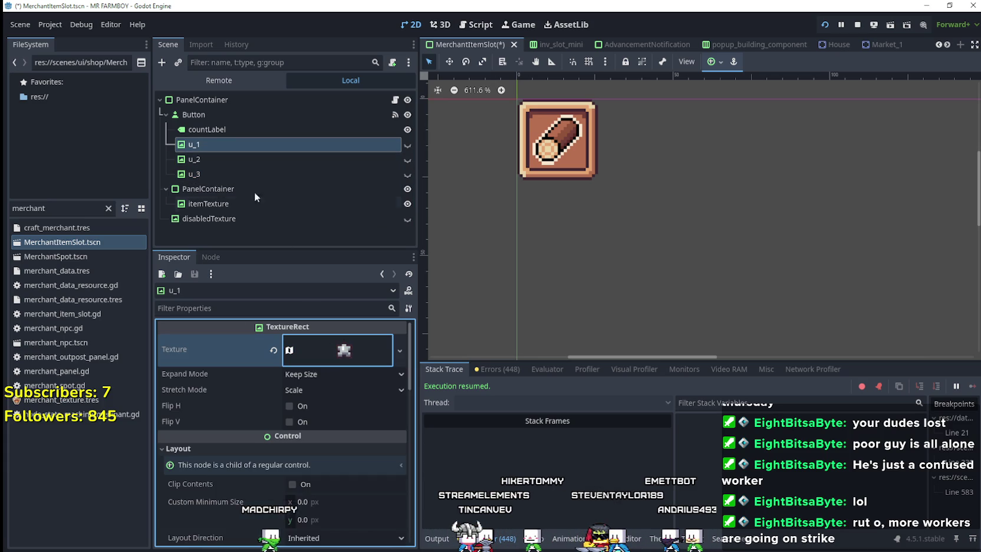
# Clear the file filter and browse to the texture files in the data/tooltip folder
pyautogui.doubleClick(58, 208)
pyautogui.press('BackSpace')
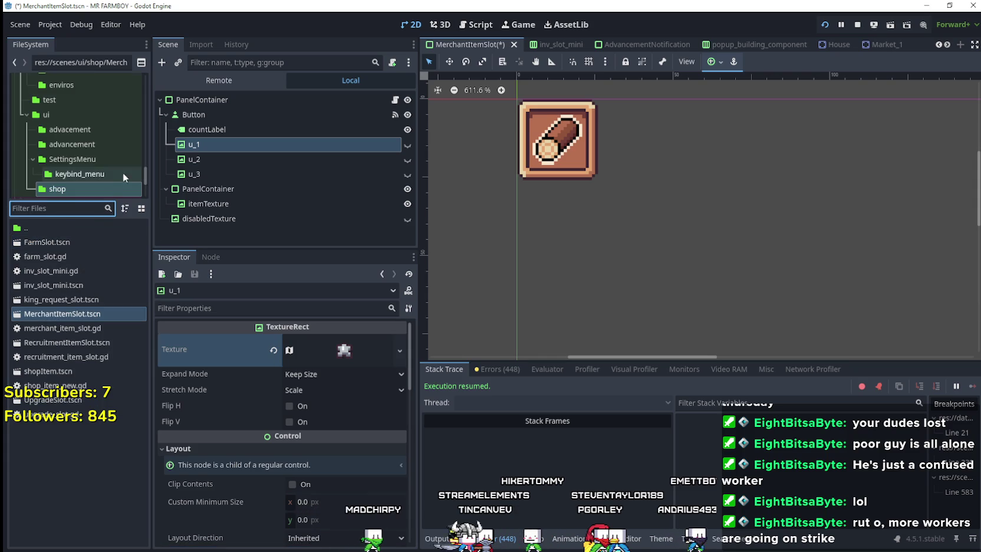
pyautogui.scroll(-2, 113, 156)
pyautogui.scroll(5, 118, 167)
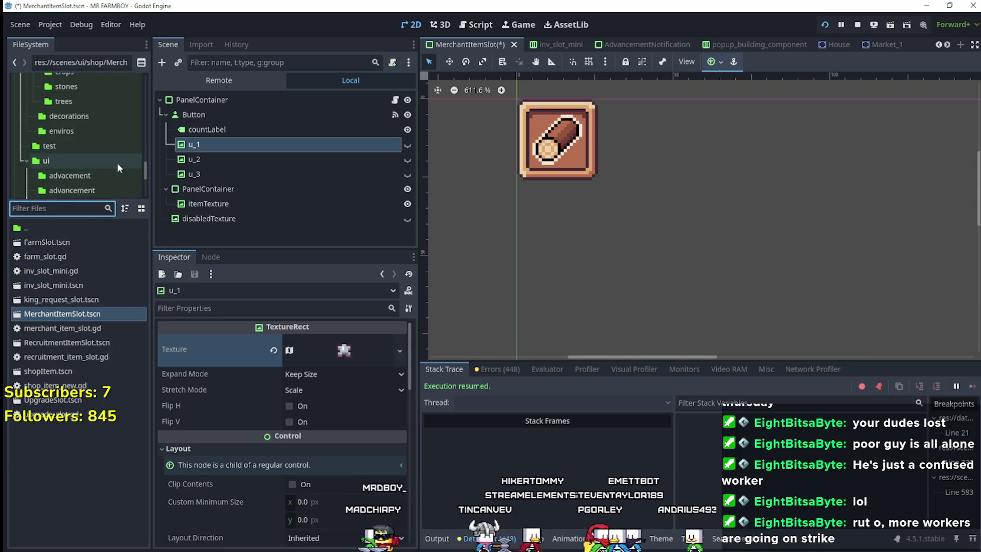
pyautogui.scroll(8, 113, 164)
pyautogui.scroll(1, 113, 164)
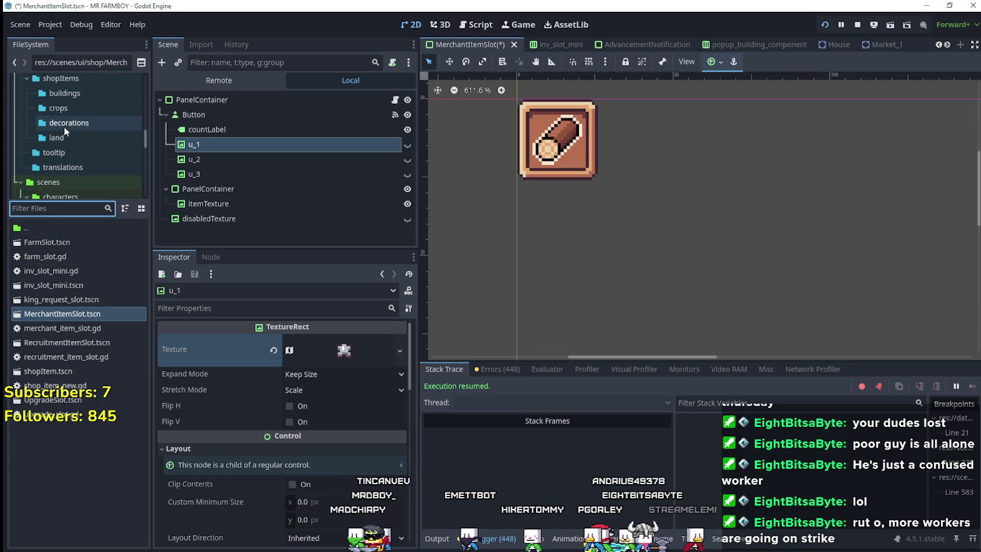
pyautogui.scroll(2, 70, 165)
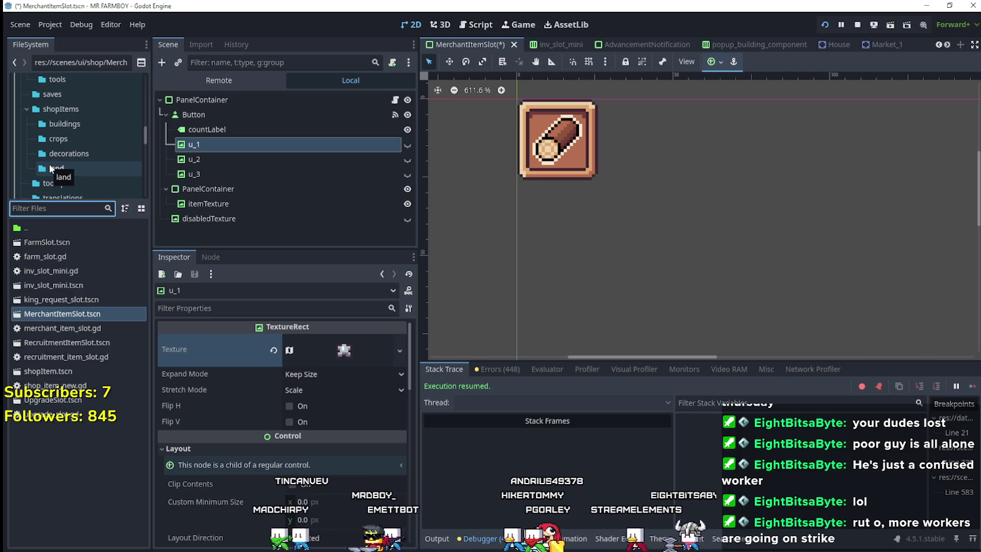
pyautogui.scroll(6, 55, 151)
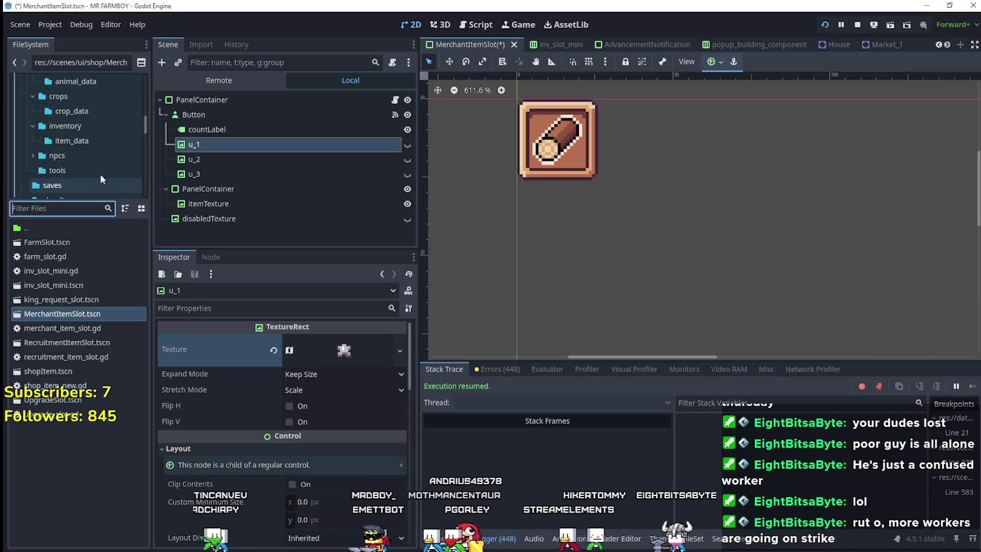
pyautogui.scroll(4, 94, 158)
pyautogui.scroll(4, 94, 153)
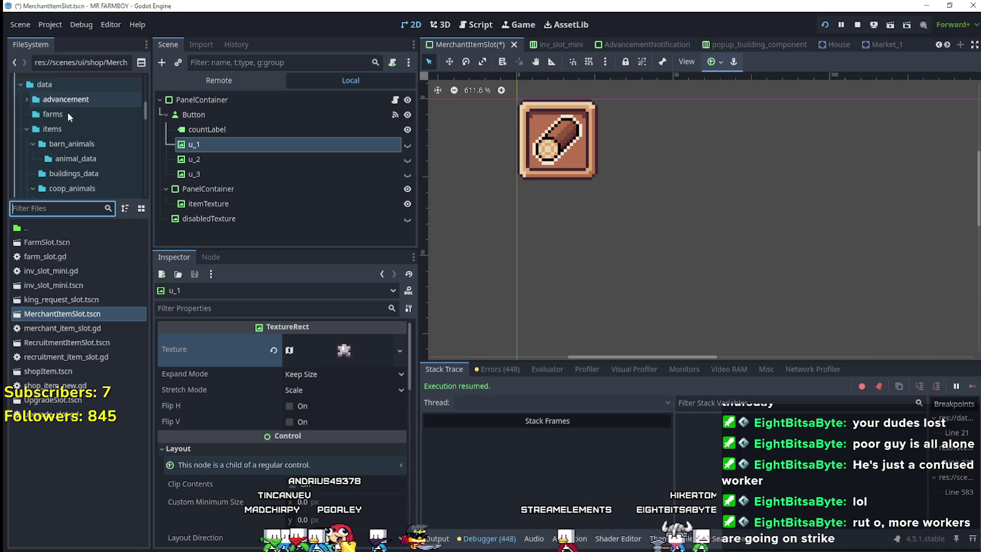
pyautogui.scroll(-10, 72, 142)
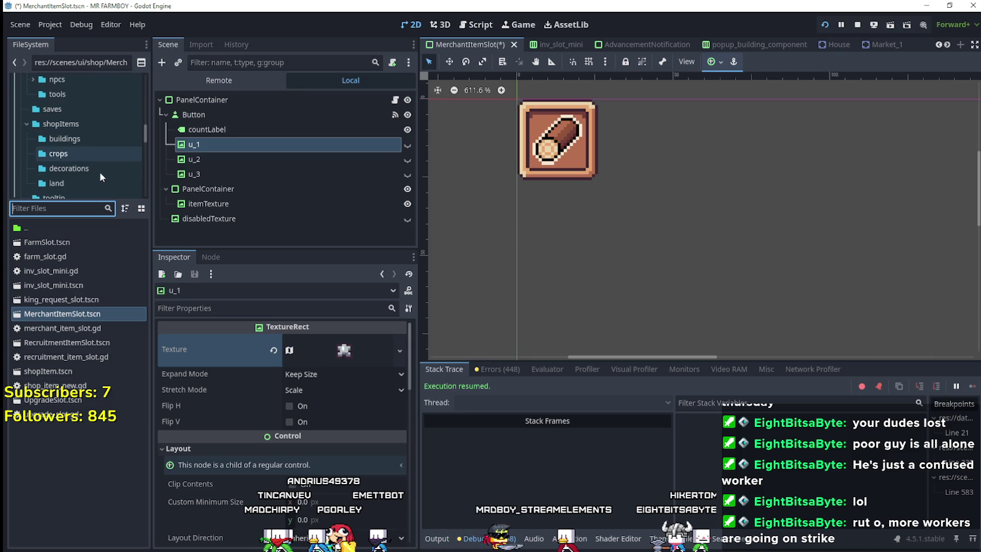
pyautogui.scroll(-2, 82, 159)
pyautogui.click(80, 166)
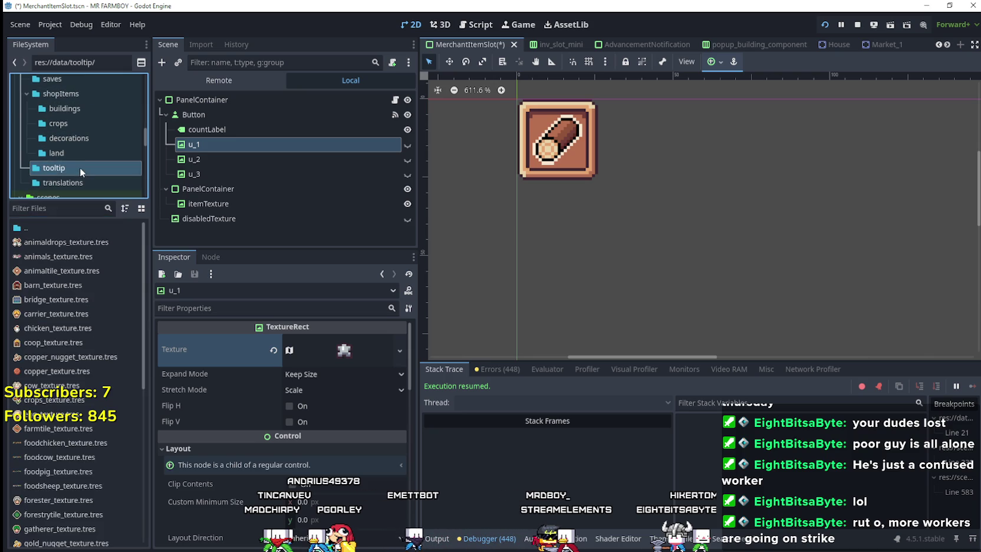
pyautogui.scroll(-7, 98, 450)
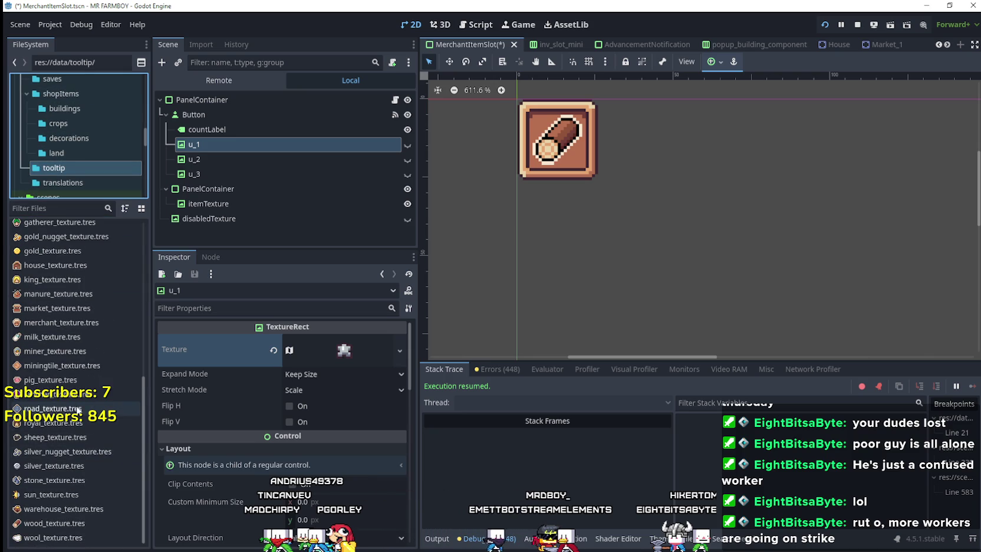
# Duplicate road_texture.tres as star_silver_texture.tres
pyautogui.rightClick(70, 451)
pyautogui.click(124, 448)
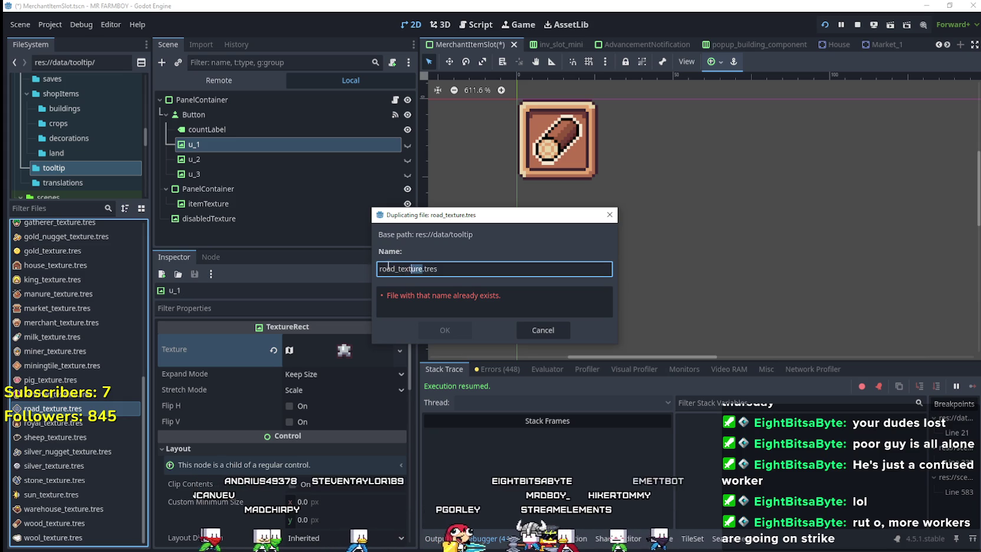
pyautogui.click(394, 269)
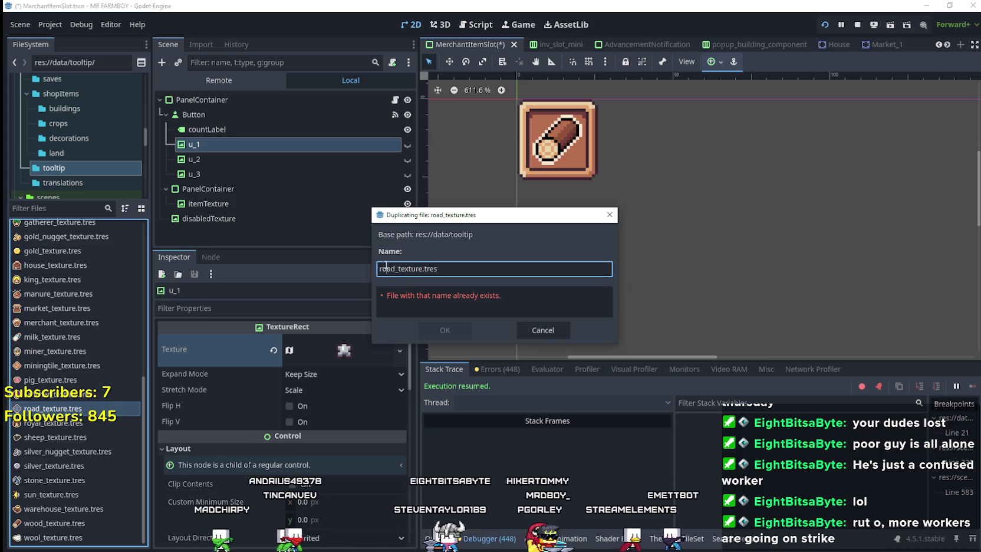
pyautogui.moveTo(395, 269); pyautogui.dragTo(373, 267)
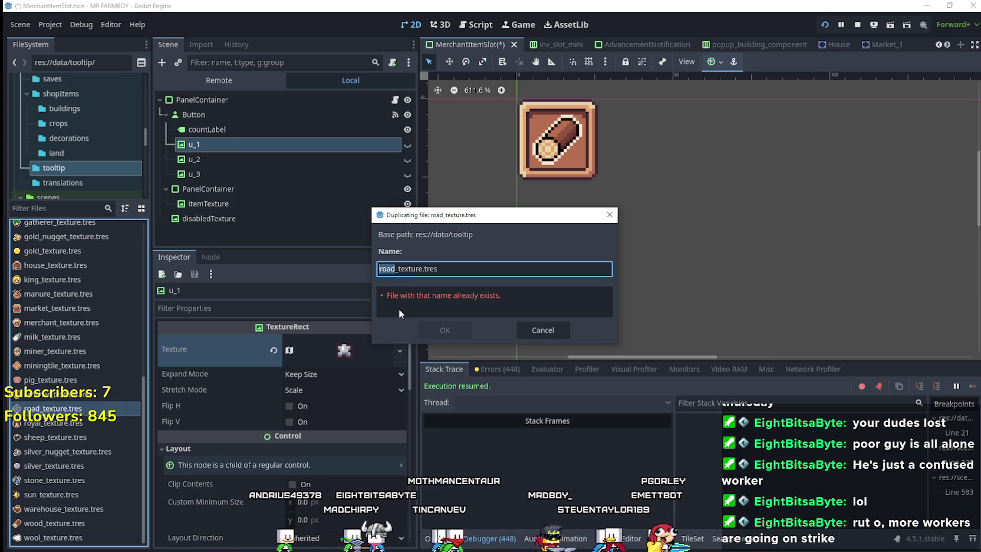
pyautogui.write('s')
pyautogui.write('tar_silver')
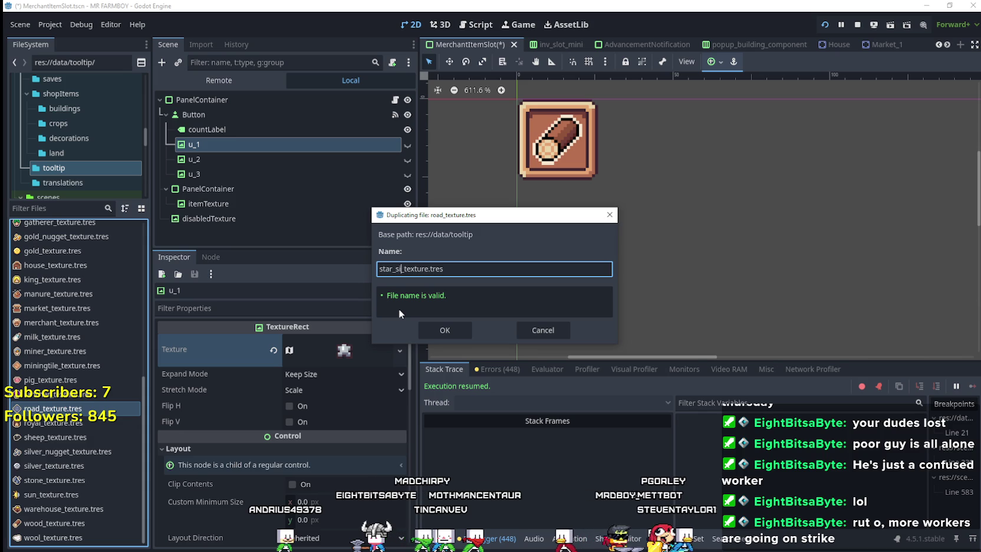
pyautogui.click(446, 328)
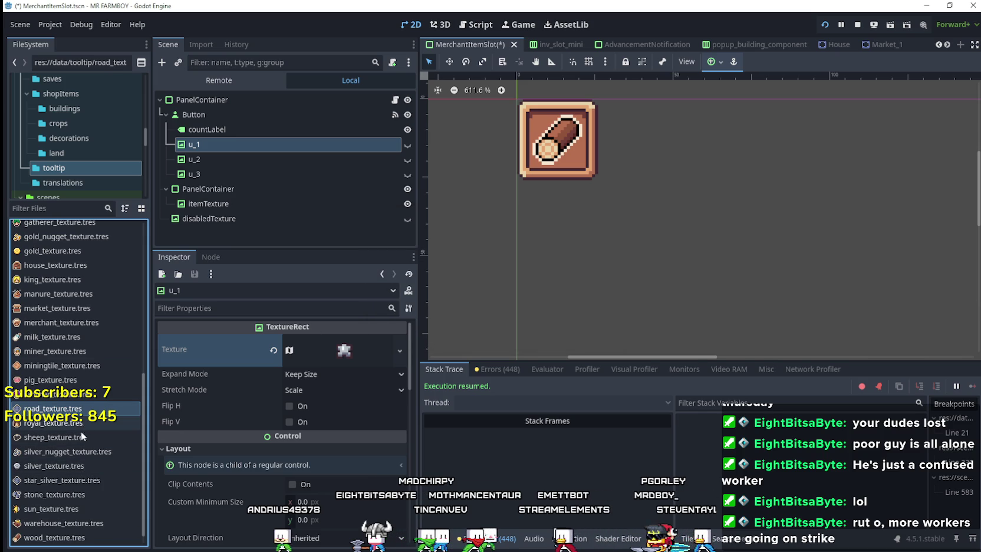
# Select star_silver_texture.tres and open its 16×16 atlas region in the Region Editor
pyautogui.click(83, 479)
pyautogui.scroll(-2, 321, 416)
pyautogui.scroll(2, 322, 415)
pyautogui.scroll(-3, 310, 418)
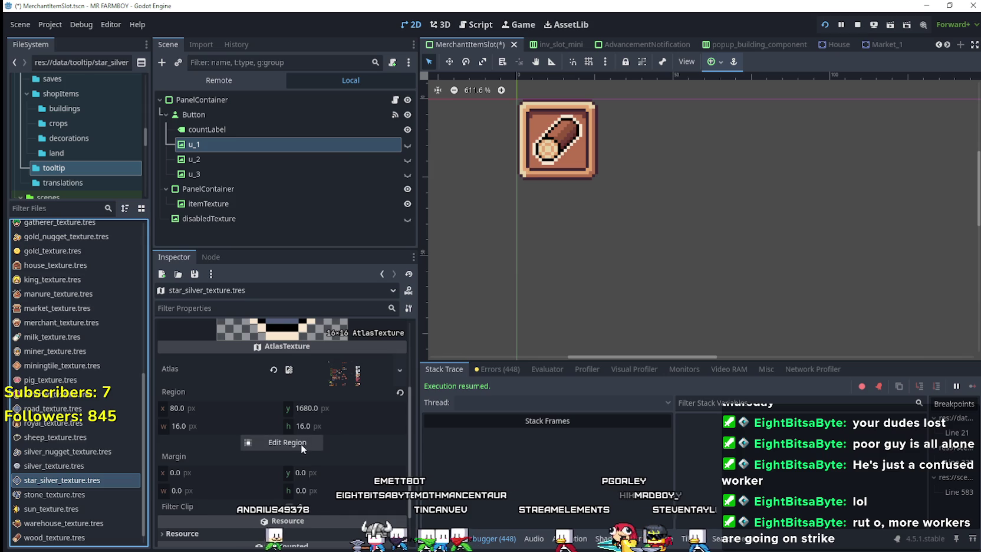
pyautogui.click(301, 442)
pyautogui.scroll(-6, 434, 279)
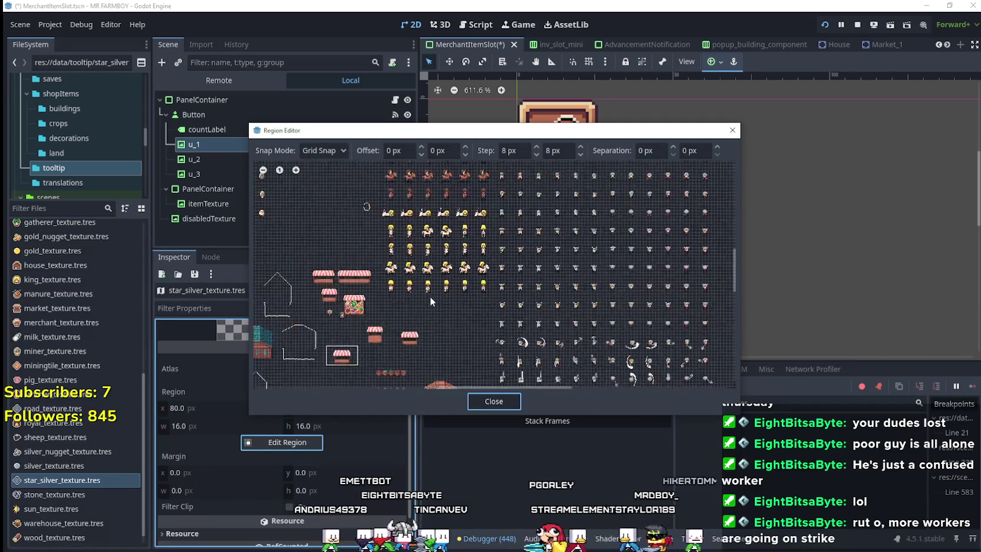
# Set the region to the silver star cell at x 144, y 1728 and close the Region Editor
pyautogui.scroll(-4, 424, 342)
pyautogui.scroll(2, 506, 291)
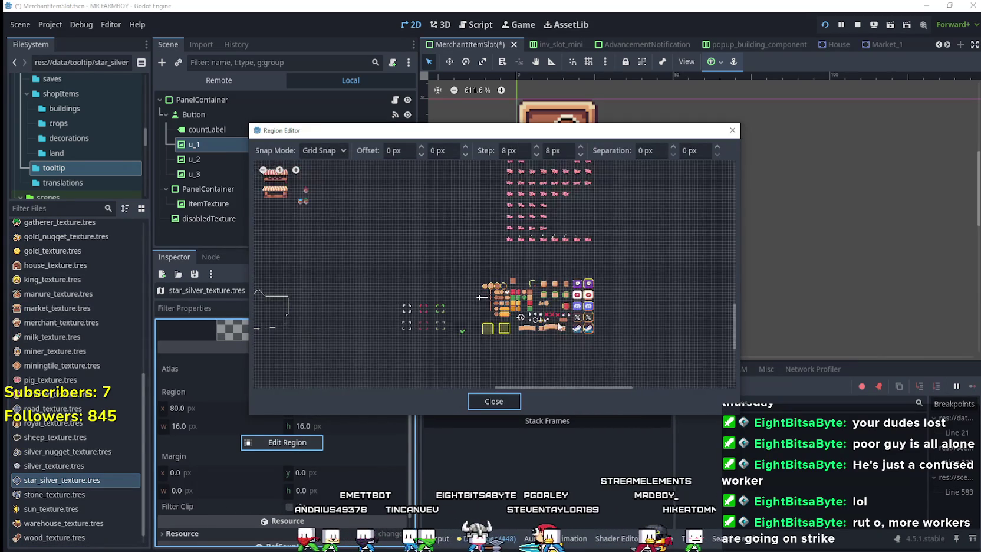
pyautogui.scroll(2, 401, 294)
pyautogui.scroll(-2, 365, 303)
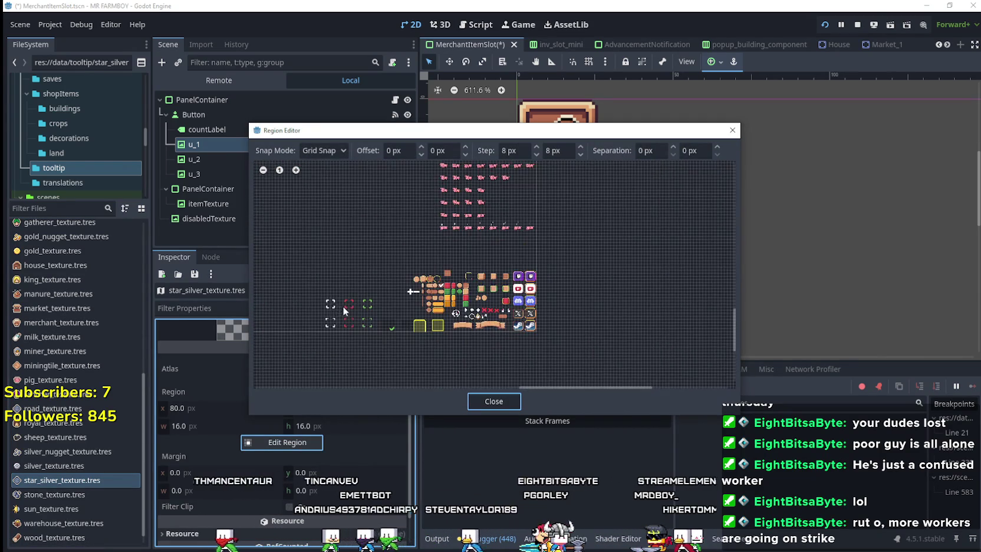
pyautogui.scroll(5, 354, 298)
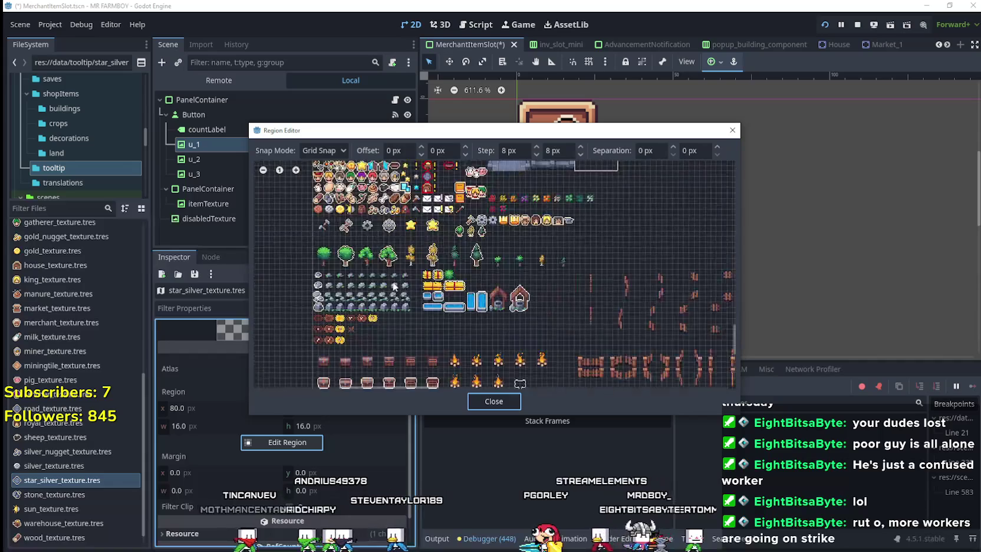
pyautogui.scroll(5, 395, 287)
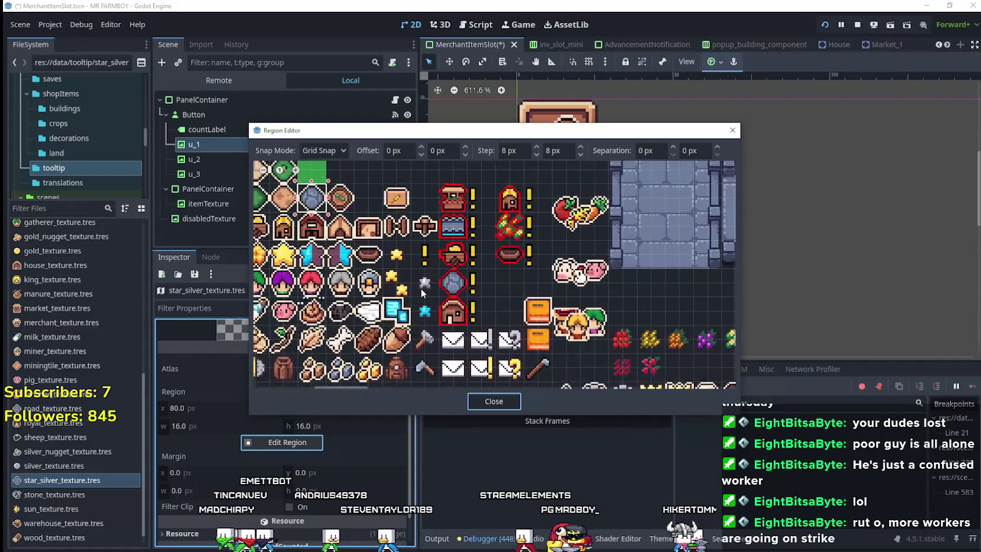
pyautogui.scroll(3, 421, 294)
pyautogui.click(452, 250)
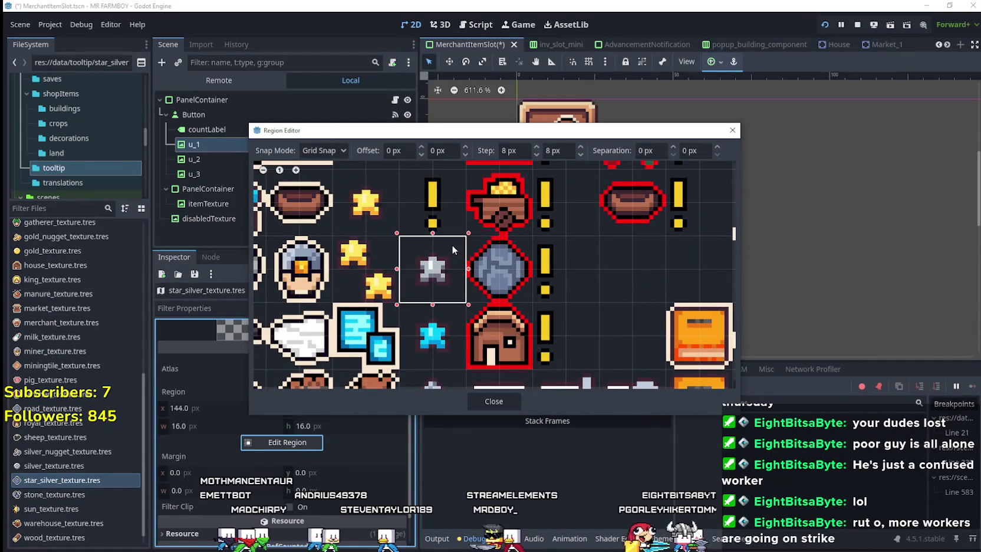
pyautogui.click(494, 401)
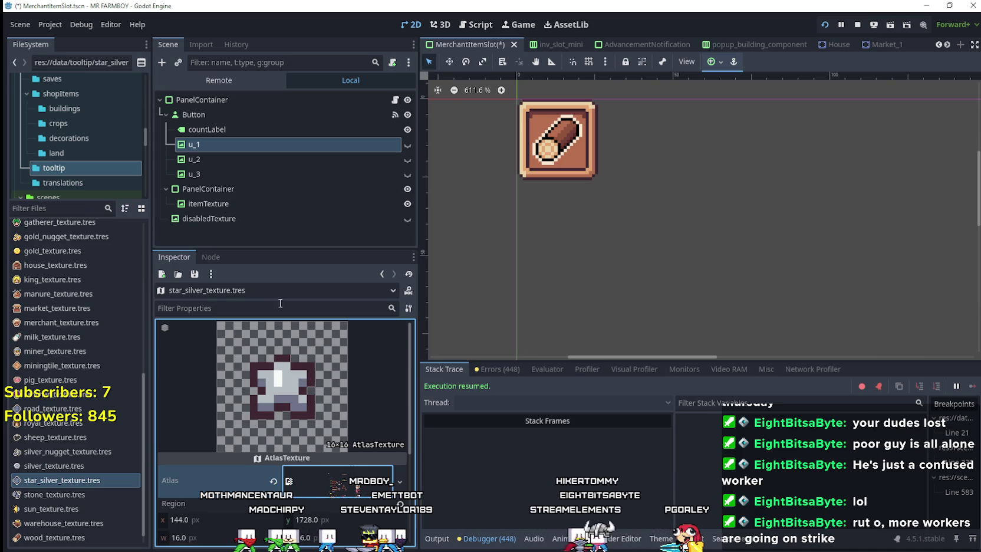
pyautogui.click(60, 481)
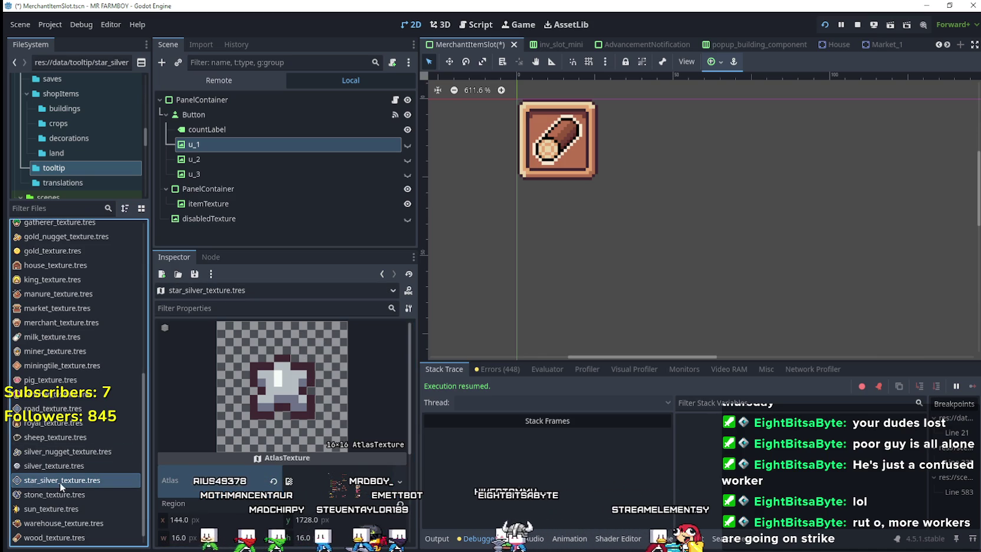
# Duplicate star_silver_texture.tres as star_gold_texture.tres and open its Region Editor
pyautogui.click(64, 466)
pyautogui.click(62, 482)
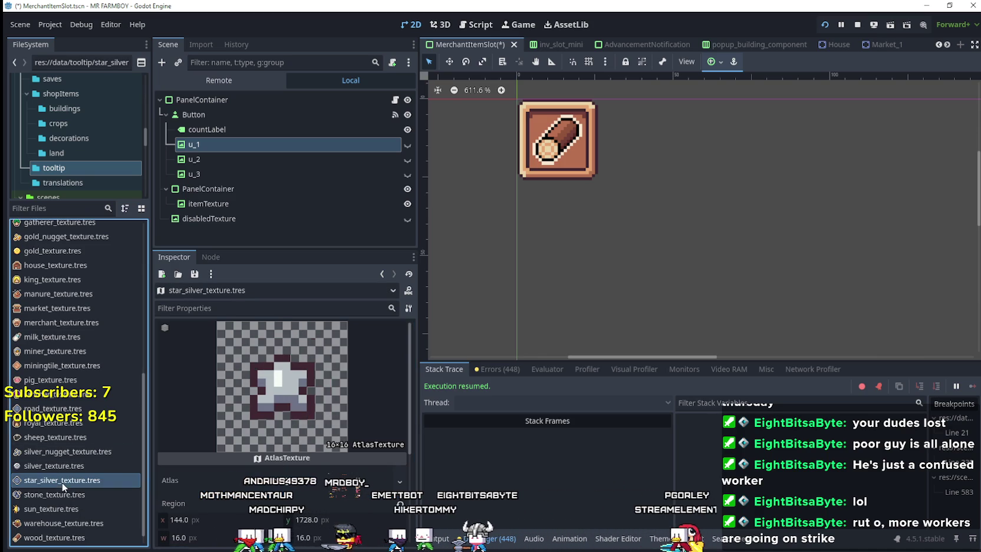
pyautogui.rightClick(62, 484)
pyautogui.click(130, 454)
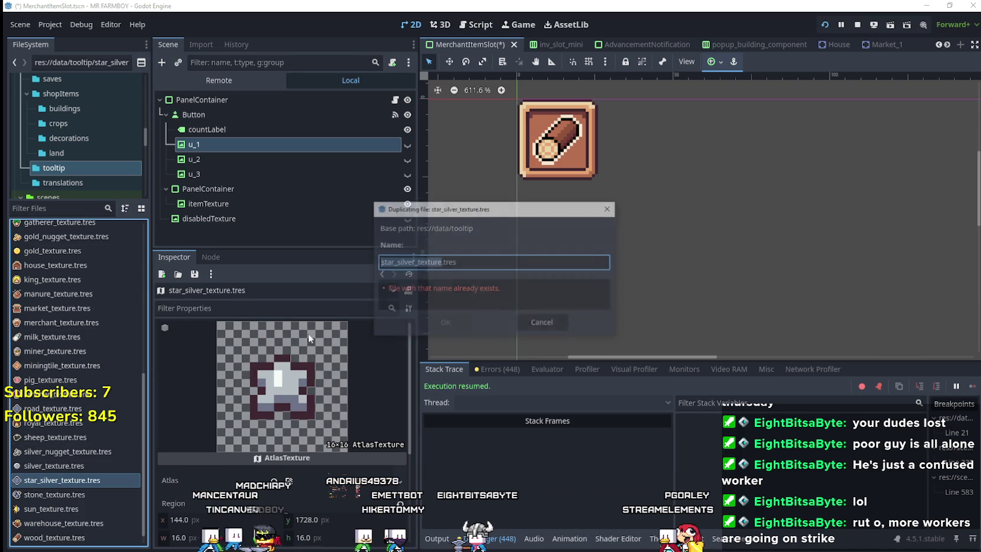
pyautogui.press('End')
pyautogui.doubleClick(403, 262)
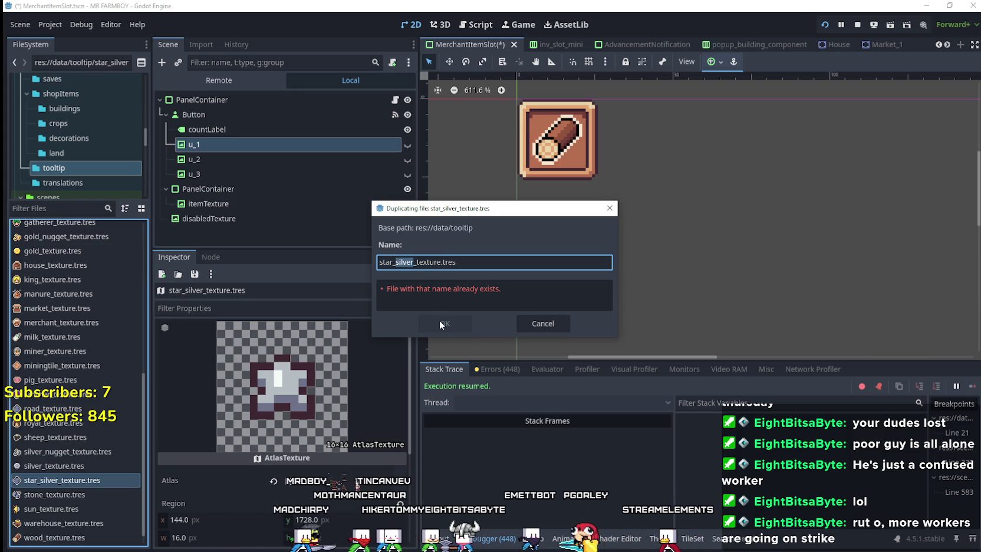
pyautogui.write('gold')
pyautogui.click(428, 324)
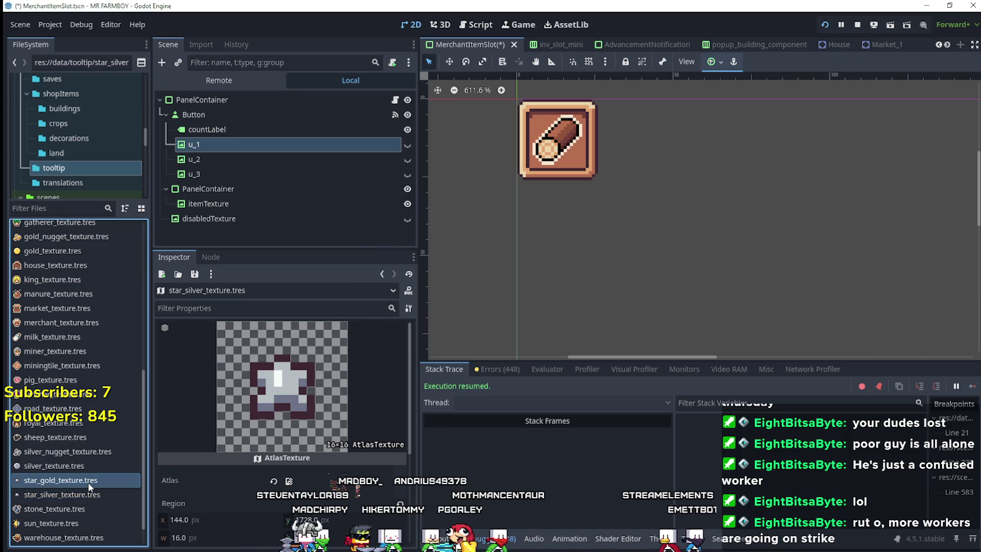
pyautogui.click(281, 441)
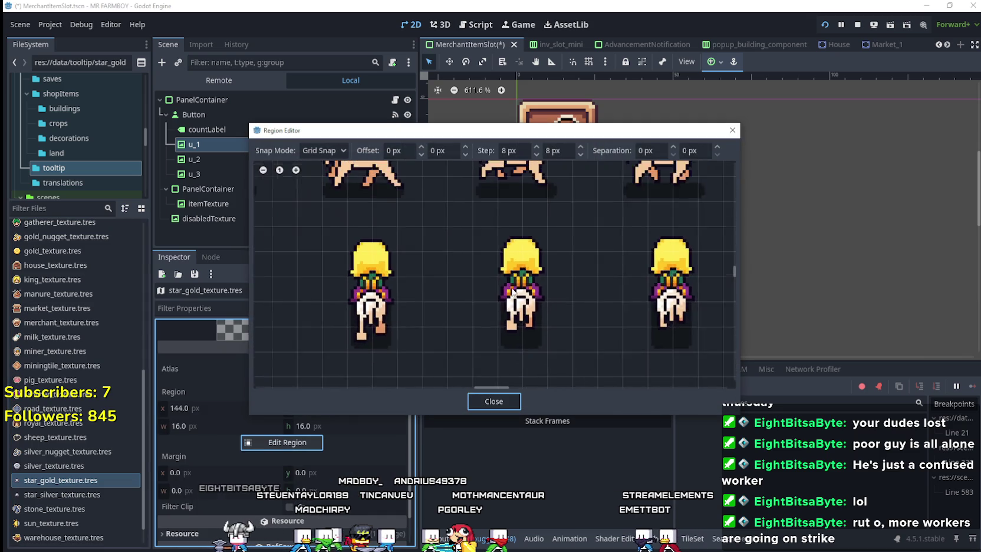
# Move the 16×16 region onto the gold star at x 128, y 1712 and close the editor
pyautogui.scroll(-8, 494, 305)
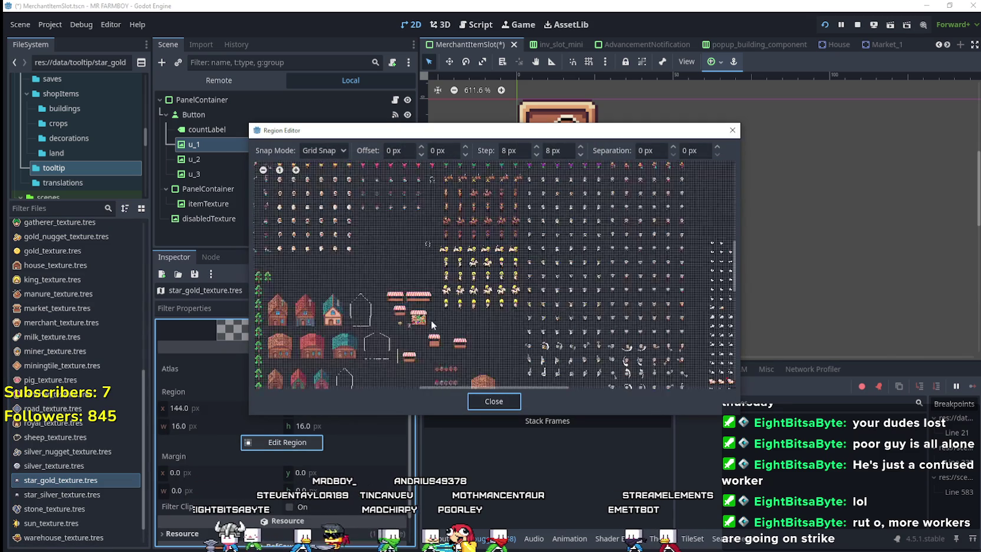
pyautogui.scroll(6, 413, 315)
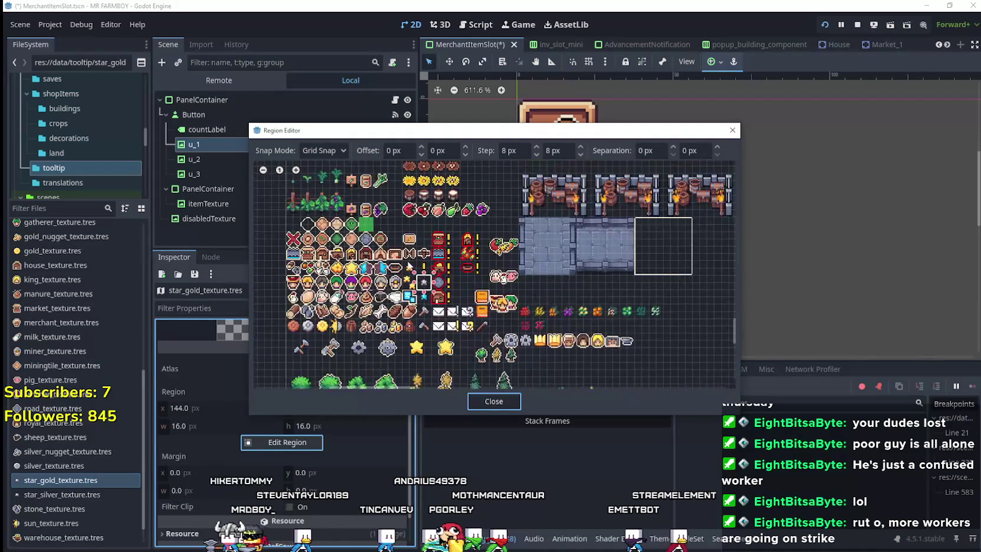
pyautogui.scroll(2, 395, 275)
pyautogui.moveTo(402, 252); pyautogui.dragTo(422, 288)
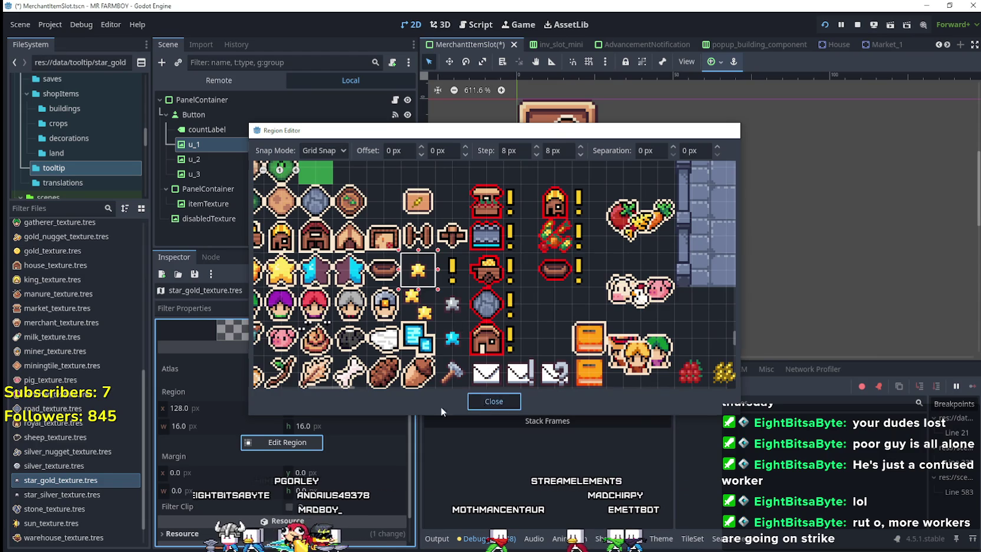
pyautogui.click(483, 402)
pyautogui.rightClick(46, 479)
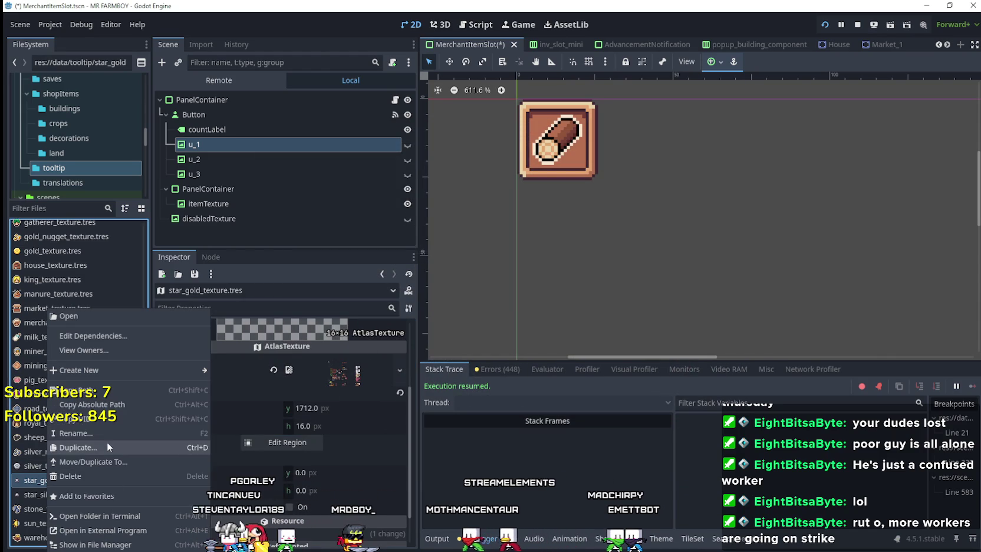
# Duplicate star_gold_texture.tres as star_blue_texture.tres and open its Region Editor
pyautogui.click(106, 443)
pyautogui.press('End')
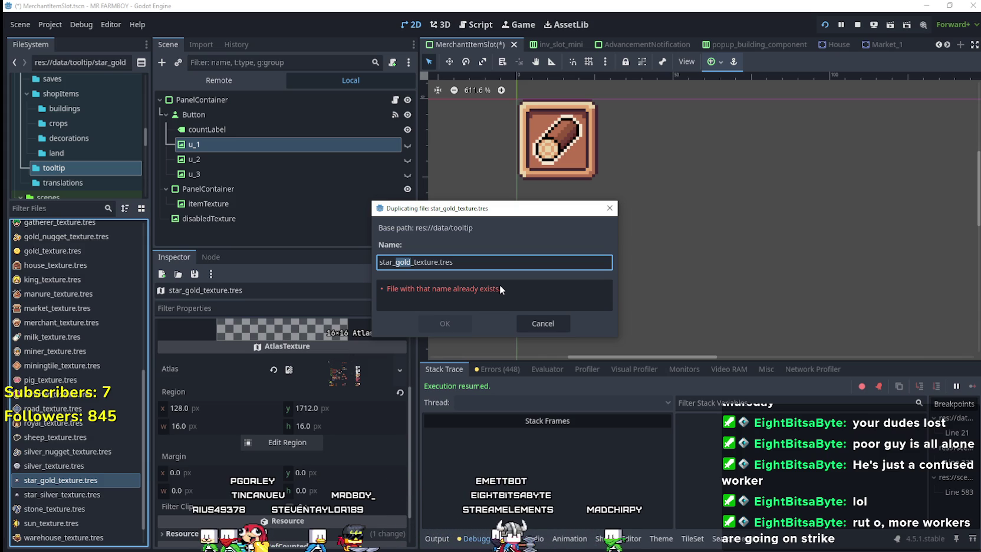
pyautogui.write('blue')
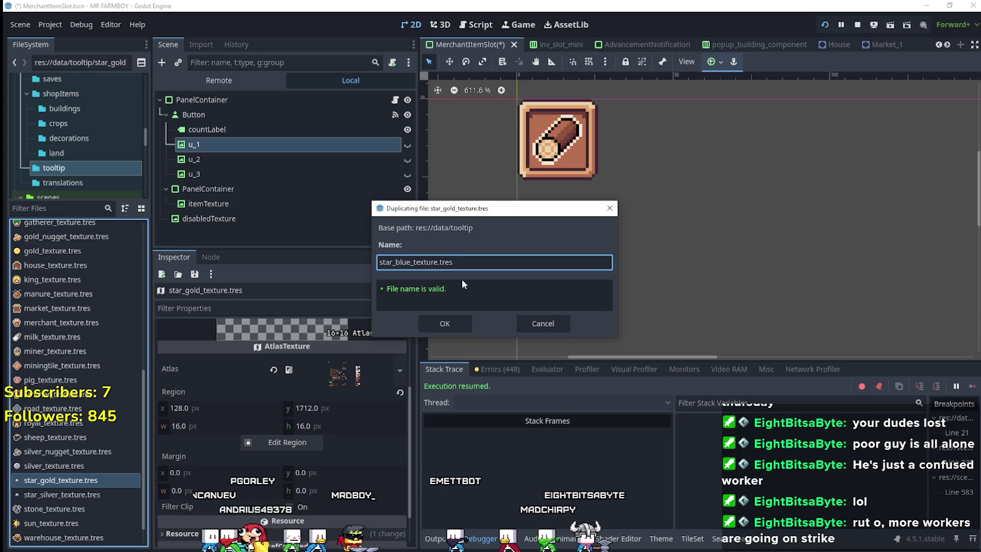
pyautogui.click(439, 320)
pyautogui.scroll(-1, 88, 472)
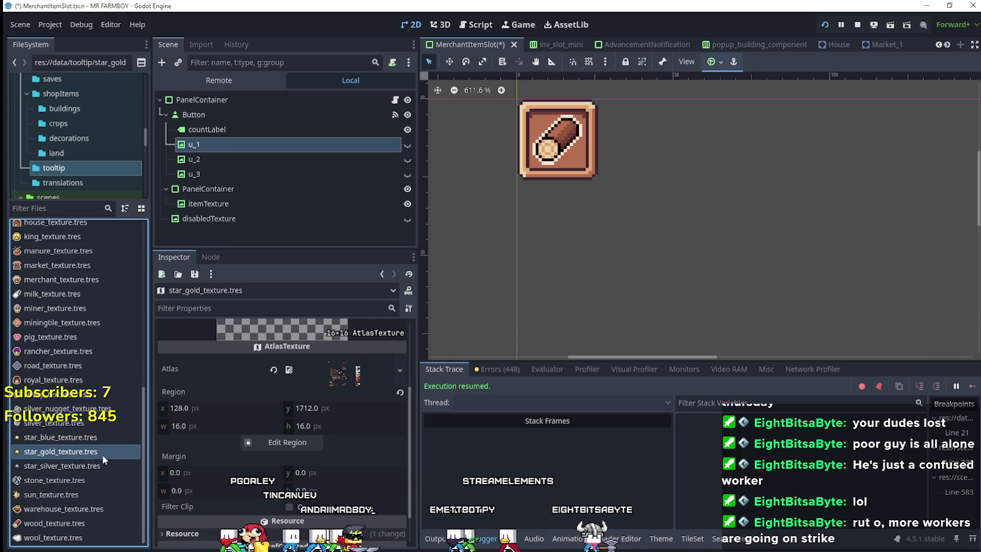
pyautogui.click(85, 435)
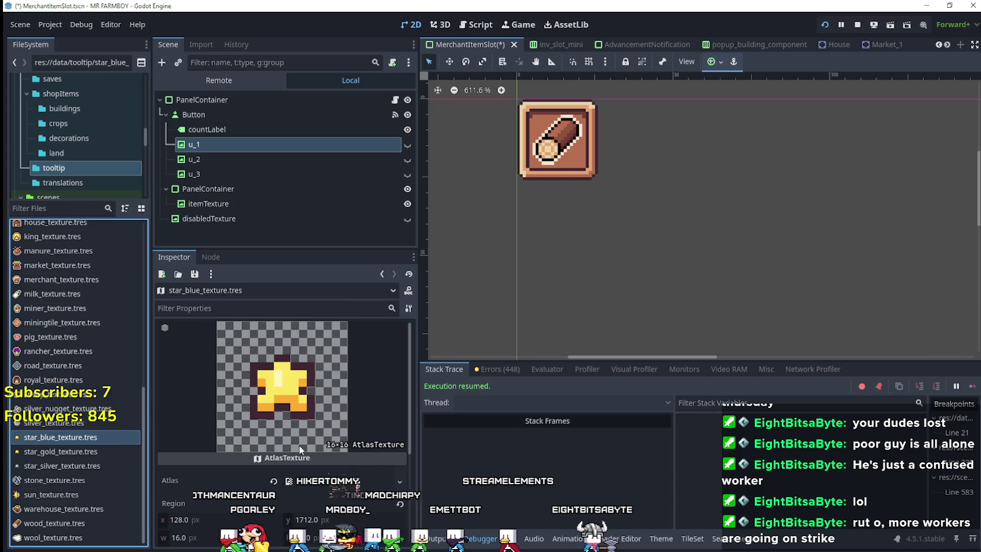
pyautogui.click(281, 442)
# Pick the blue star cell at x 144, y 1744 as the region and close the editor
pyautogui.scroll(-3, 430, 295)
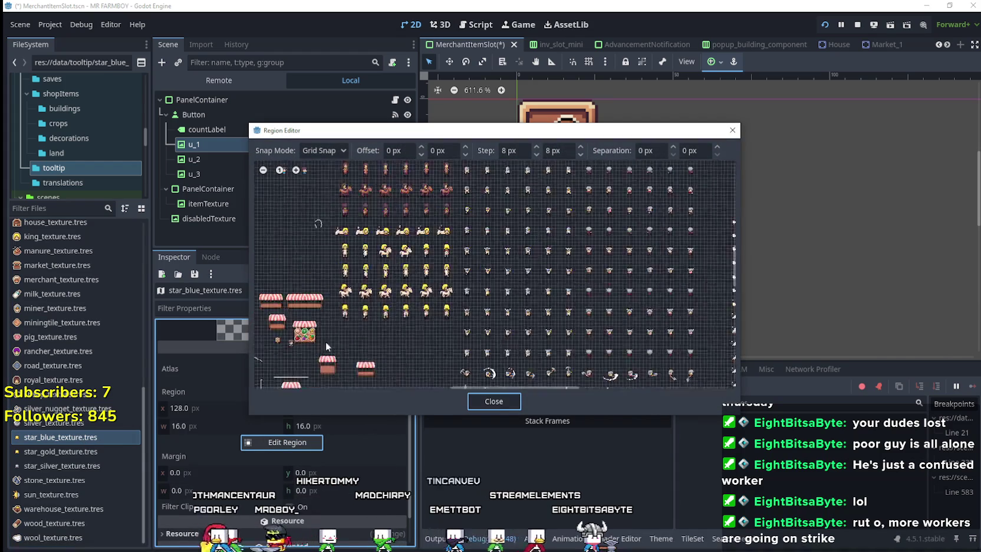
pyautogui.scroll(5, 429, 311)
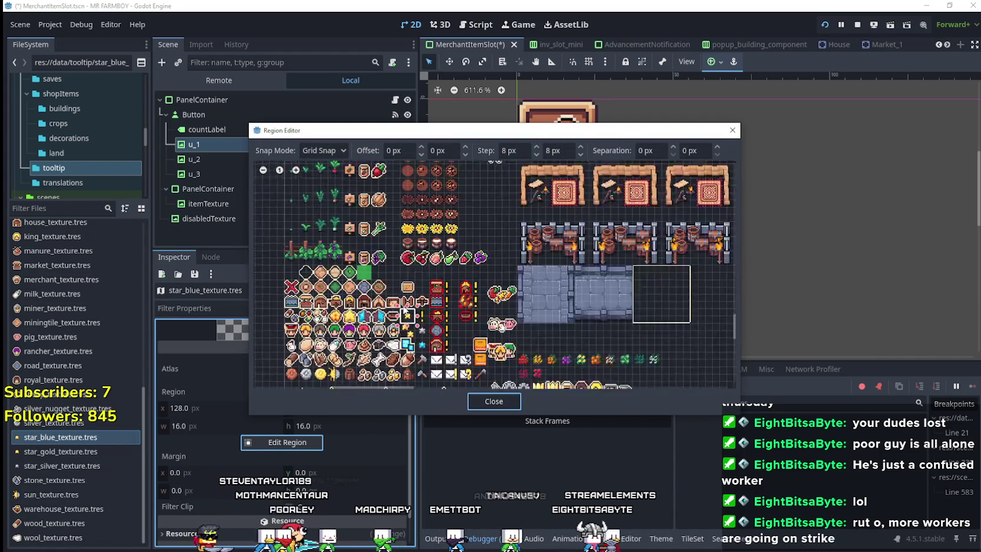
pyautogui.scroll(3, 420, 347)
pyautogui.click(421, 349)
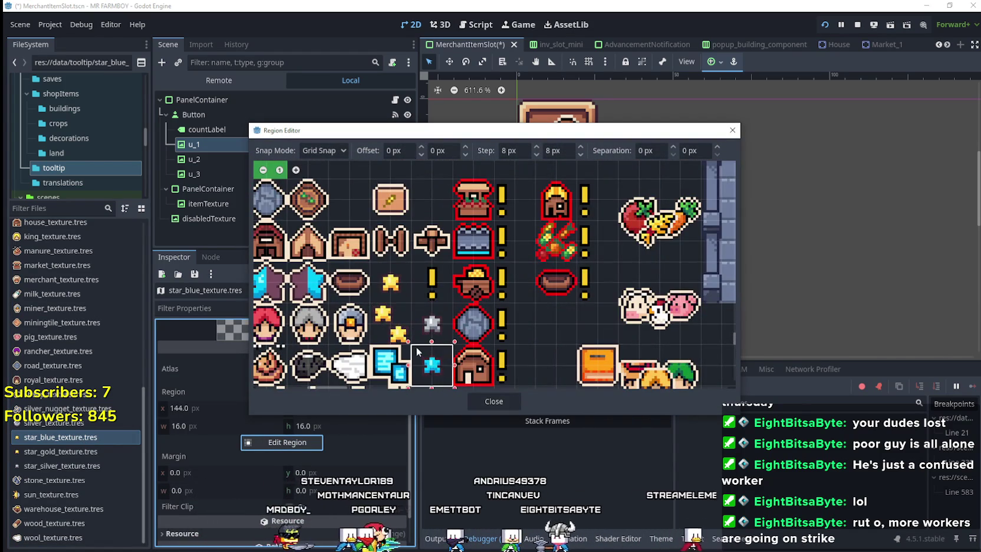
pyautogui.click(494, 401)
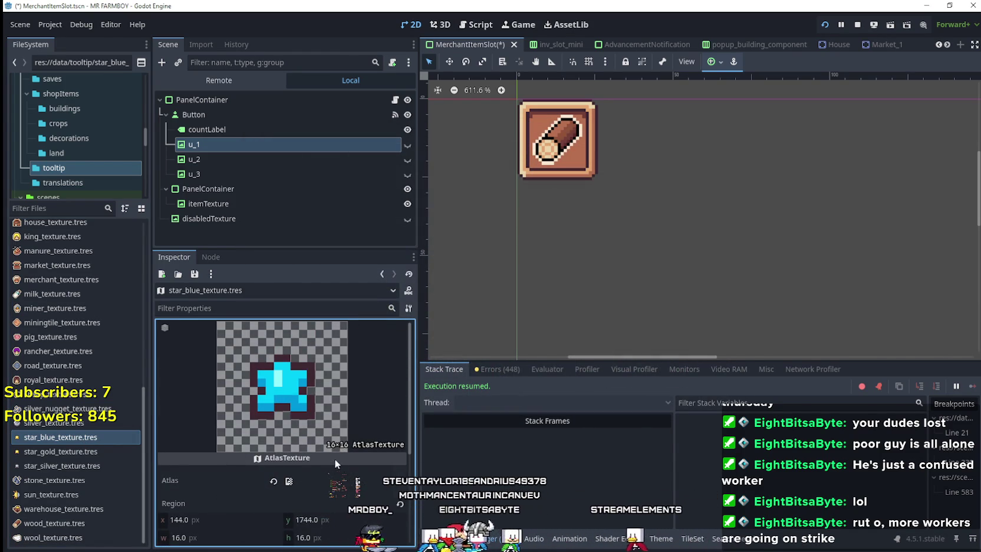
# Compare with the gold star texture, reselect the blue one, and save with Ctrl+S
pyautogui.click(76, 451)
pyautogui.click(88, 437)
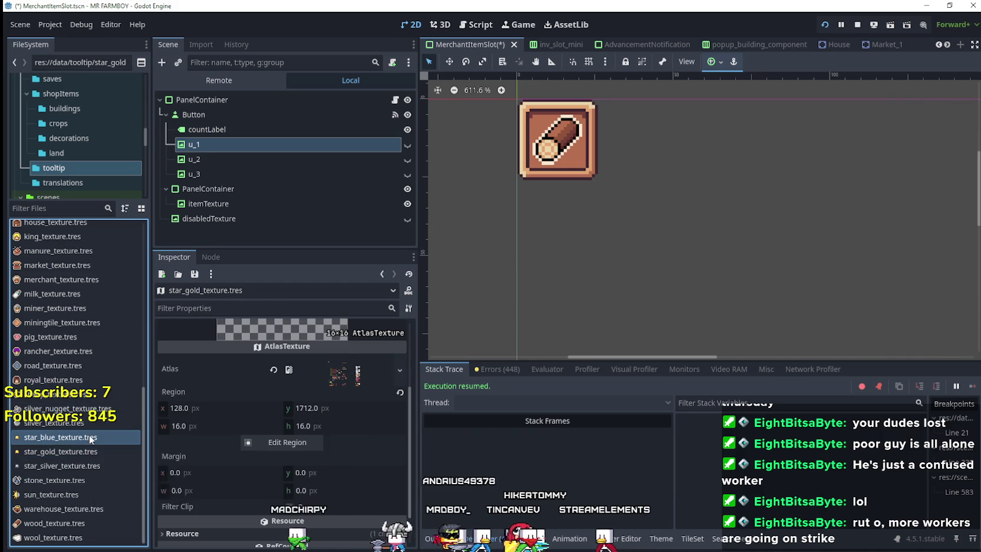
pyautogui.hotkey('ctrl', 's')
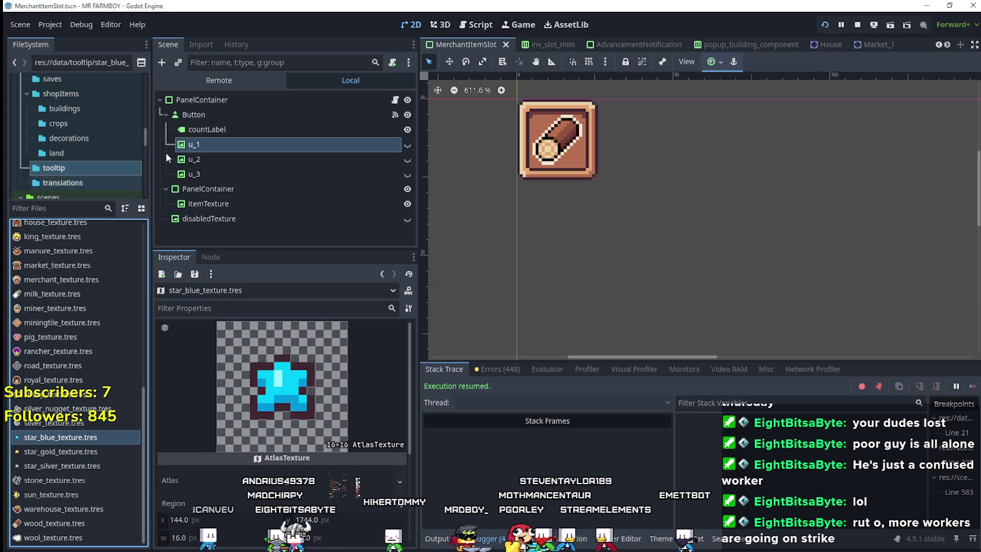
# Filter files for 'gathe', open gather_npc.tscn, and open its gather_npc.gd script
pyautogui.click(62, 210)
pyautogui.write('gathe')
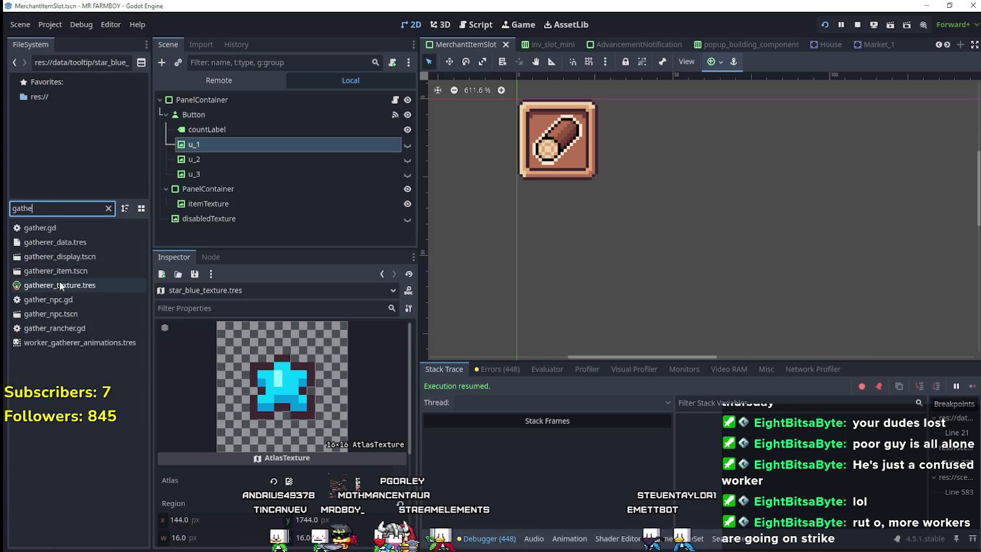
pyautogui.doubleClick(85, 312)
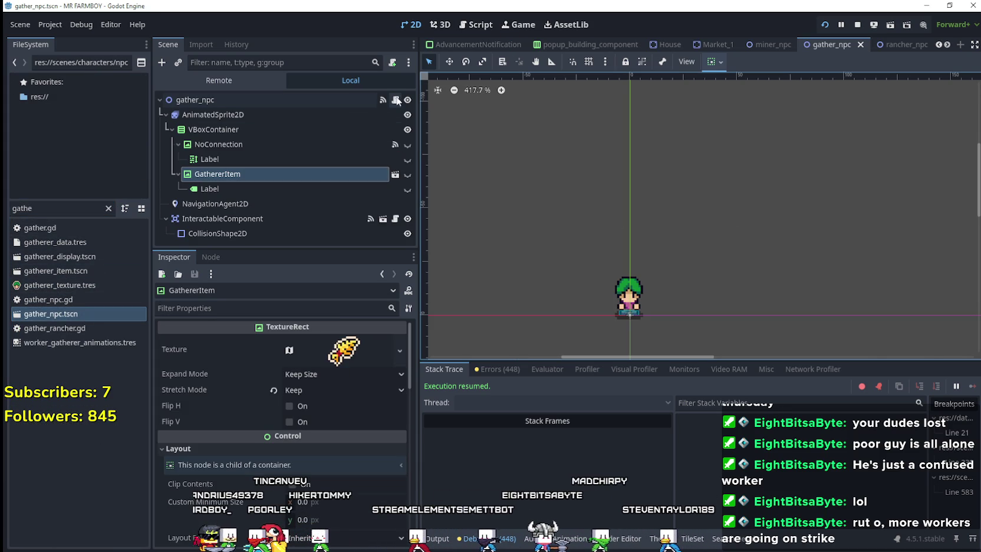
pyautogui.click(395, 101)
pyautogui.scroll(-3, 784, 259)
pyautogui.scroll(3, 790, 245)
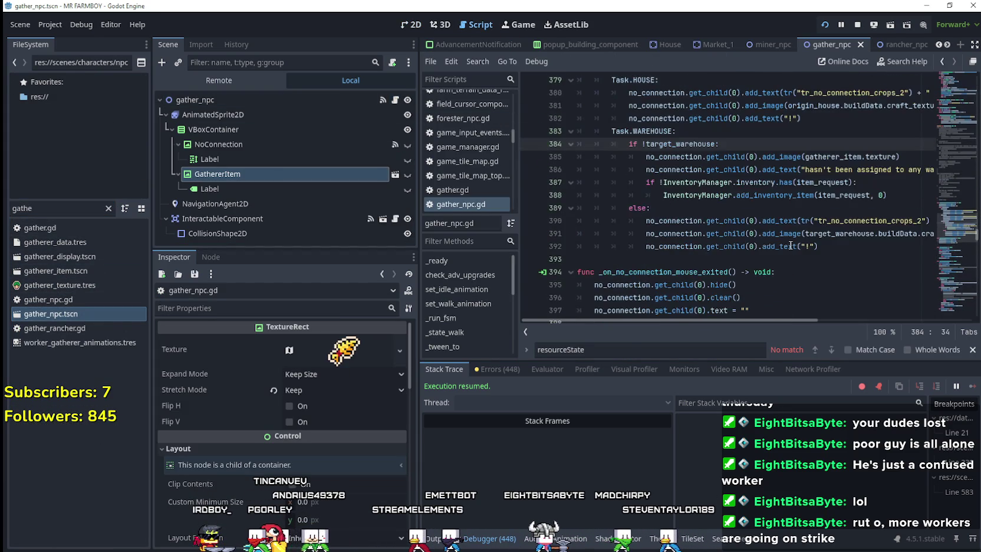
# Review lines 384–387 of the warehouse branch and widen the script editor
pyautogui.scroll(1, 790, 245)
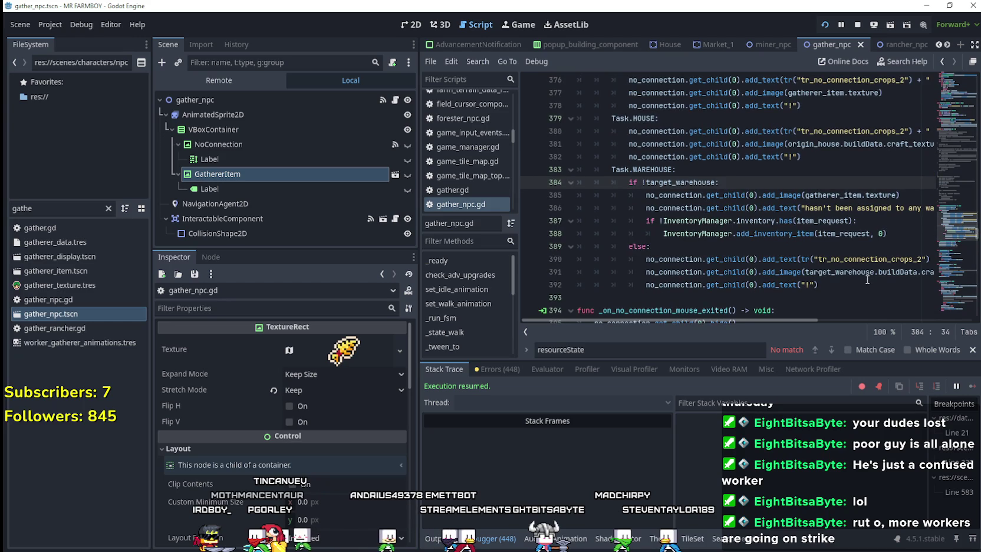
pyautogui.click(830, 220)
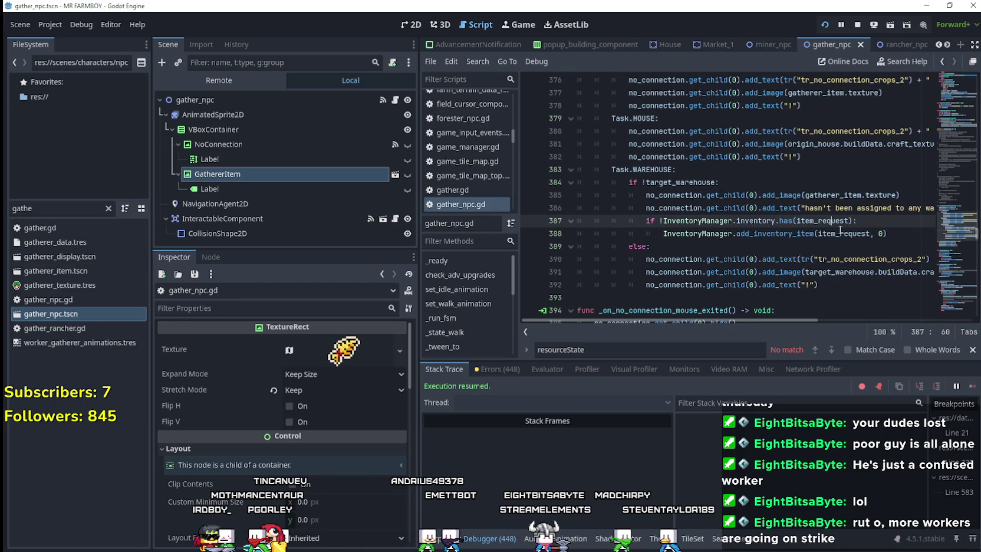
pyautogui.click(837, 187)
pyautogui.doubleClick(883, 194)
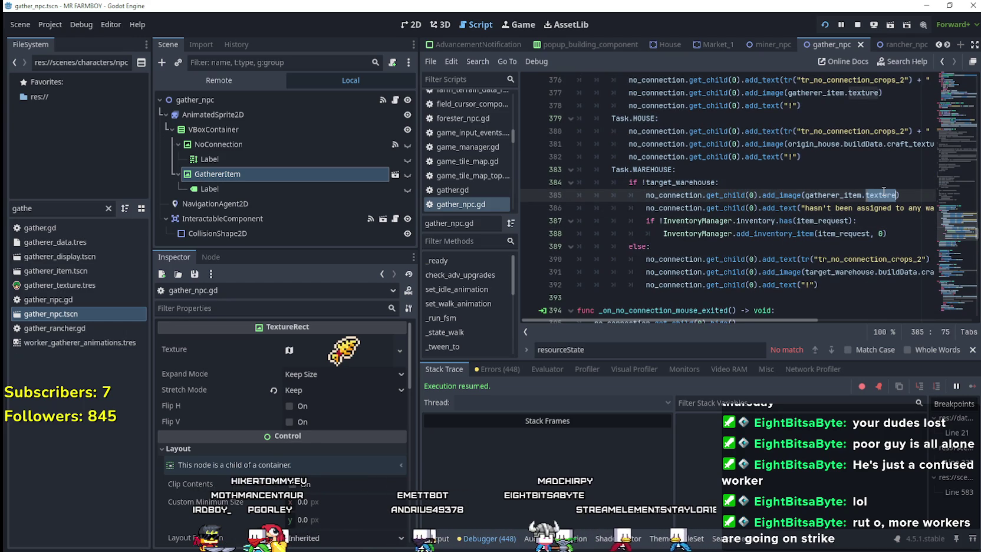
pyautogui.click(773, 184)
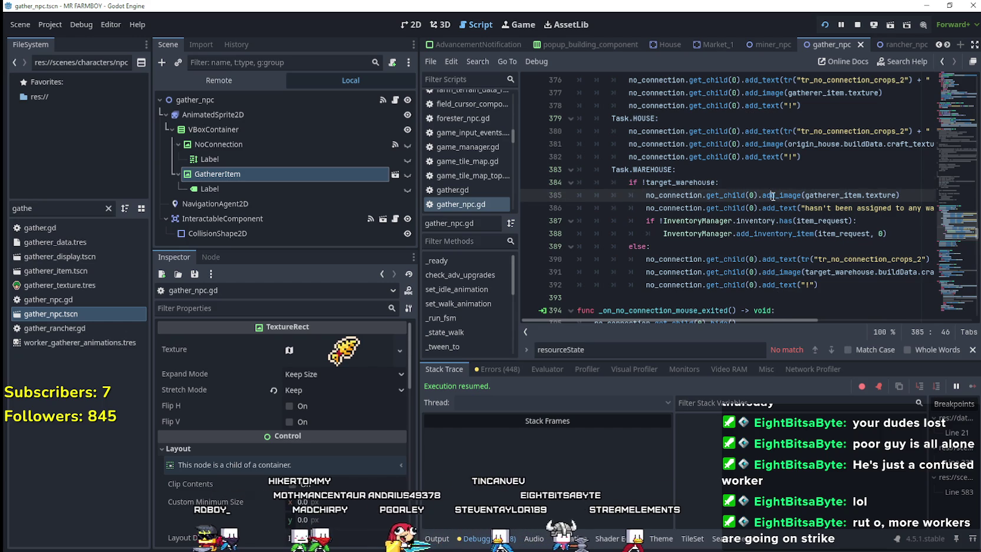
pyautogui.doubleClick(858, 195)
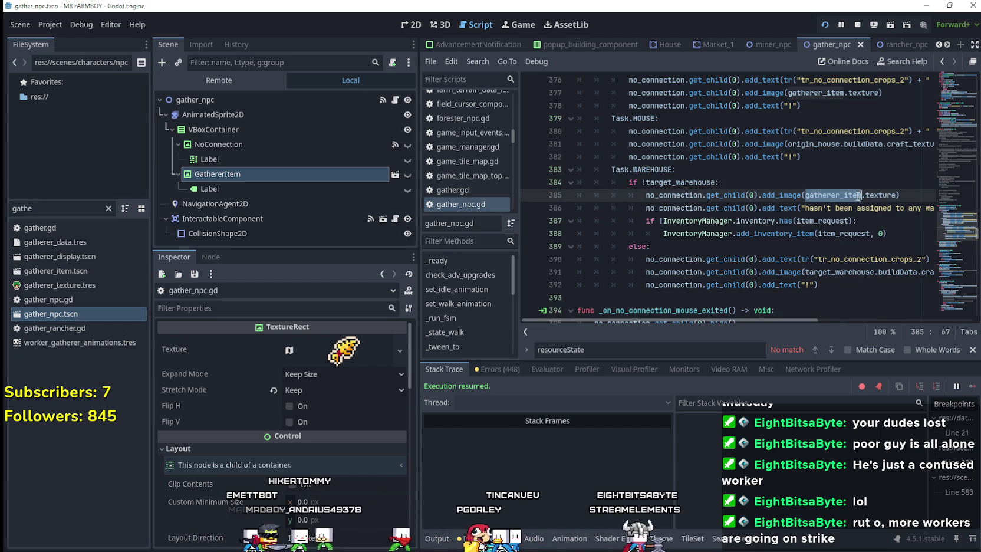
pyautogui.doubleClick(827, 220)
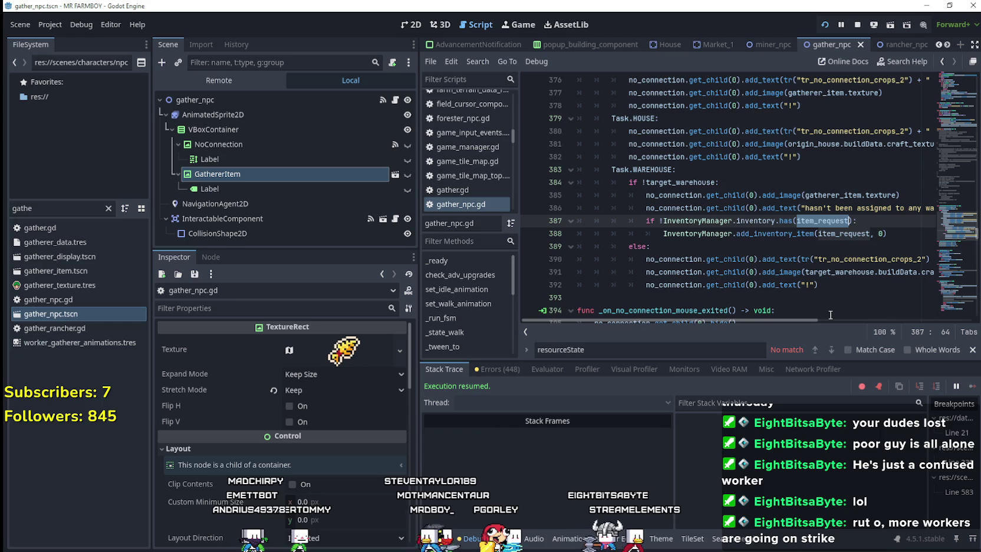
pyautogui.click(768, 183)
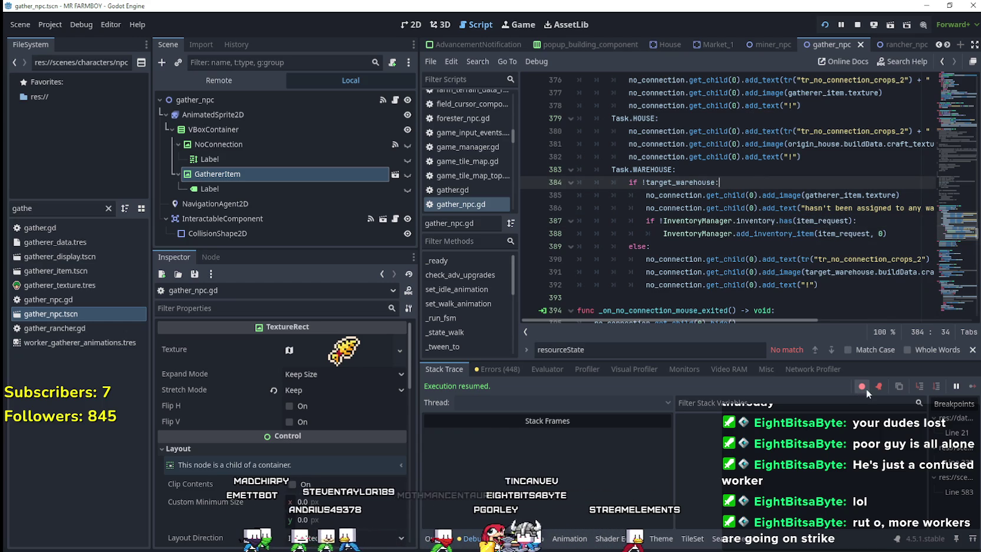
pyautogui.moveTo(418, 238); pyautogui.dragTo(362, 238)
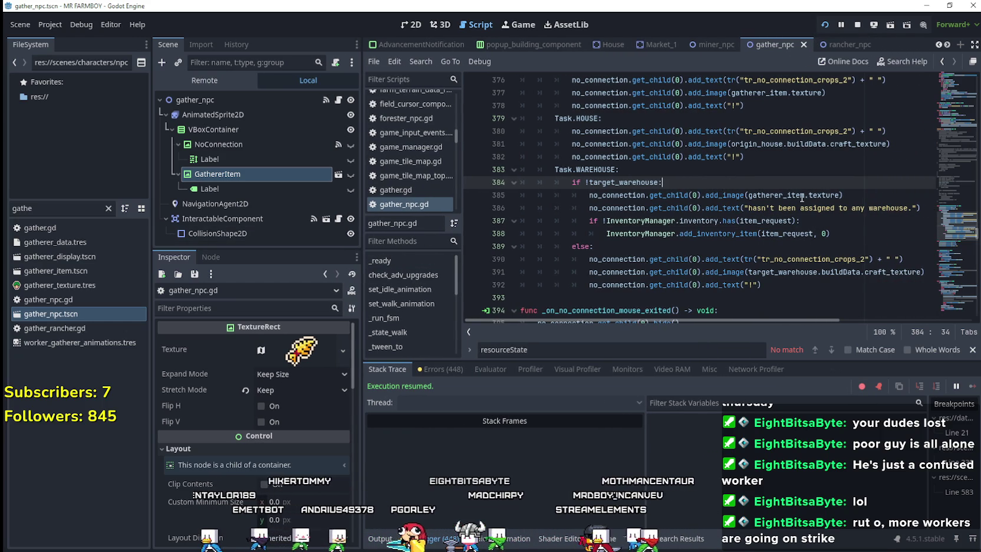
pyautogui.click(865, 199)
pyautogui.click(681, 186)
pyautogui.scroll(3, 707, 218)
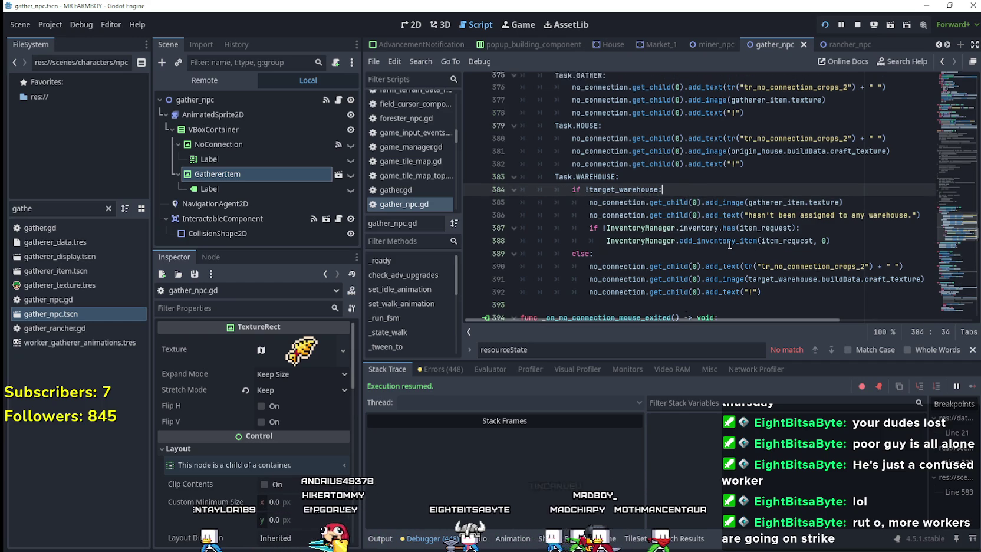
pyautogui.scroll(-4, 730, 244)
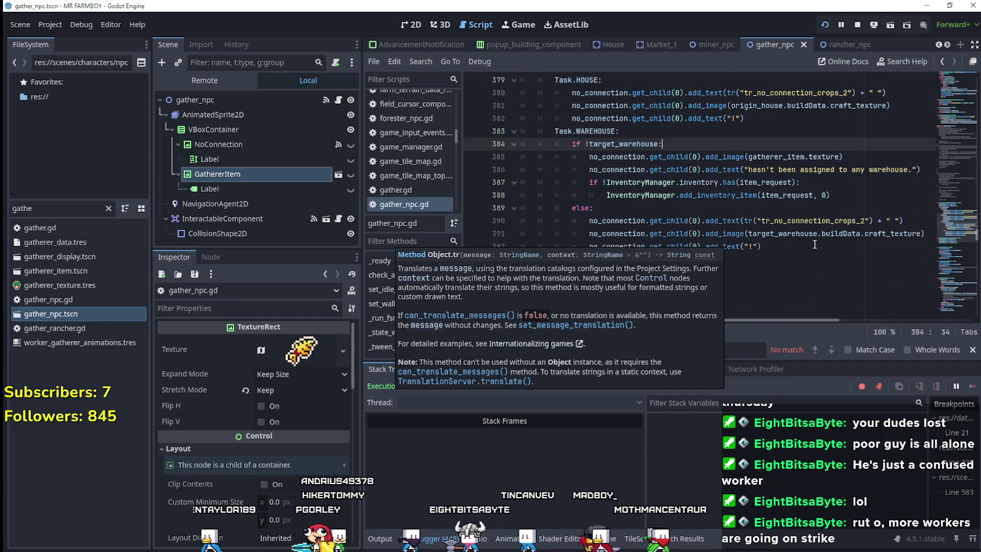
# Add a check_rarity line calling PreloaderManager.get_item_data_for_enchanced() and jump to its definition
pyautogui.press('Return')
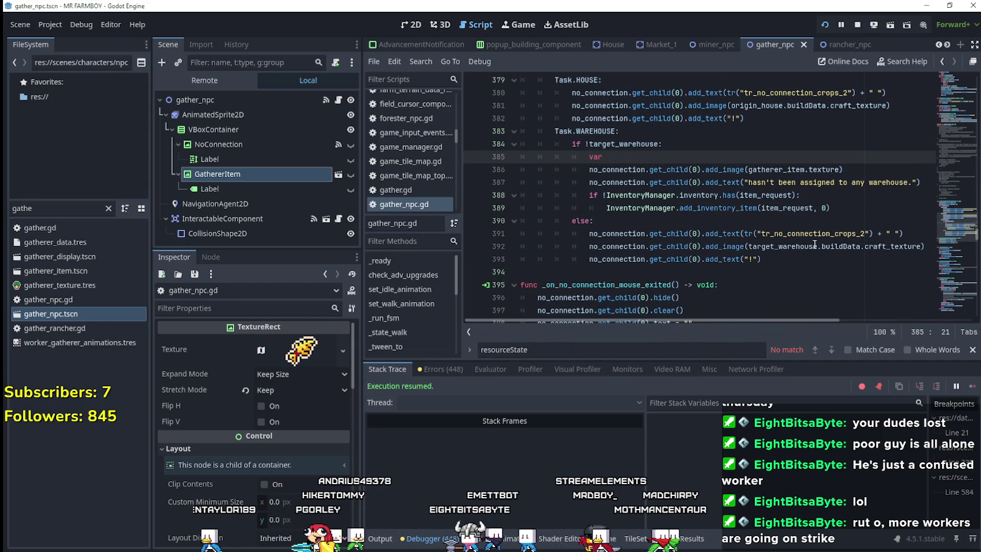
pyautogui.write('var check_')
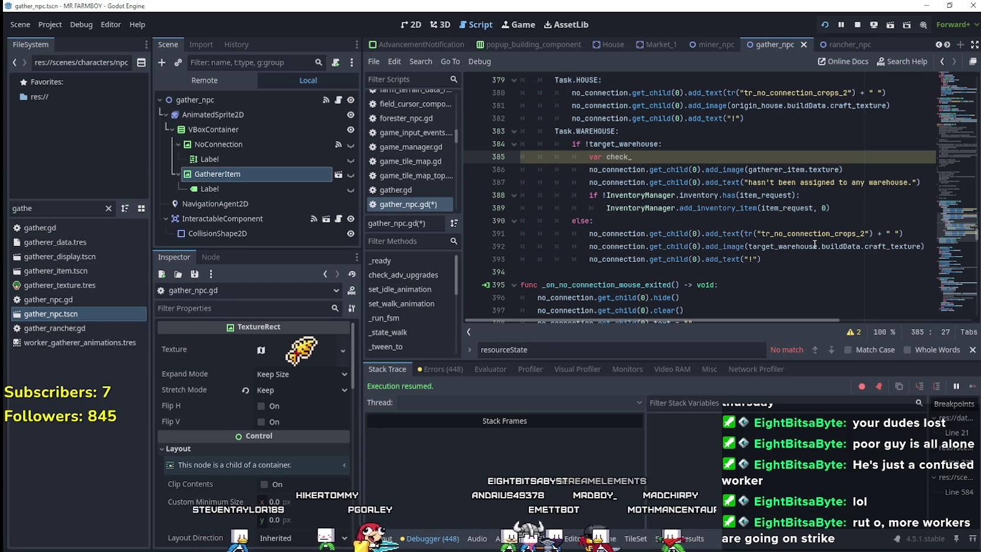
pyautogui.write('rarity')
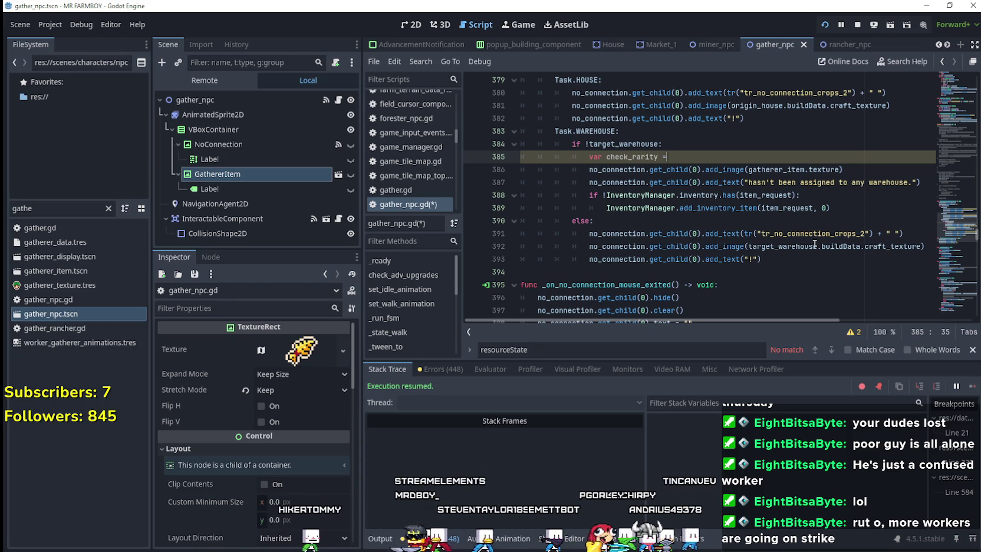
pyautogui.write('= PreloaderManager.')
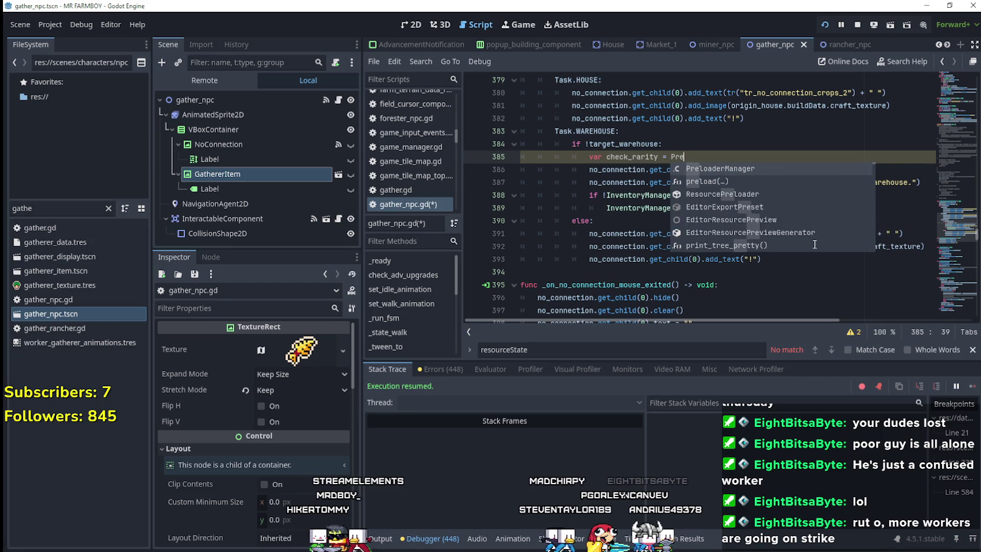
pyautogui.write('che')
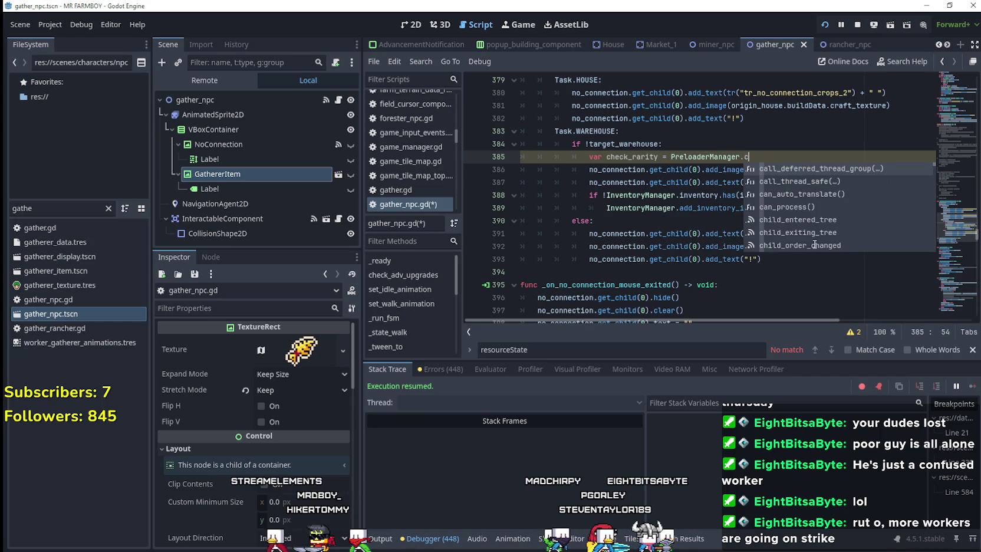
pyautogui.write('ck')
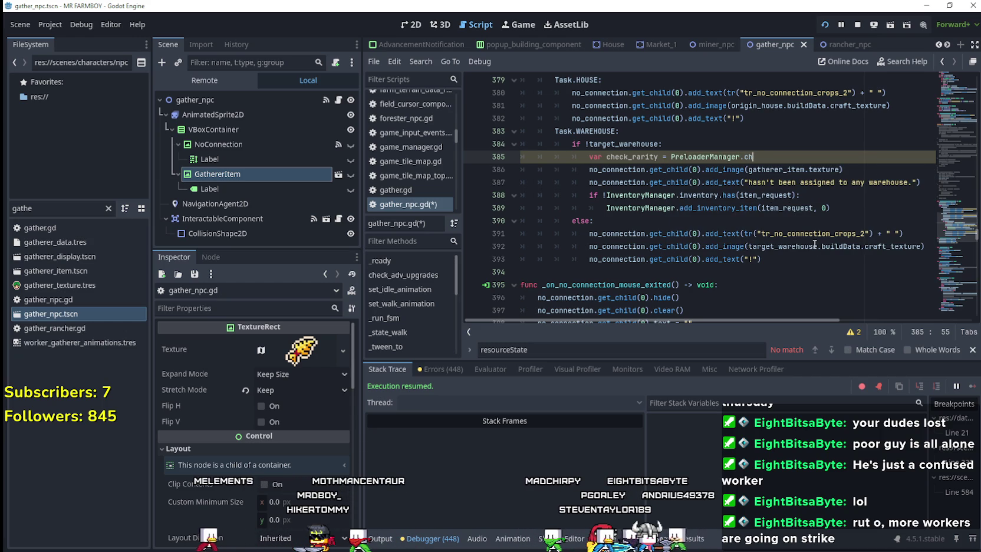
pyautogui.hotkey('ctrl', 'space')
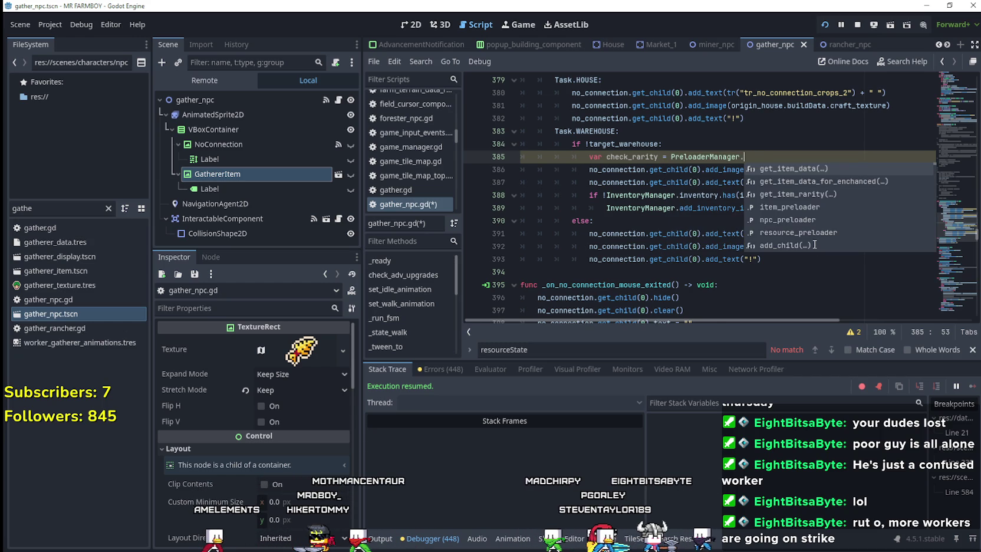
pyautogui.press('Down')
pyautogui.press('Return')
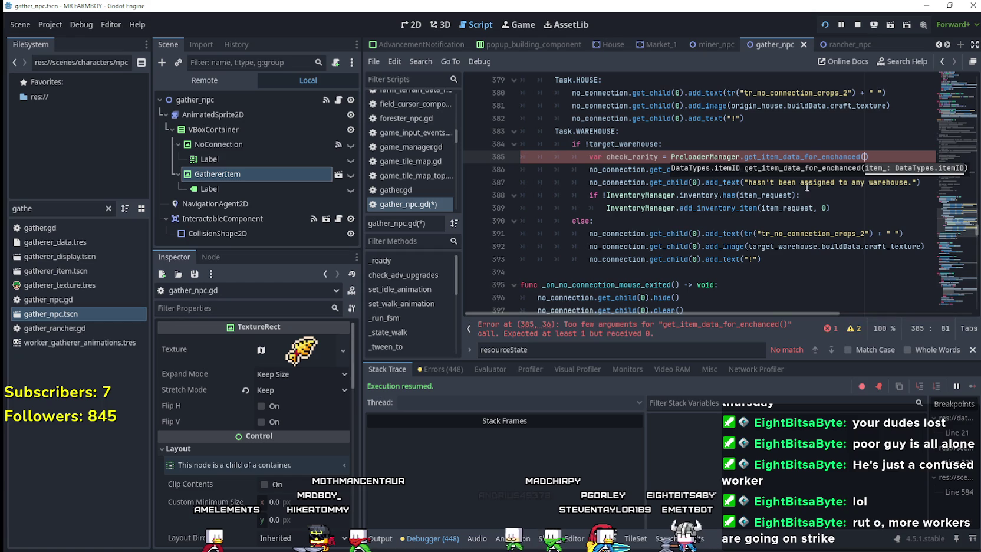
pyautogui.rightClick(768, 157)
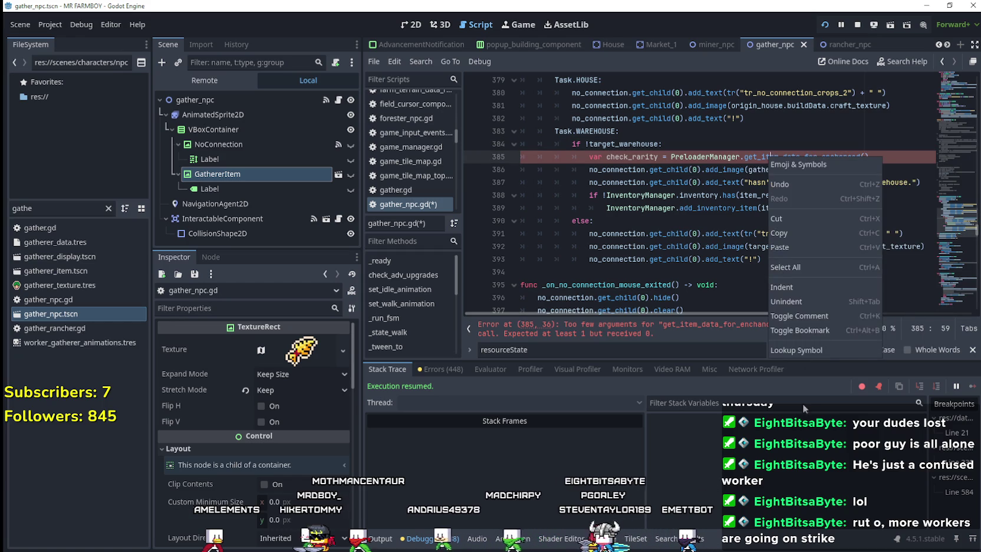
pyautogui.click(824, 350)
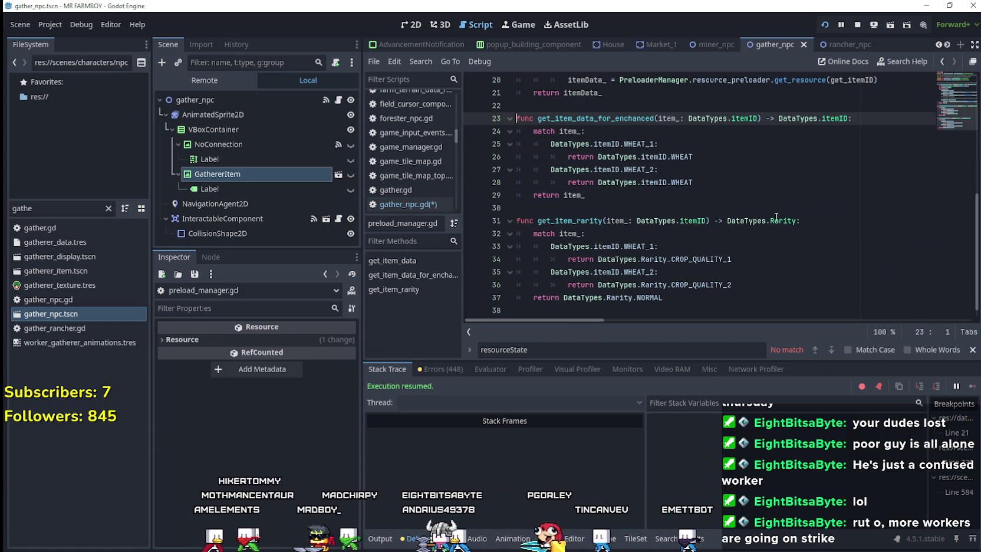
pyautogui.moveTo(773, 213)
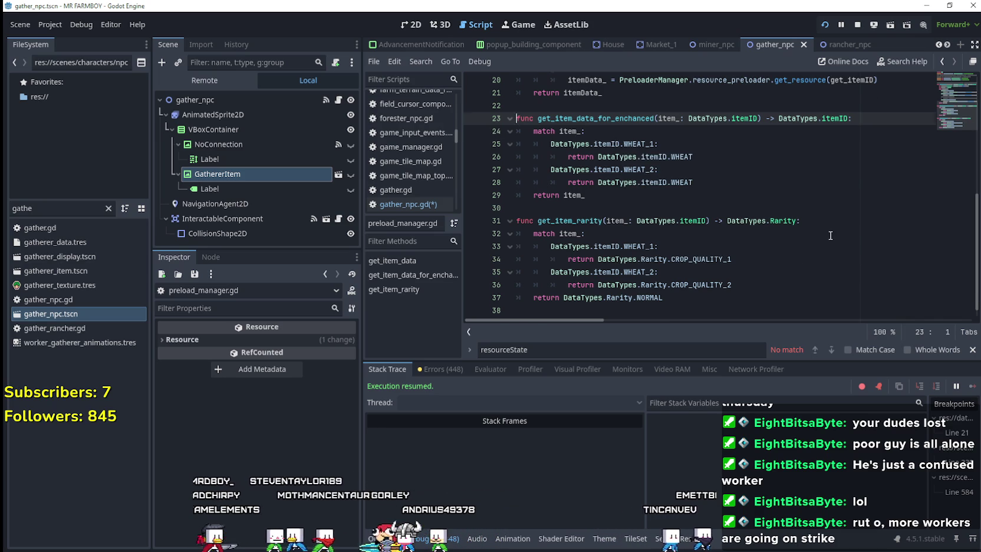
pyautogui.scroll(1, 610, 222)
pyautogui.scroll(-1, 610, 222)
pyautogui.doubleClick(569, 221)
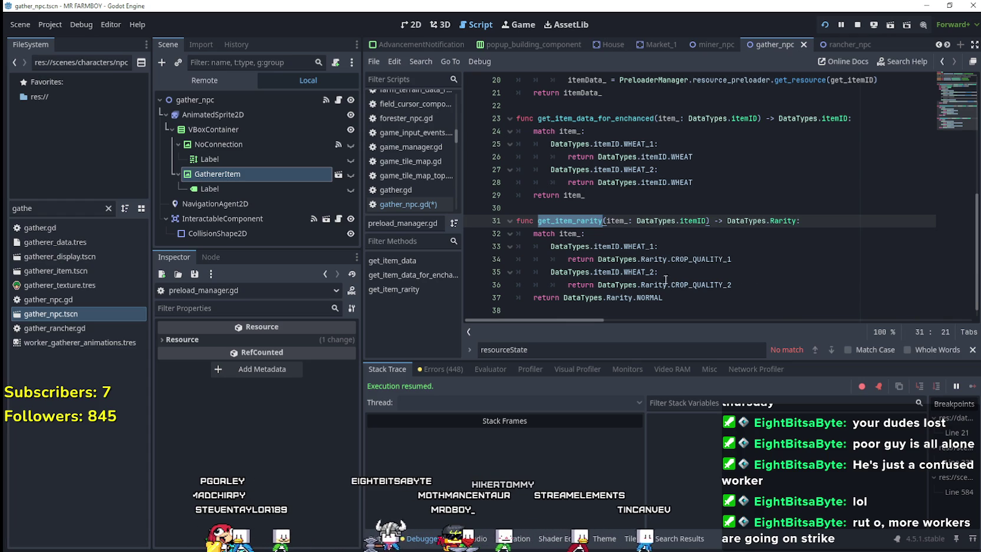
pyautogui.scroll(4, 582, 258)
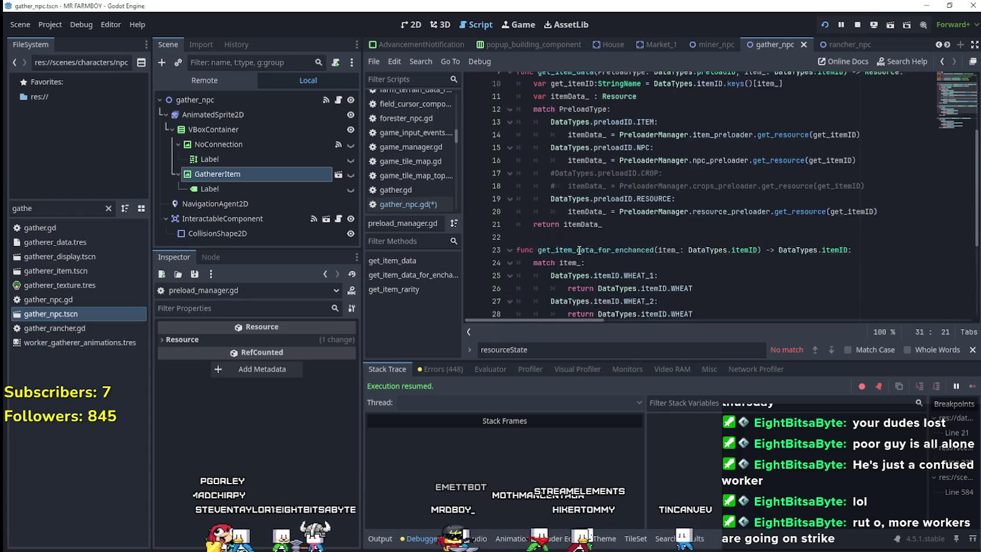
pyautogui.scroll(2, 578, 250)
pyautogui.scroll(-4, 648, 229)
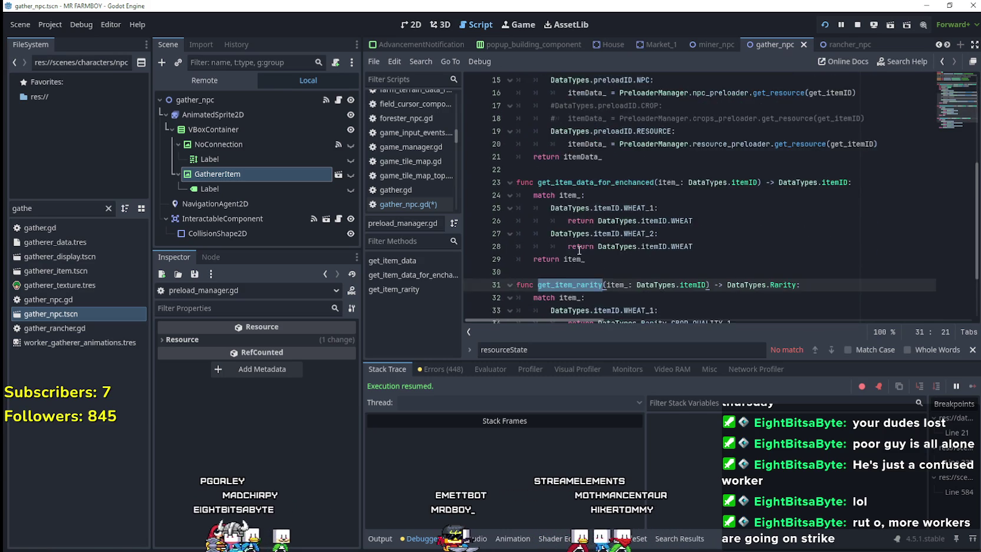
pyautogui.scroll(3, 769, 188)
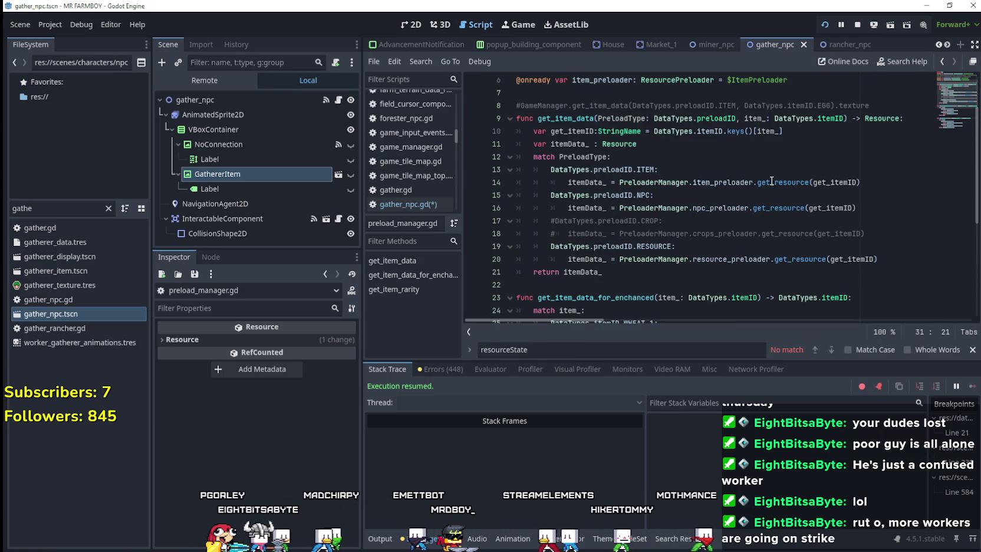
pyautogui.scroll(-4, 862, 201)
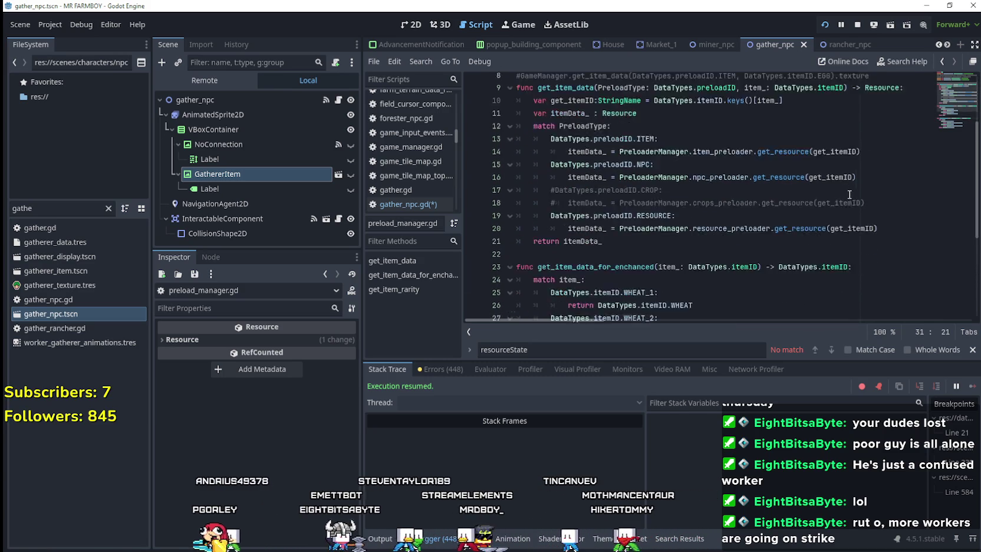
pyautogui.scroll(4, 846, 190)
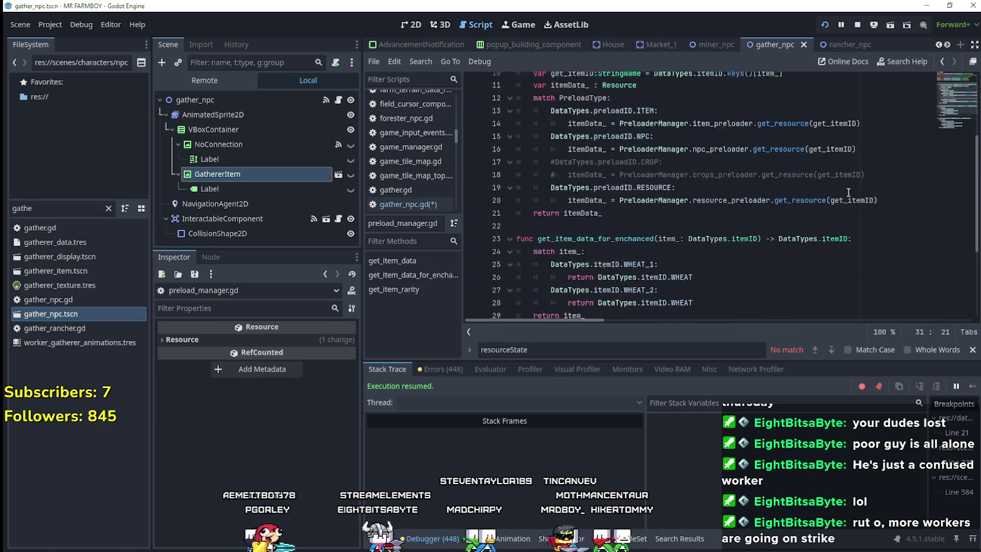
pyautogui.scroll(-4, 841, 187)
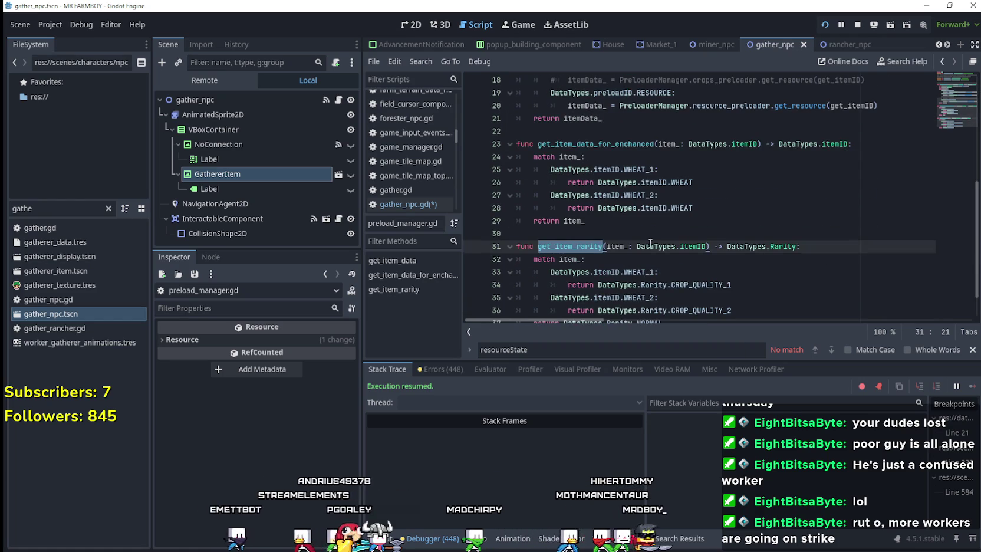
pyautogui.scroll(5, 839, 187)
pyautogui.scroll(-5, 699, 260)
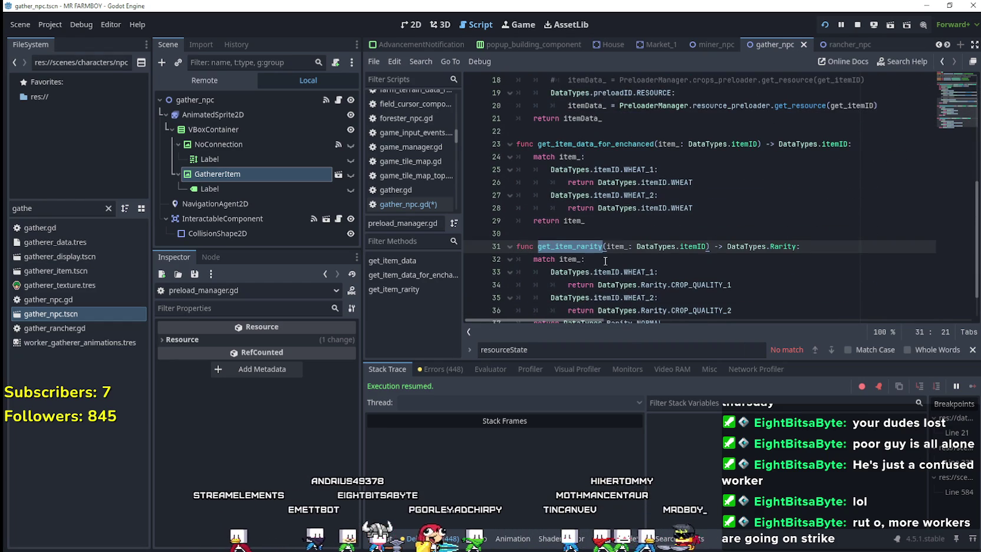
pyautogui.scroll(3, 699, 260)
pyautogui.scroll(-4, 589, 251)
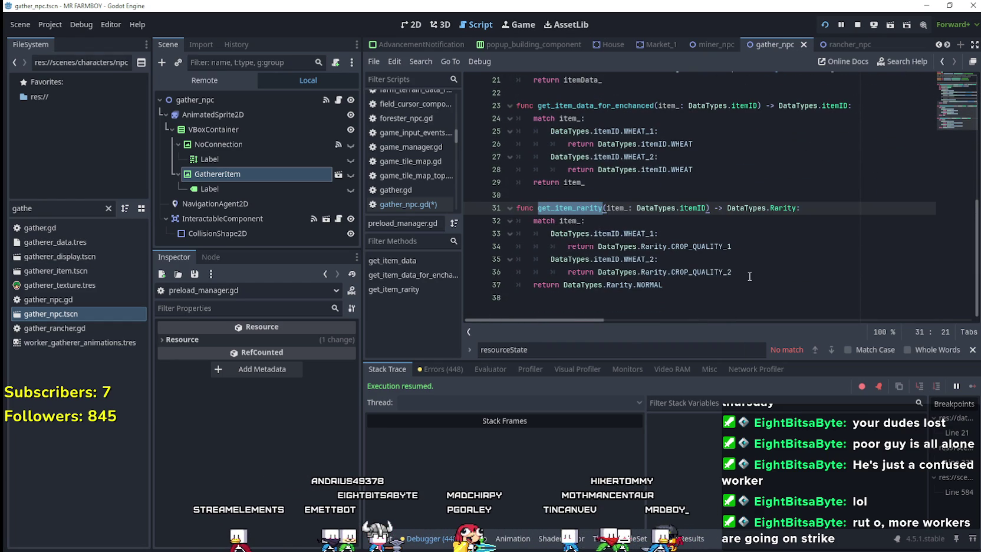
pyautogui.scroll(3, 750, 272)
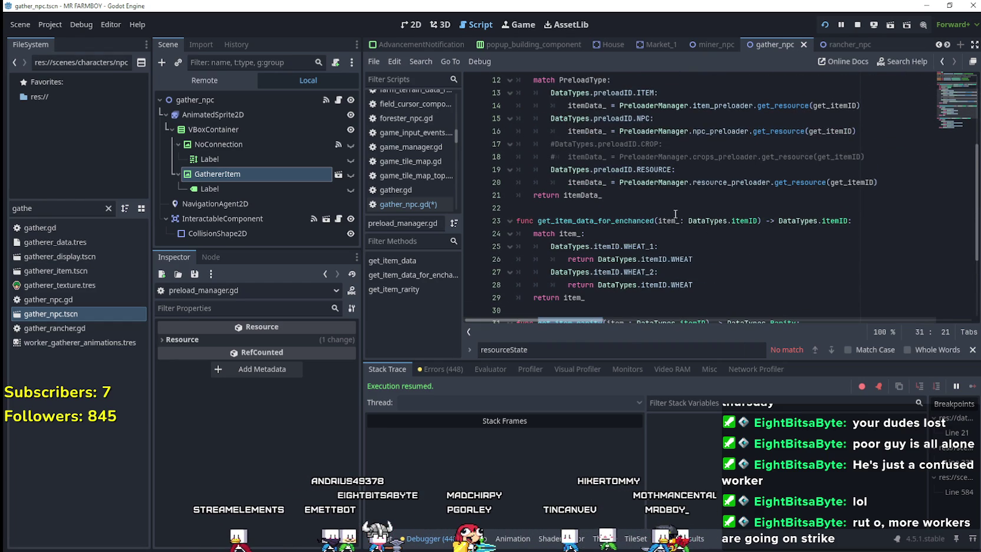
pyautogui.scroll(-2, 675, 214)
pyautogui.scroll(4, 726, 218)
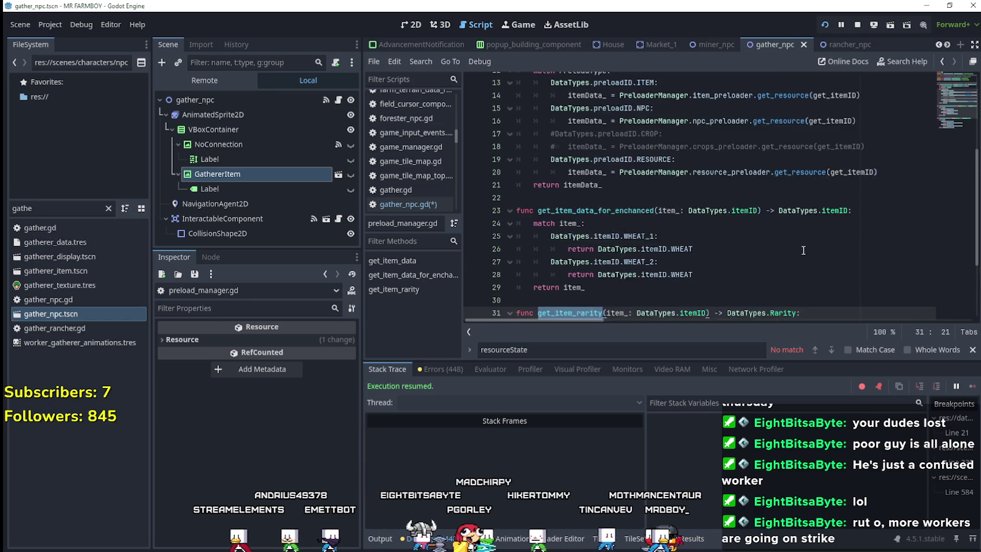
pyautogui.click(883, 172)
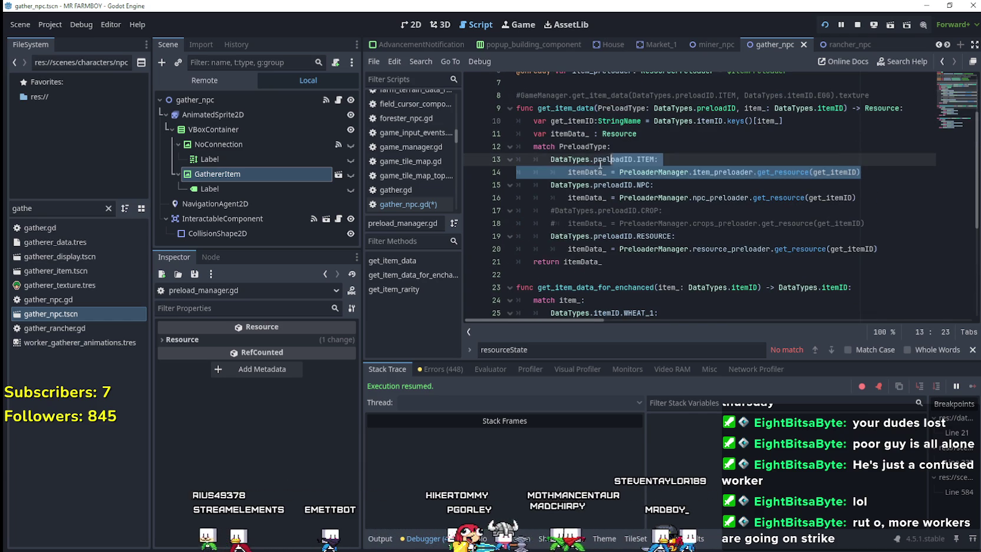
# Paste line 14's item_preloader.get_resource lookup over DataTypes.Rarity.NORMAL on line 37, then filter files for 'onion'
pyautogui.moveTo(887, 174); pyautogui.dragTo(574, 175)
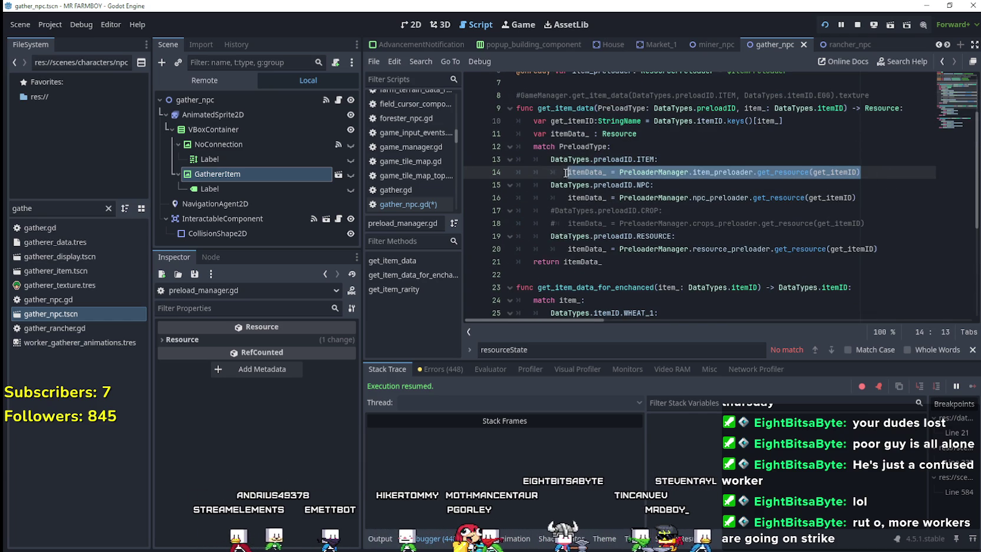
pyautogui.scroll(-5, 694, 271)
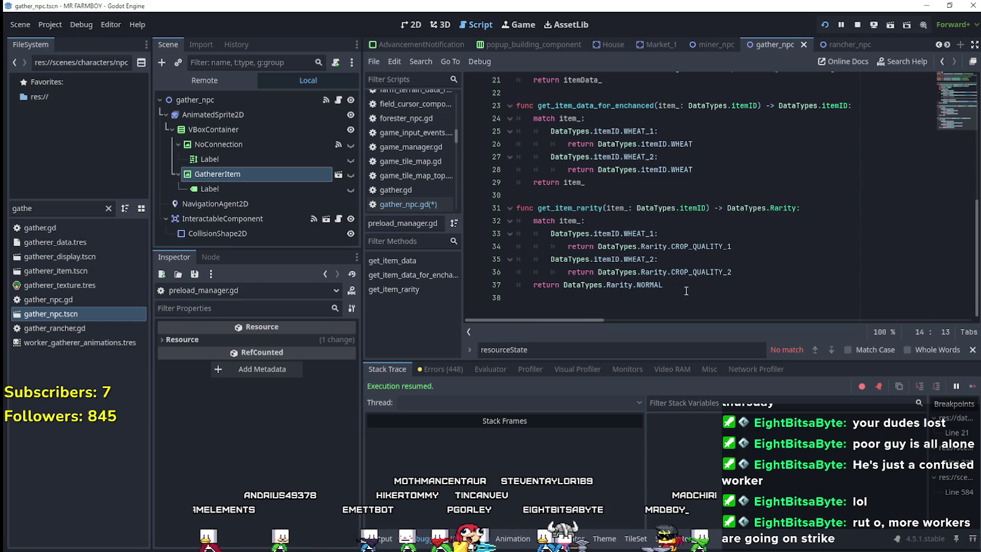
pyautogui.click(739, 208)
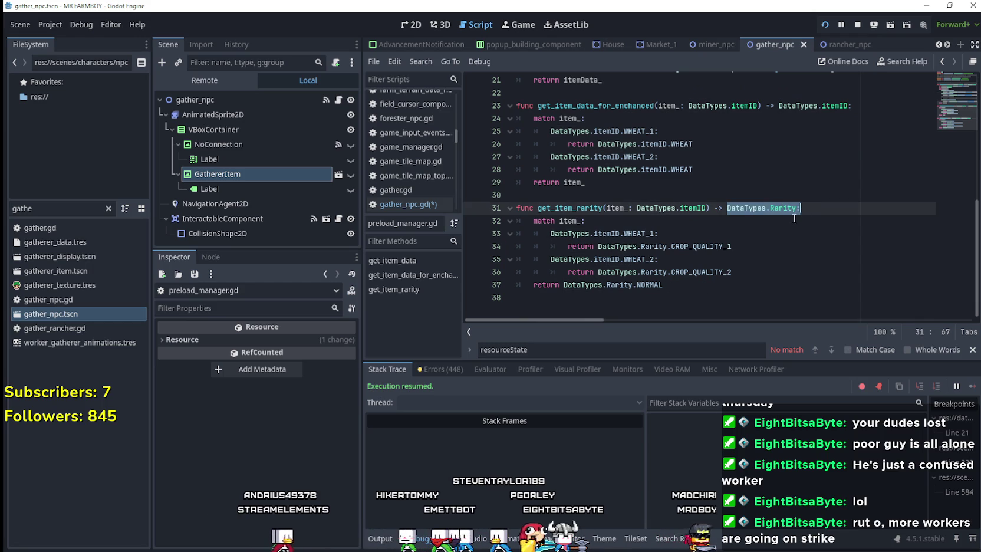
pyautogui.click(643, 286)
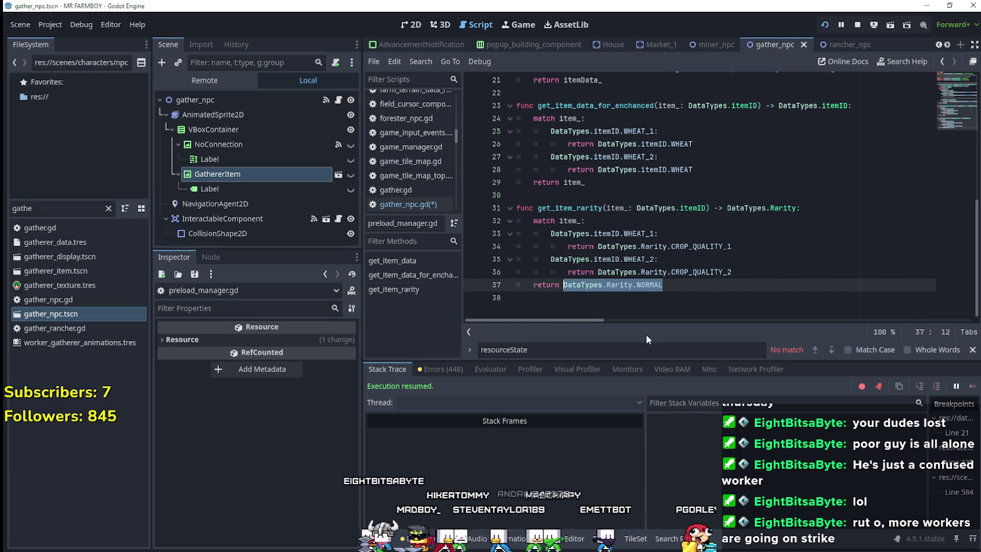
pyautogui.moveTo(732, 272)
pyautogui.mouseDown()
pyautogui.moveTo(678, 269)
pyautogui.moveTo(532, 221)
pyautogui.mouseUp()
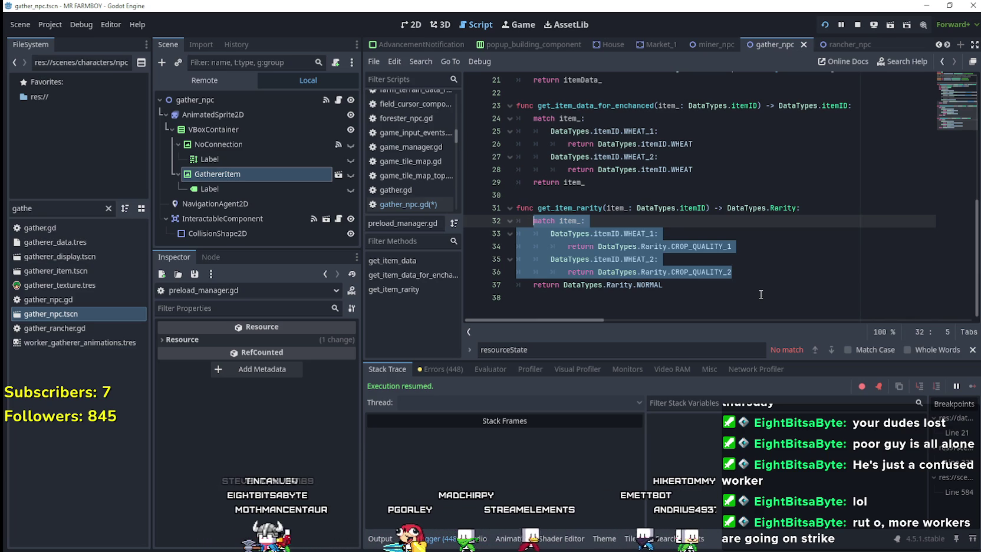
pyautogui.scroll(5, 760, 294)
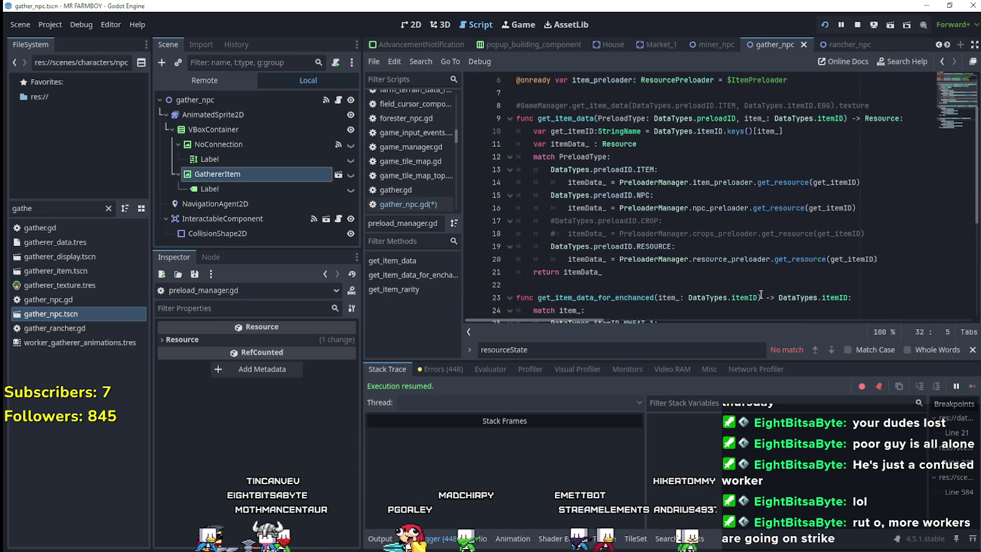
pyautogui.scroll(-5, 760, 294)
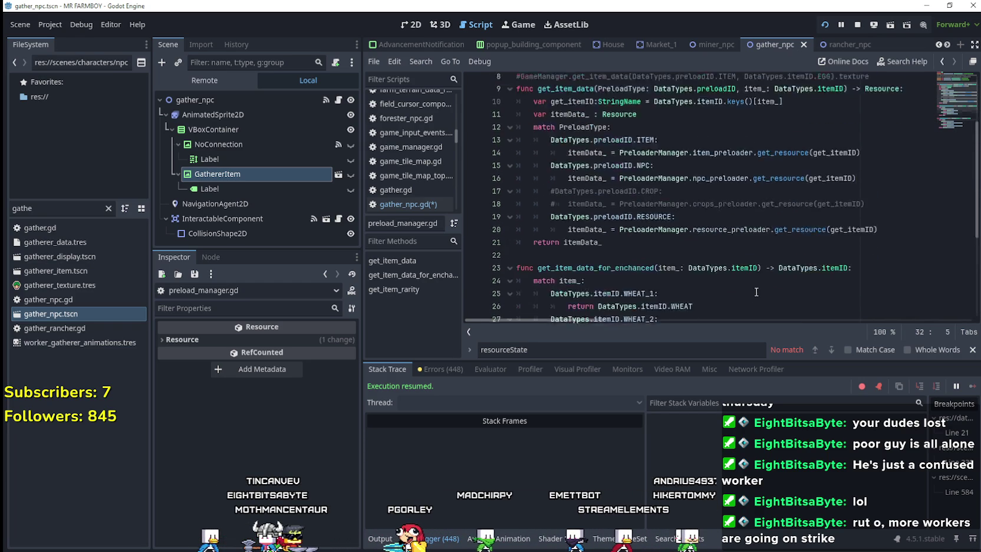
pyautogui.moveTo(563, 284); pyautogui.dragTo(664, 284)
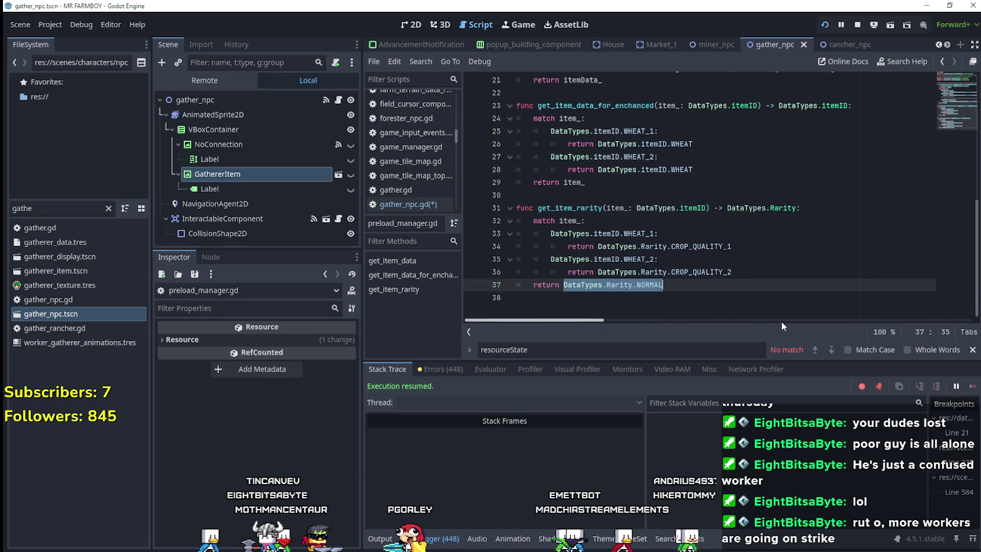
pyautogui.write('itemData_ = PreloaderManager.item_preloader.get_resource(get_itemID)')
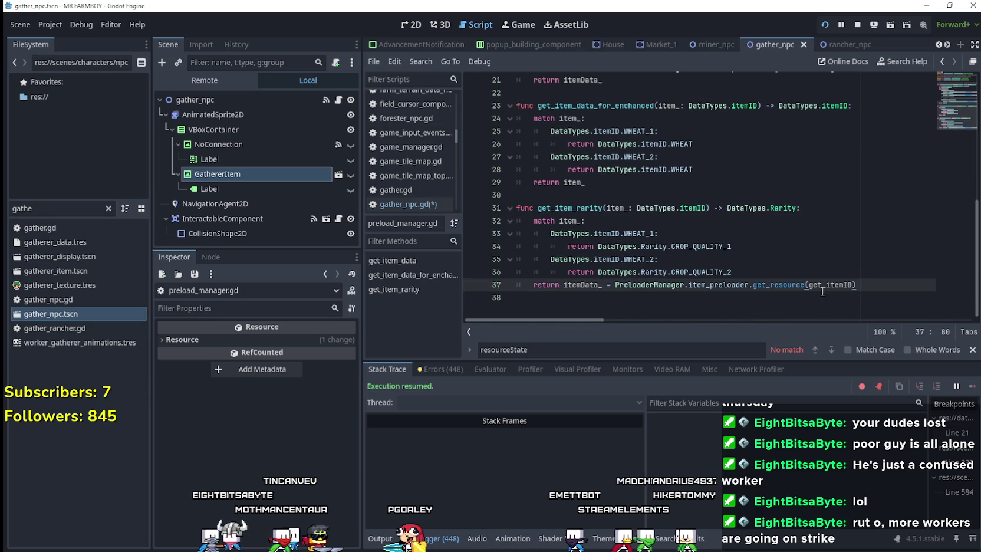
pyautogui.doubleClick(26, 208)
pyautogui.write('o')
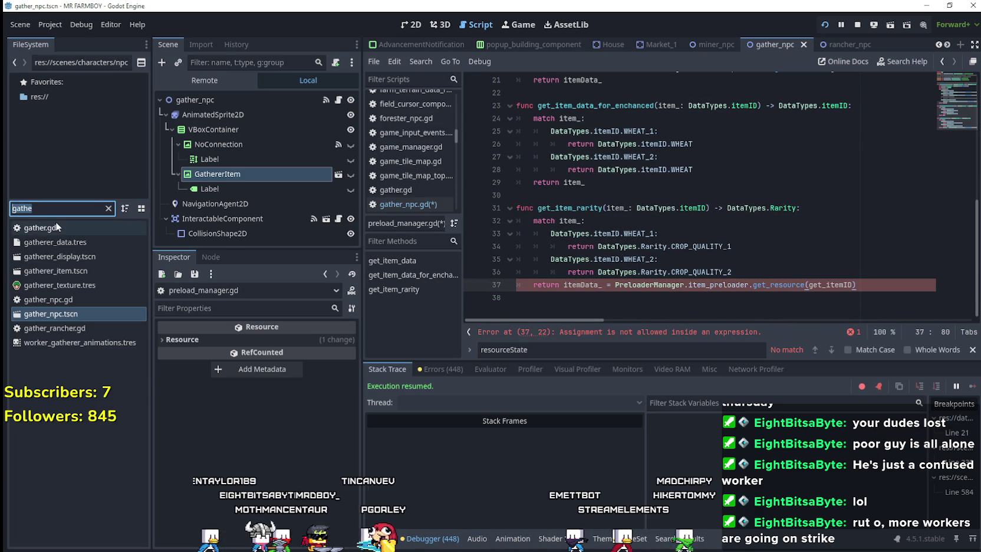
pyautogui.write('nion')
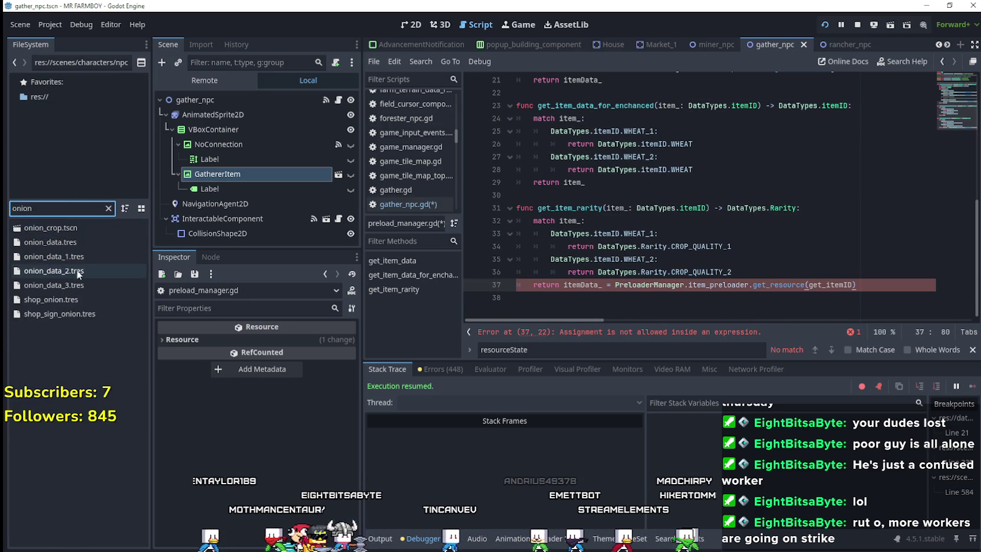
# Inspect onion_data_1.tres, then append .item_rarity_type to line 37's get_resource(get_itemID) return
pyautogui.click(70, 255)
pyautogui.click(875, 287)
pyautogui.write('.')
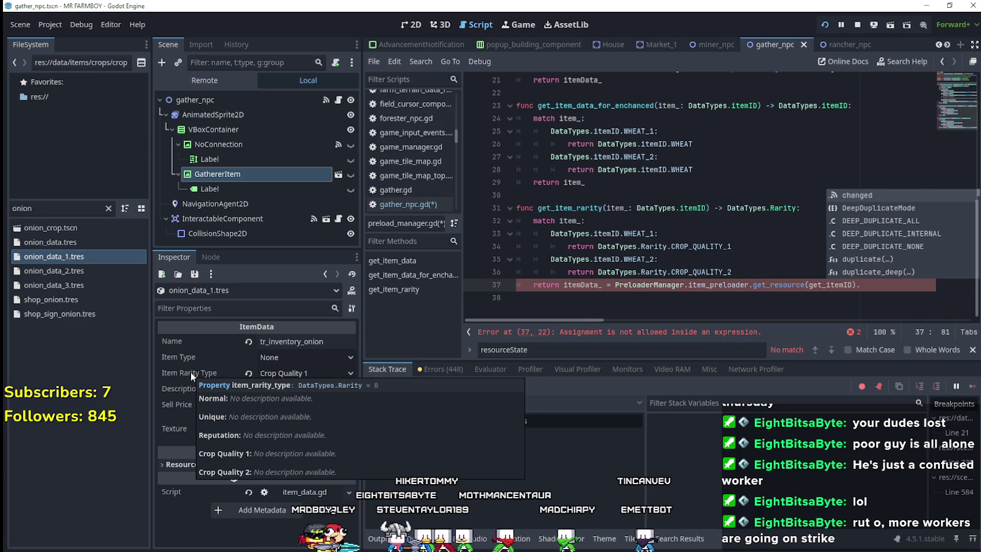
pyautogui.write('item')
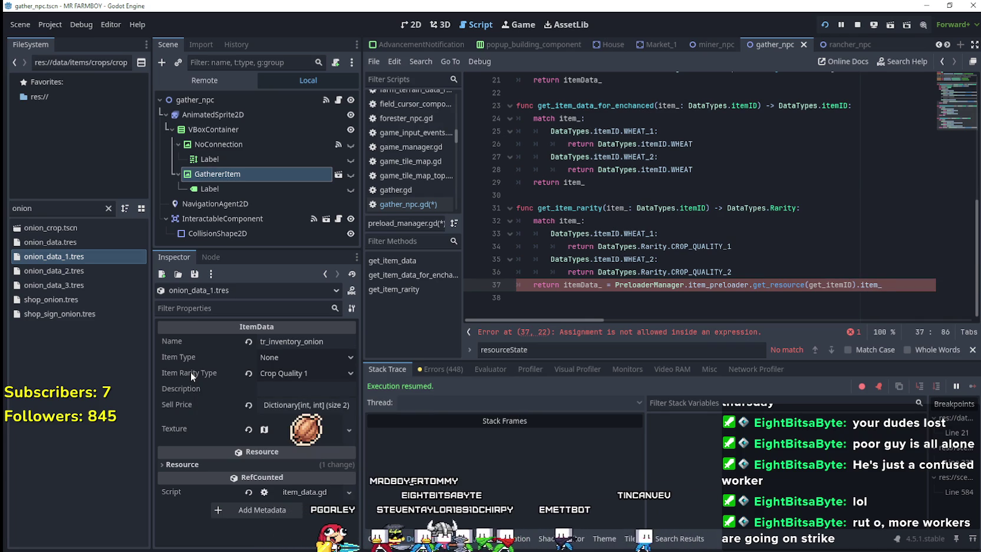
pyautogui.write('_rarity_type')
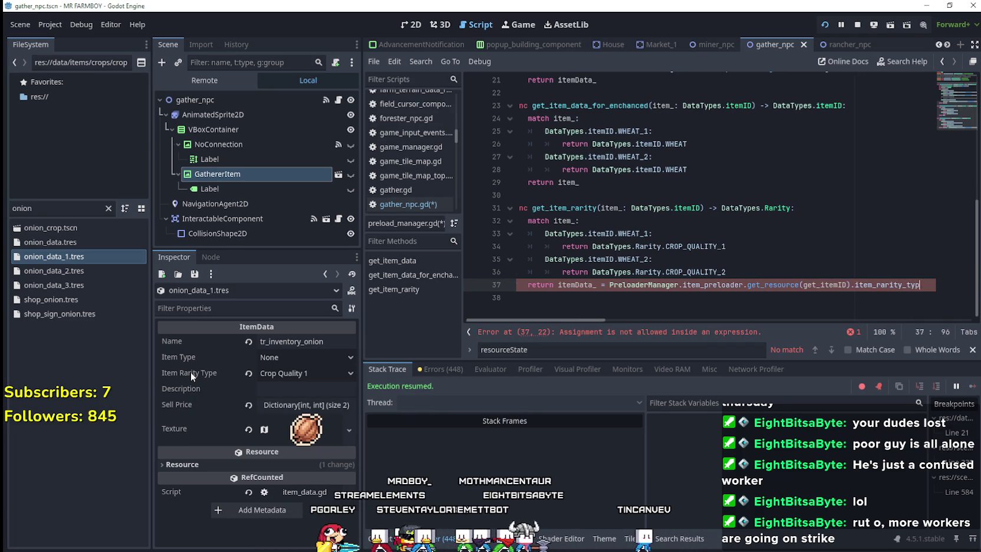